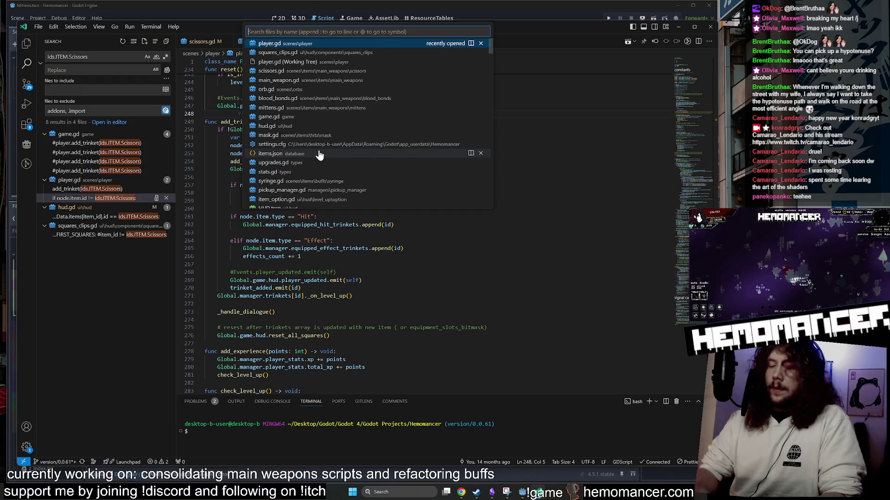
Step: Open level_up.gd in VS Code via the 'level_up' quick search, view its top, and return to Godot
{"action": "type", "text": "level_up"}
{"action": "key", "text": "Return"}
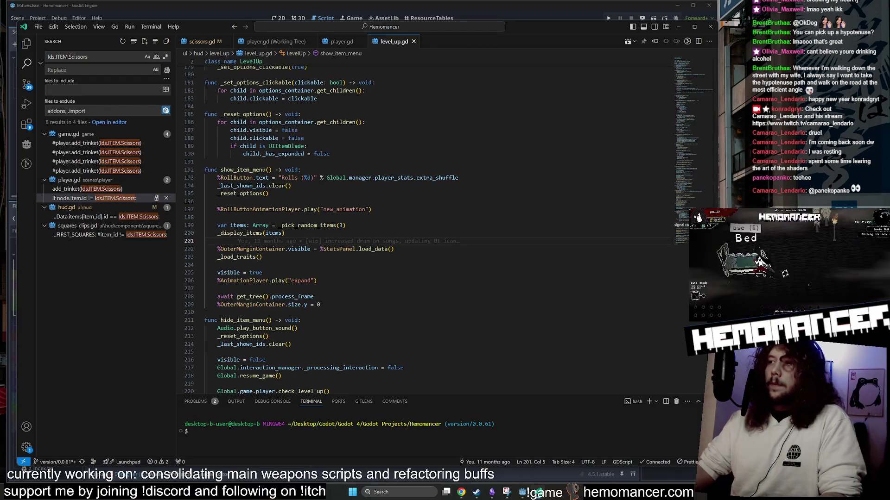
{"action": "scroll", "coordinate": [417, 223], "scroll_direction": "up", "scroll_amount": 20}
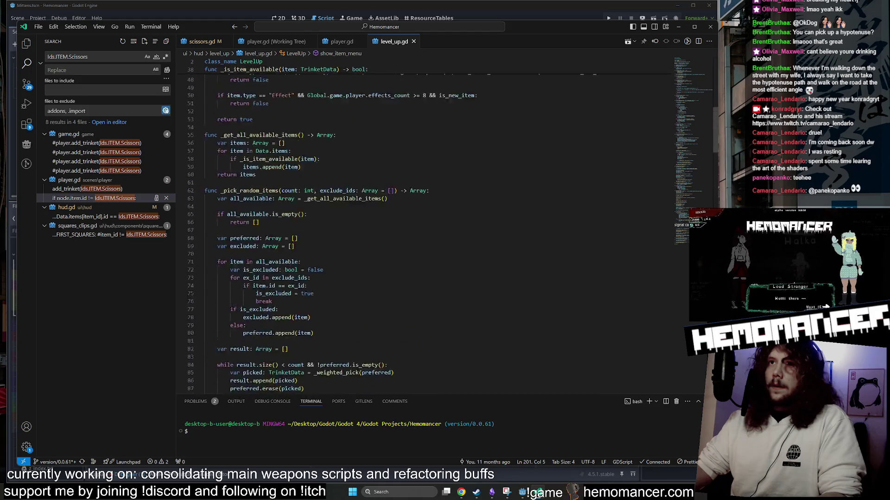
{"action": "left_click", "coordinate": [523, 493]}
Step: Switch to the 2D workspace and quick-search resources for 'level_'
{"action": "left_click", "coordinate": [278, 18]}
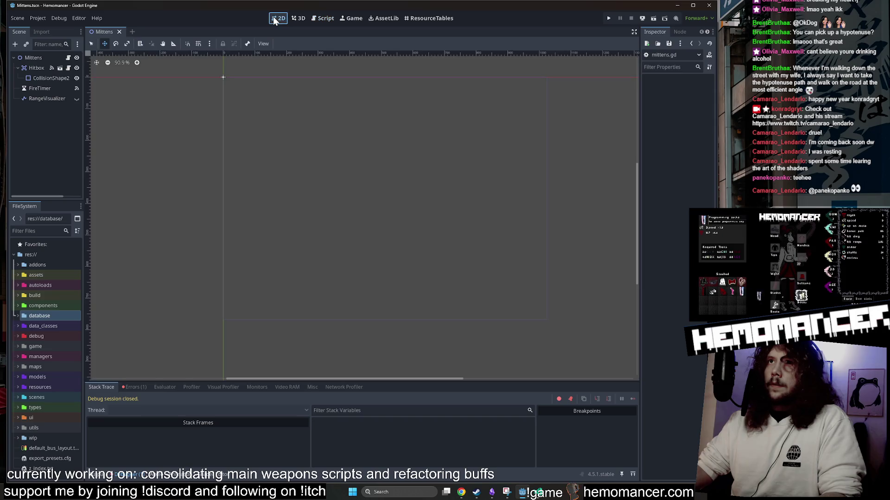
{"action": "key", "text": "shift+alt+o"}
{"action": "type", "text": "lve"}
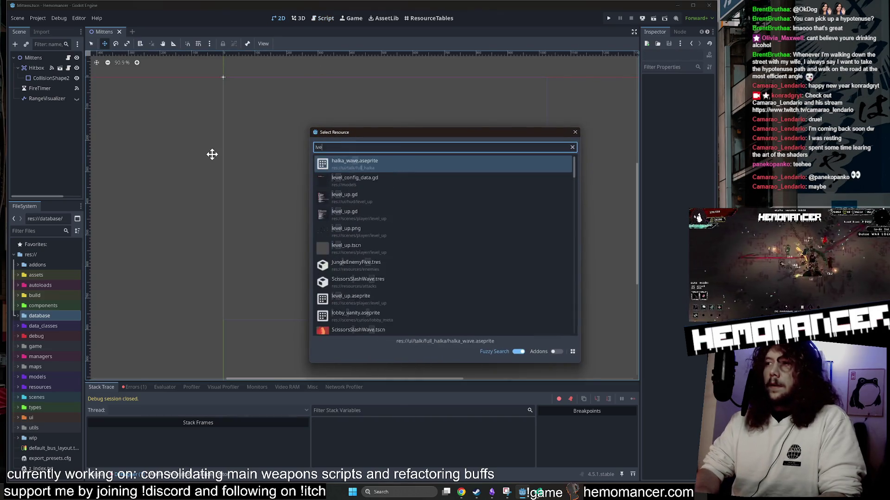
{"action": "key", "text": "BackSpace"}
{"action": "key", "text": "BackSpace"}
{"action": "type", "text": "evel_"}
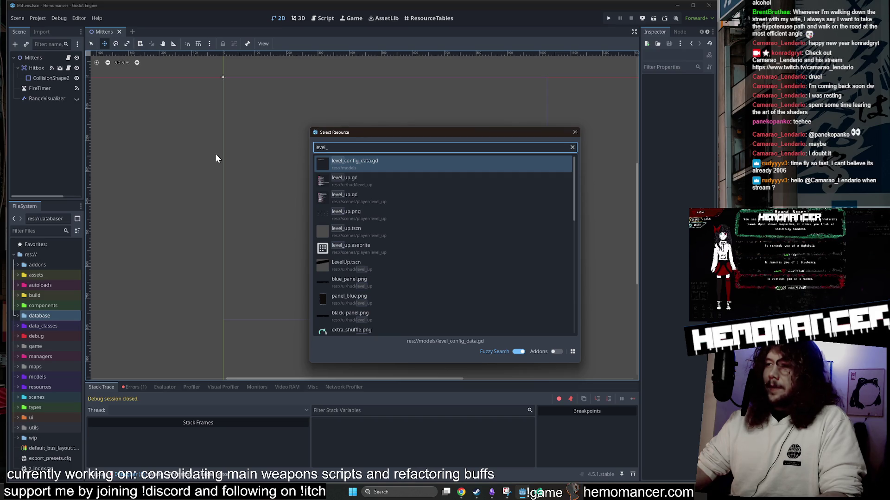
Step: Resize the Select Resource dialog and open ui/hud/level_up.gd
{"action": "mouse_move", "coordinate": [477, 132]}
{"action": "left_mouse_down"}
{"action": "mouse_move", "coordinate": [415, 109]}
{"action": "mouse_move", "coordinate": [397, 83]}
{"action": "mouse_move", "coordinate": [410, 77]}
{"action": "left_mouse_up"}
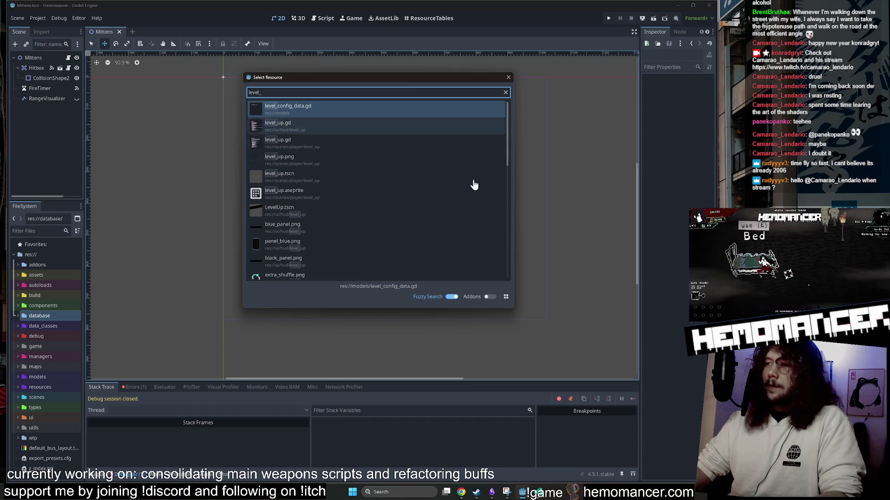
{"action": "mouse_move", "coordinate": [515, 308]}
{"action": "left_mouse_down"}
{"action": "mouse_move", "coordinate": [585, 381]}
{"action": "mouse_move", "coordinate": [570, 358]}
{"action": "left_mouse_up"}
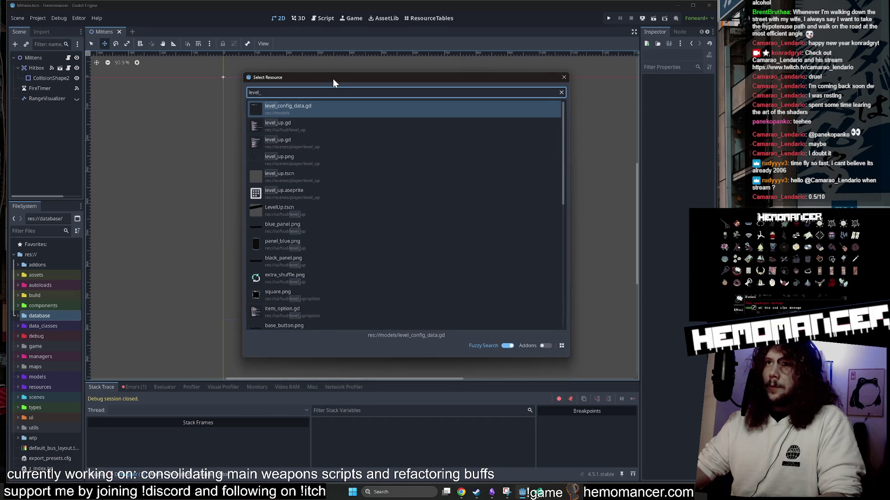
{"action": "left_click_drag", "start_coordinate": [332, 79], "coordinate": [306, 80]}
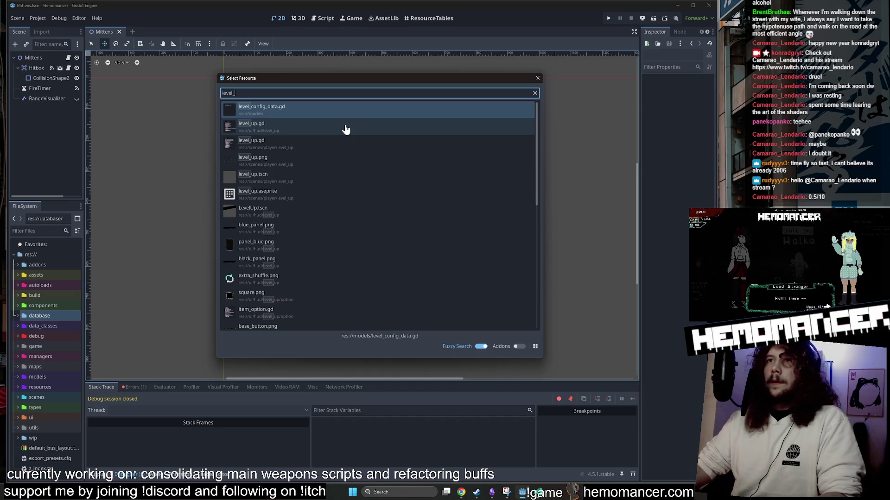
{"action": "double_click", "coordinate": [345, 129]}
{"action": "scroll", "coordinate": [345, 130], "scroll_direction": "down", "scroll_amount": 5}
{"action": "scroll", "coordinate": [345, 130], "scroll_direction": "up", "scroll_amount": 20}
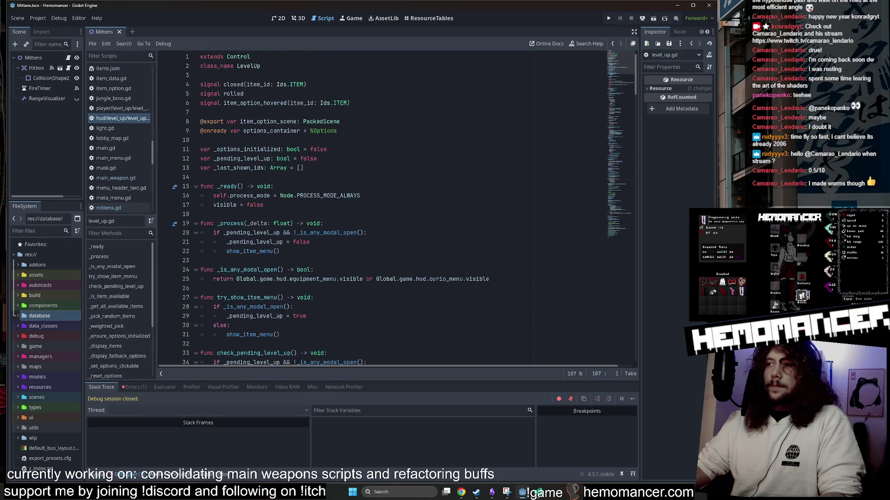
Step: Select _is_item_available and read its checks around lines 42–49
{"action": "left_click_drag", "start_coordinate": [623, 63], "coordinate": [619, 88]}
{"action": "scroll", "coordinate": [617, 91], "scroll_direction": "down", "scroll_amount": 3}
{"action": "scroll", "coordinate": [618, 87], "scroll_direction": "up", "scroll_amount": 5}
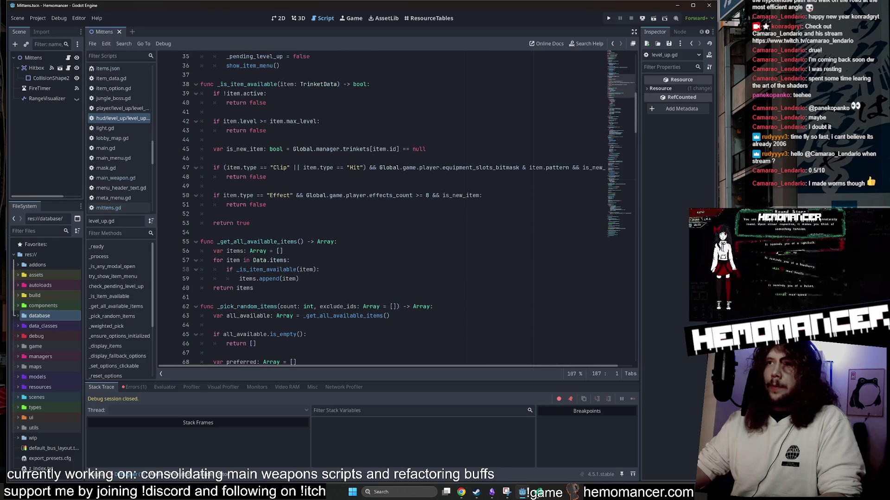
{"action": "double_click", "coordinate": [239, 140]}
{"action": "scroll", "coordinate": [239, 139], "scroll_direction": "right", "scroll_amount": 1}
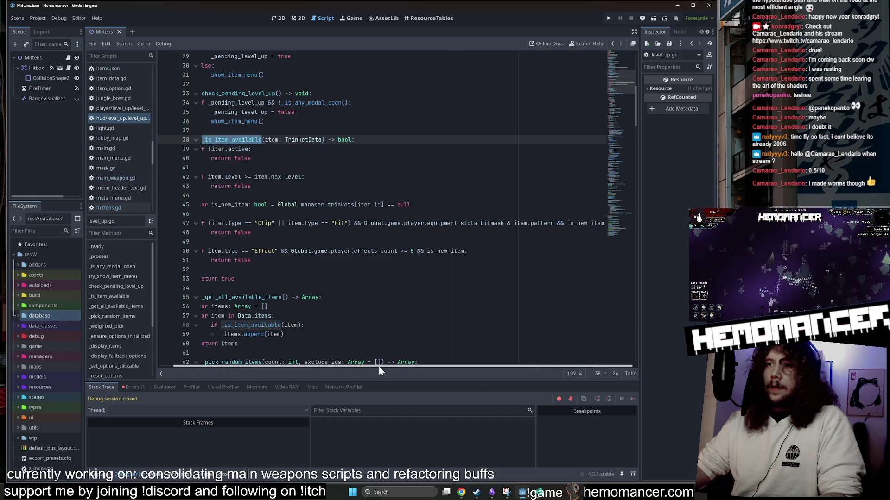
{"action": "scroll", "coordinate": [417, 368], "scroll_direction": "left", "scroll_amount": 1}
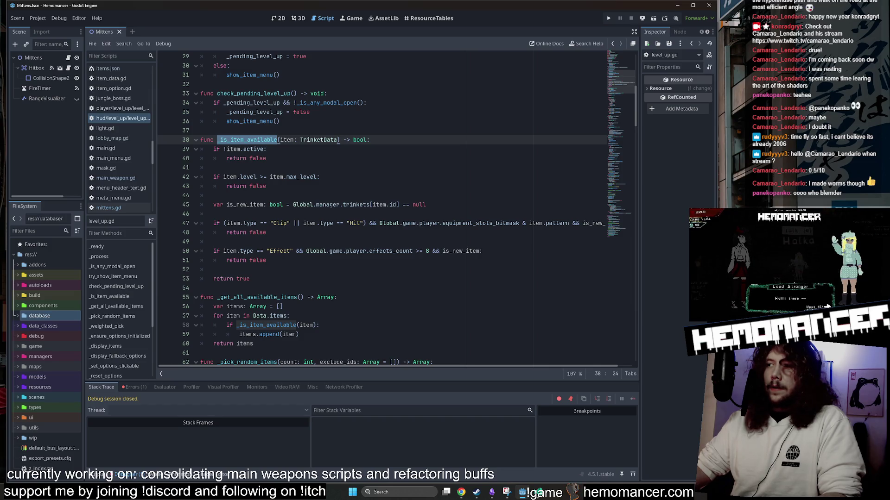
{"action": "scroll", "coordinate": [396, 209], "scroll_direction": "down", "scroll_amount": 1}
{"action": "left_click", "coordinate": [266, 205]}
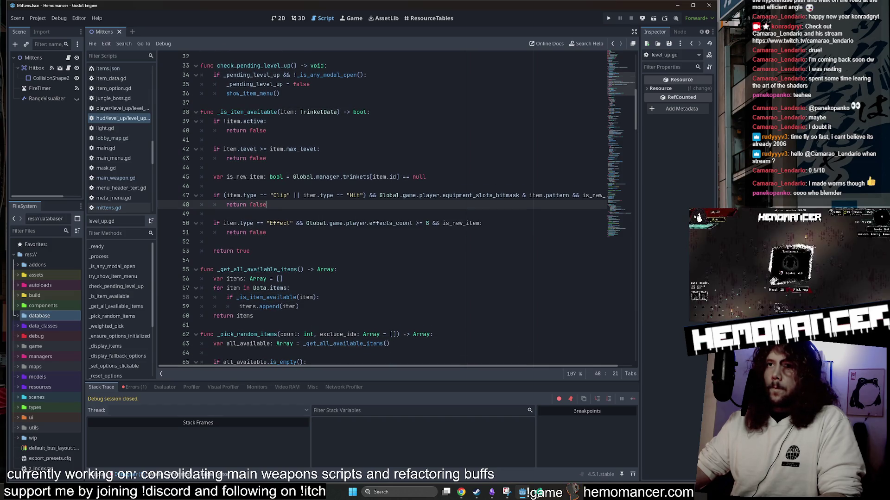
{"action": "left_click", "coordinate": [267, 204]}
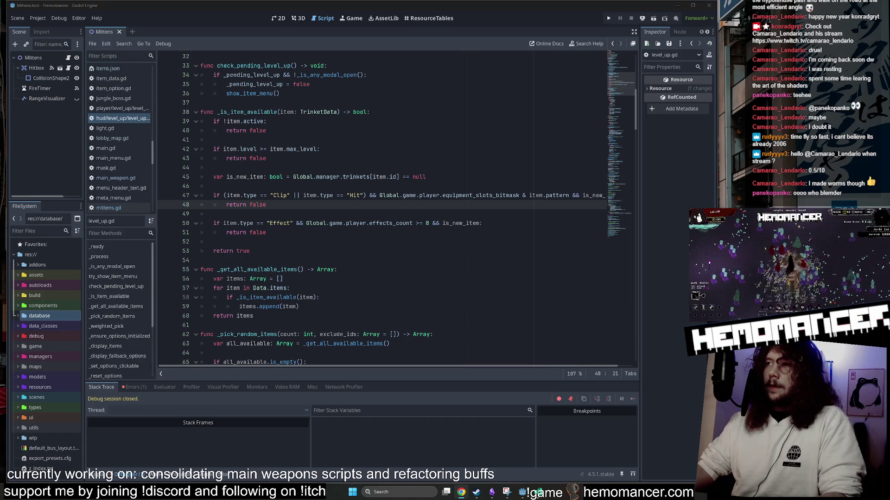
{"action": "left_click", "coordinate": [213, 213]}
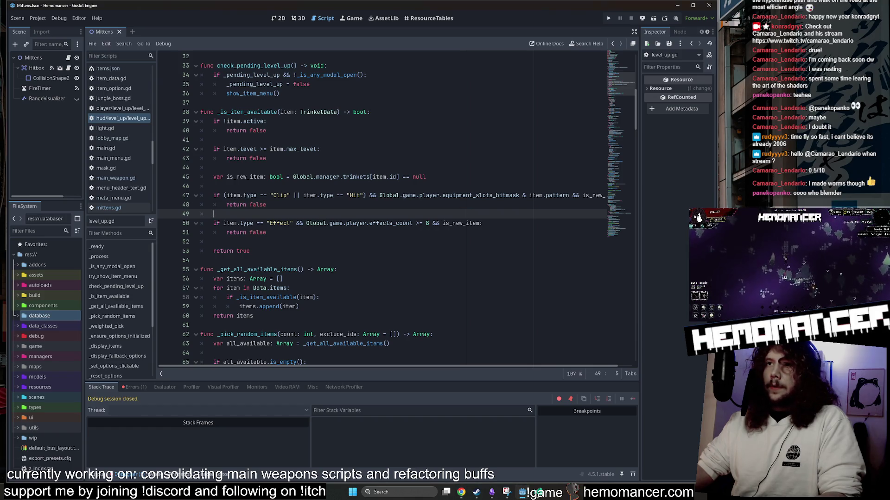
Step: Review lines 42–55 including the _pick_random_items signature, then reselect _is_item_available
{"action": "key", "text": "alt+Tab"}
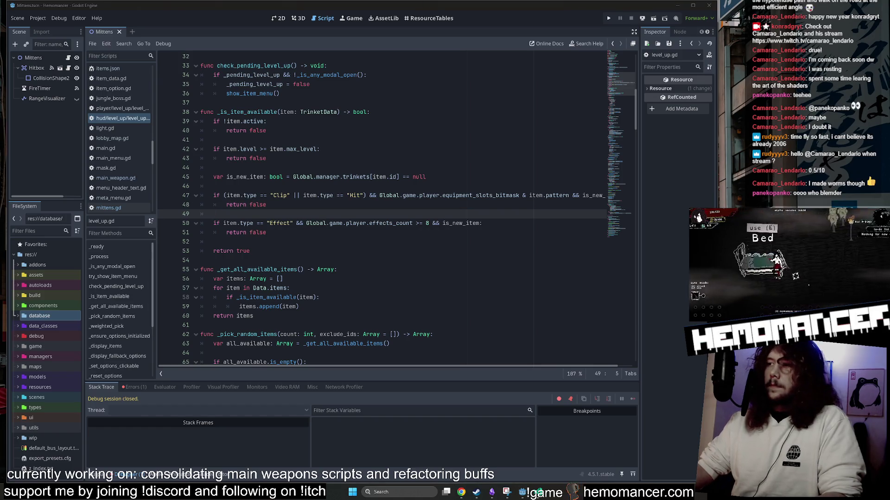
{"action": "left_click", "coordinate": [337, 269]}
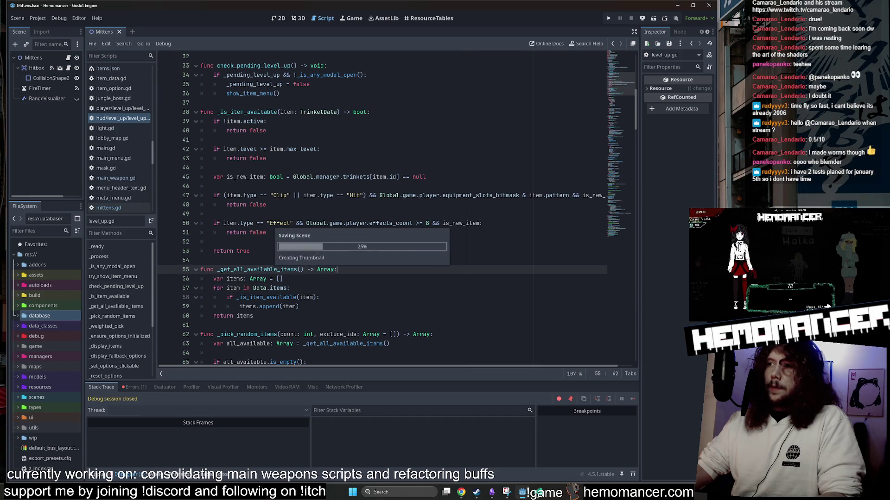
{"action": "left_click", "coordinate": [213, 168]}
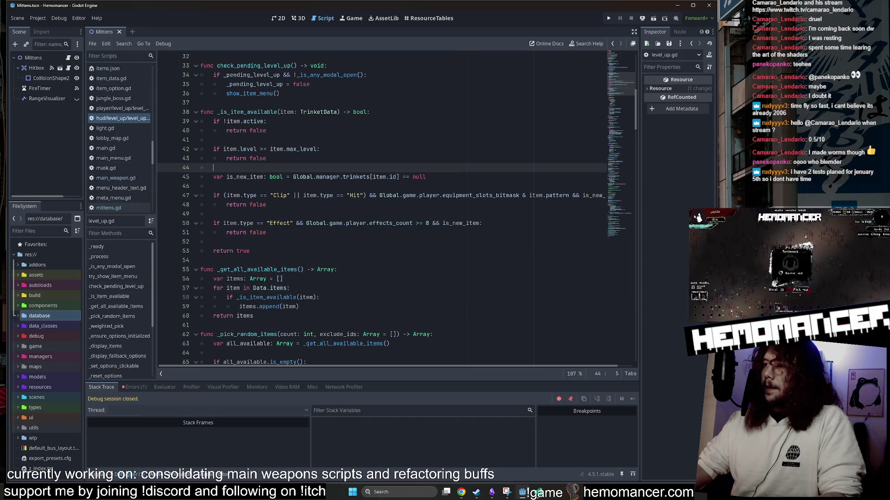
{"action": "scroll", "coordinate": [397, 209], "scroll_direction": "up", "scroll_amount": 1}
{"action": "scroll", "coordinate": [382, 208], "scroll_direction": "down", "scroll_amount": 3}
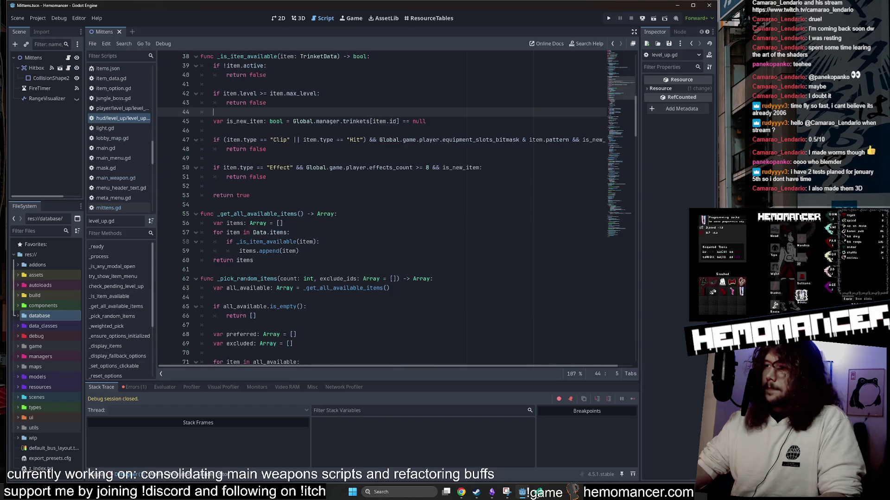
{"action": "scroll", "coordinate": [403, 223], "scroll_direction": "down", "scroll_amount": 2}
{"action": "left_click", "coordinate": [402, 223]}
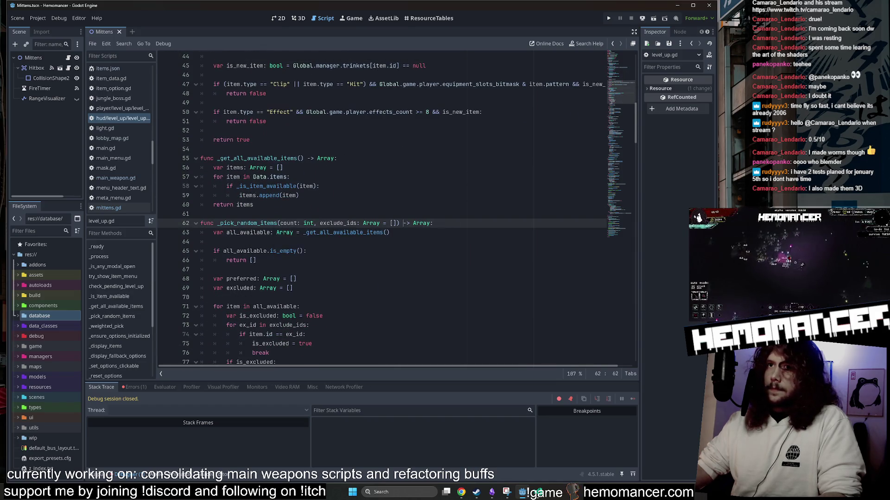
{"action": "scroll", "coordinate": [403, 222], "scroll_direction": "up", "scroll_amount": 6}
{"action": "left_click", "coordinate": [320, 204]}
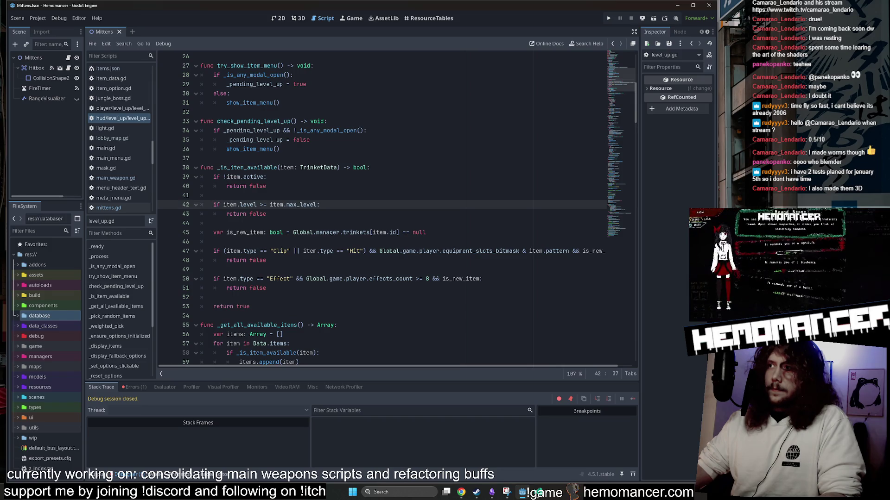
{"action": "scroll", "coordinate": [320, 204], "scroll_direction": "up", "scroll_amount": 1}
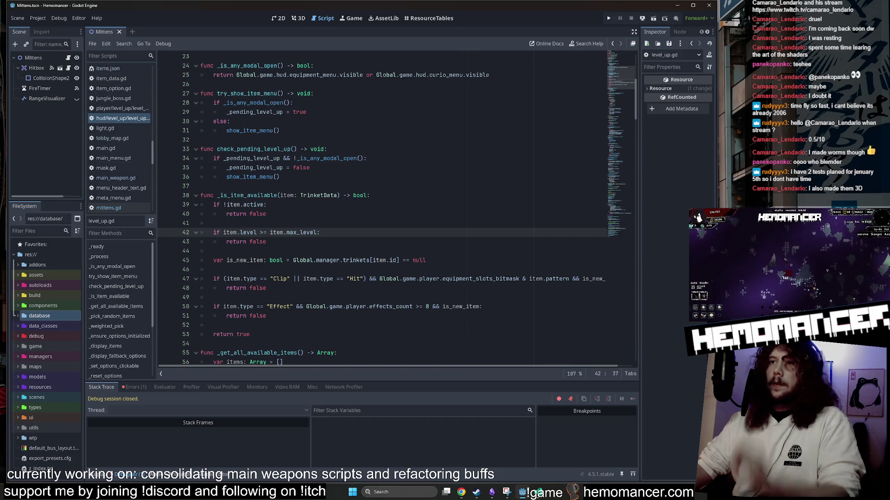
{"action": "scroll", "coordinate": [319, 204], "scroll_direction": "down", "scroll_amount": 2}
{"action": "scroll", "coordinate": [319, 205], "scroll_direction": "down", "scroll_amount": 1}
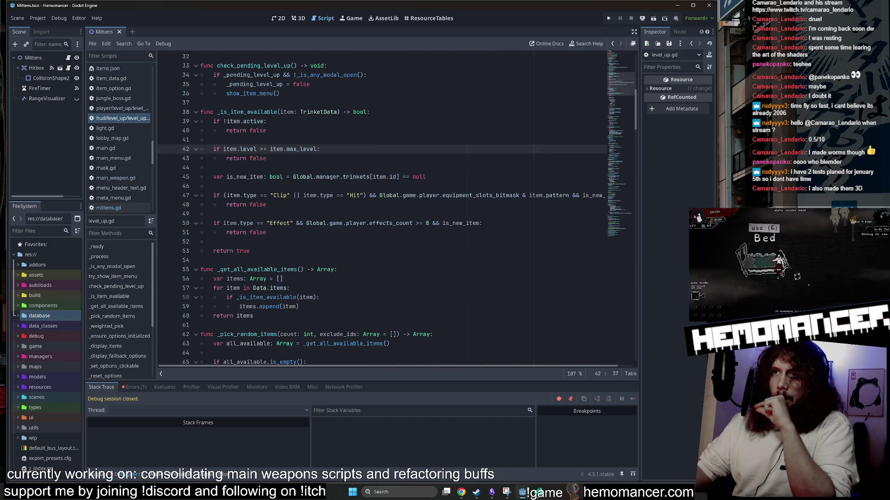
{"action": "scroll", "coordinate": [319, 204], "scroll_direction": "up", "scroll_amount": 3}
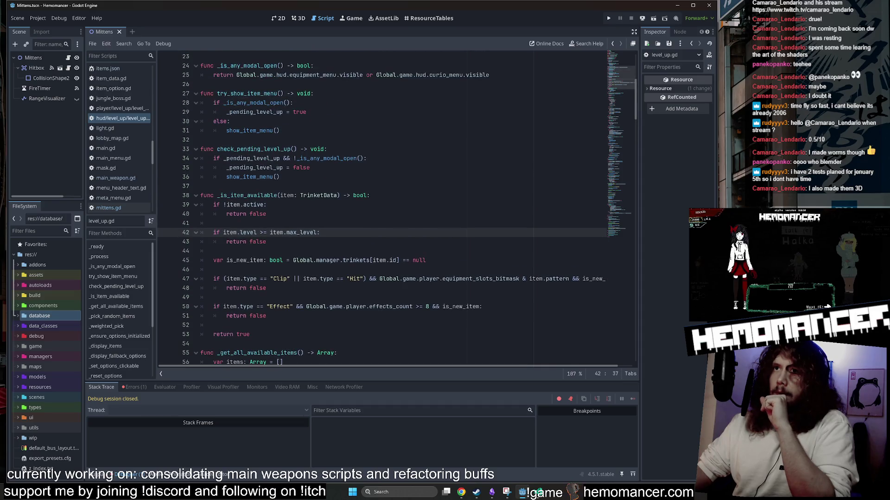
{"action": "double_click", "coordinate": [247, 196]}
Step: Search for _is_item_available, check its matches on lines 38 and 58, widen the window, close search
{"action": "key", "text": "ctrl+f"}
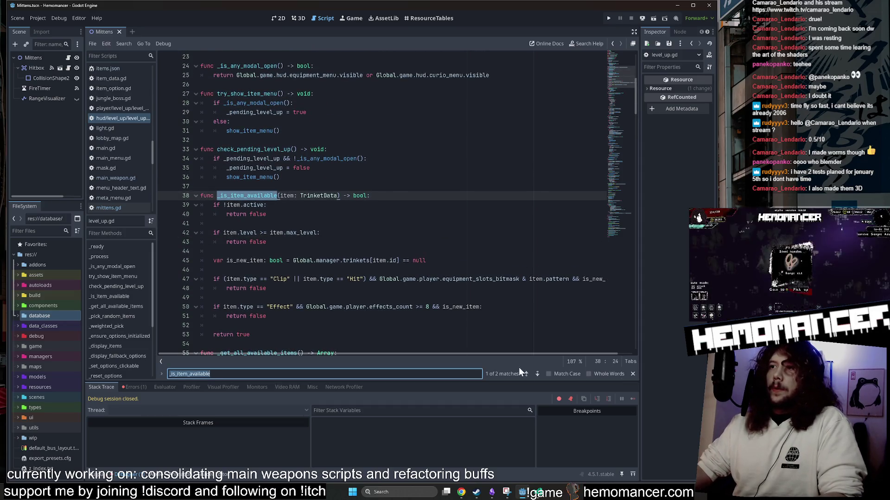
{"action": "left_click", "coordinate": [527, 375]}
{"action": "left_click", "coordinate": [526, 374]}
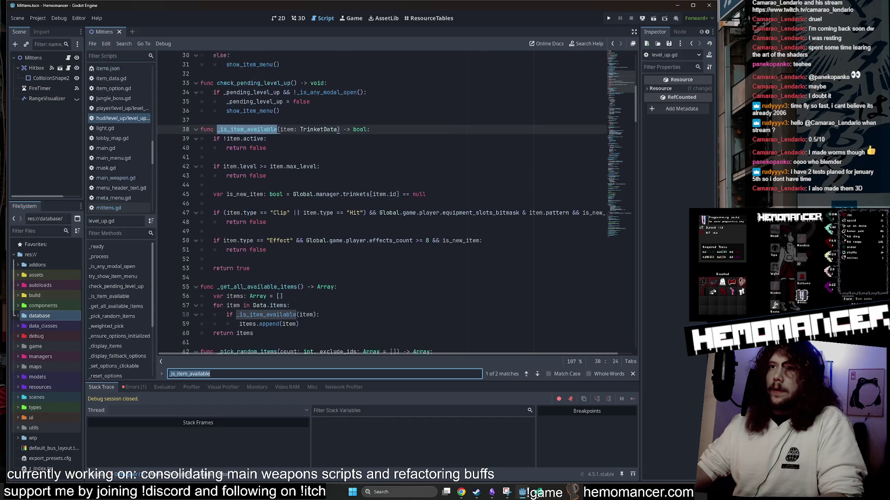
{"action": "scroll", "coordinate": [394, 204], "scroll_direction": "right", "scroll_amount": 1}
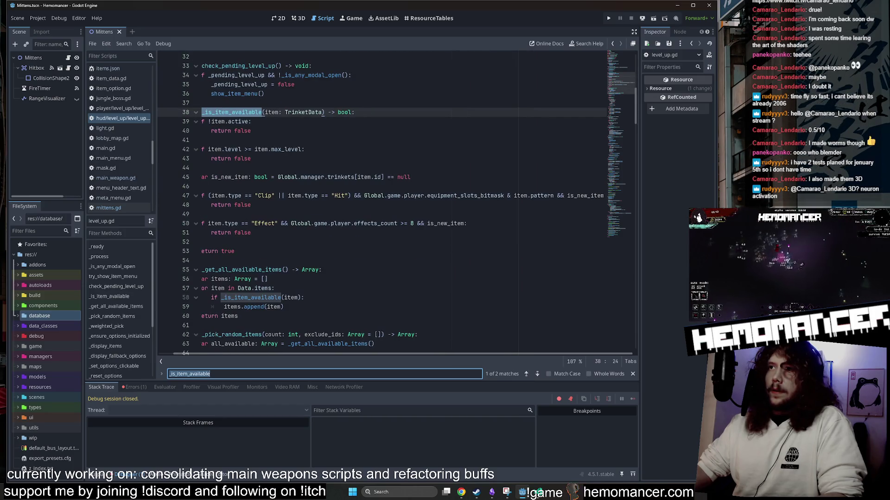
{"action": "left_click_drag", "start_coordinate": [716, 140], "coordinate": [798, 141]}
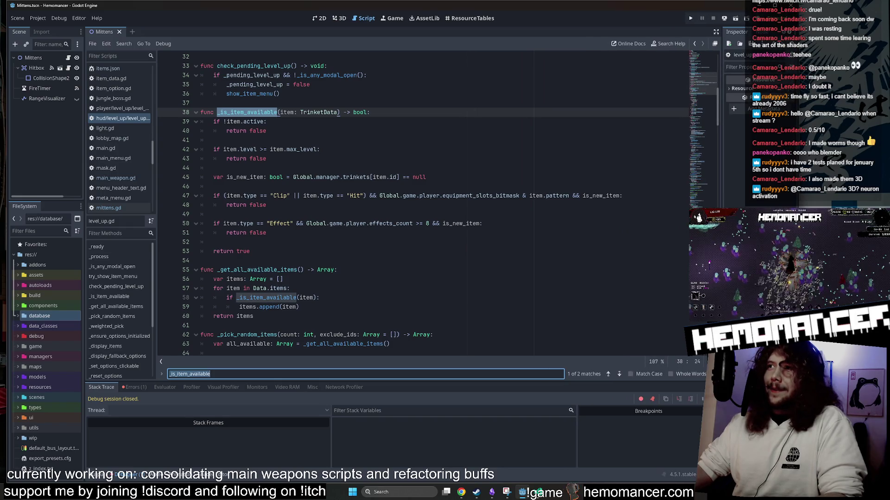
{"action": "key", "text": "Escape"}
{"action": "left_click", "coordinate": [267, 205]}
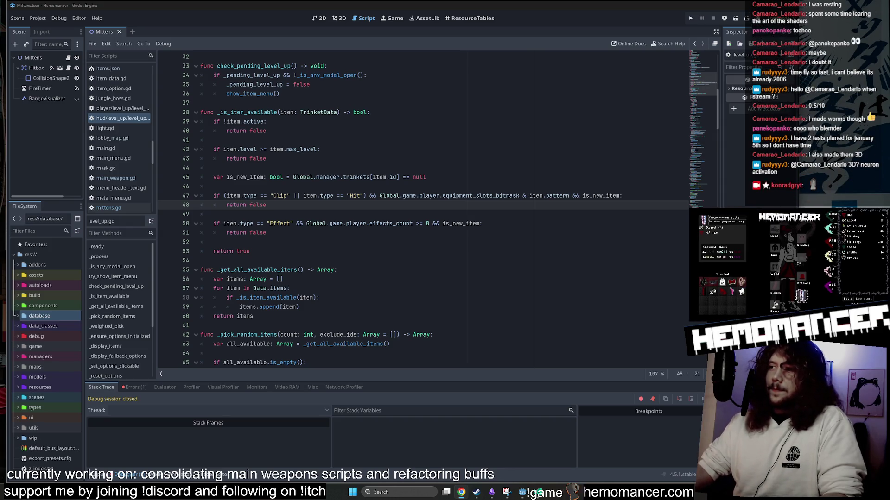
Step: Inspect the body of _is_item_available and where is_new_item is used
{"action": "left_click", "coordinate": [213, 186]}
{"action": "scroll", "coordinate": [417, 209], "scroll_direction": "down", "scroll_amount": 3}
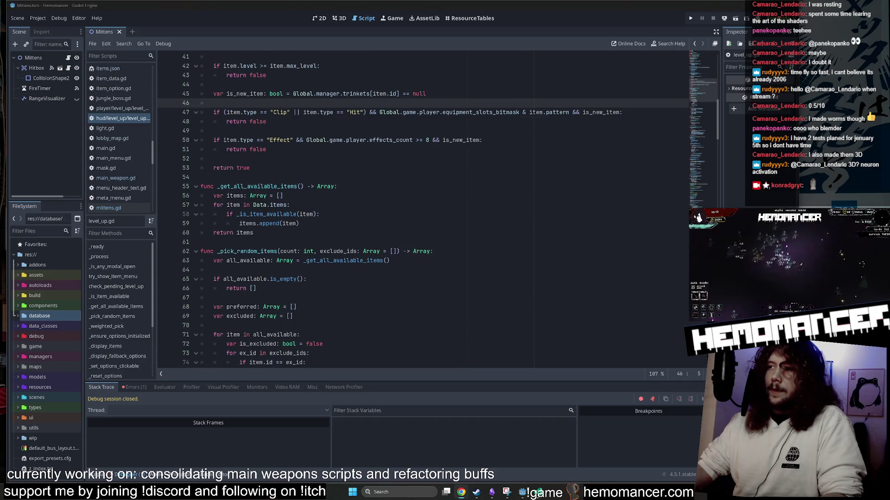
{"action": "left_click", "coordinate": [232, 242]}
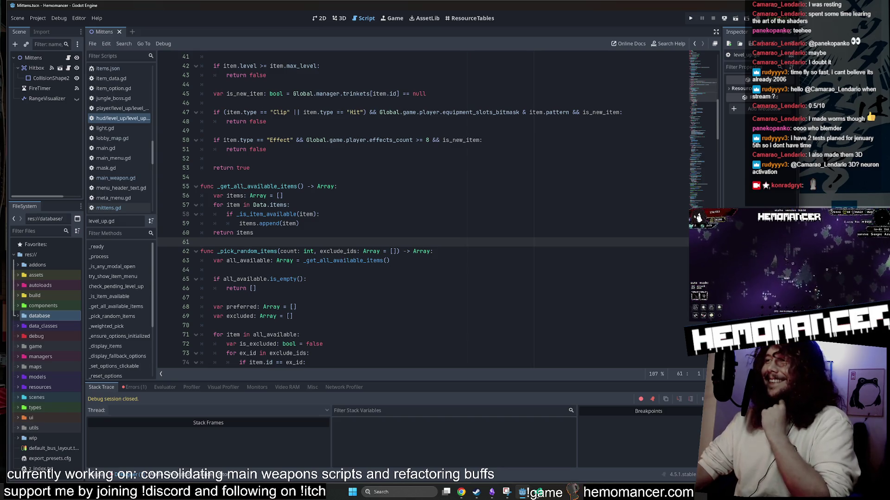
{"action": "scroll", "coordinate": [417, 209], "scroll_direction": "down", "scroll_amount": 5}
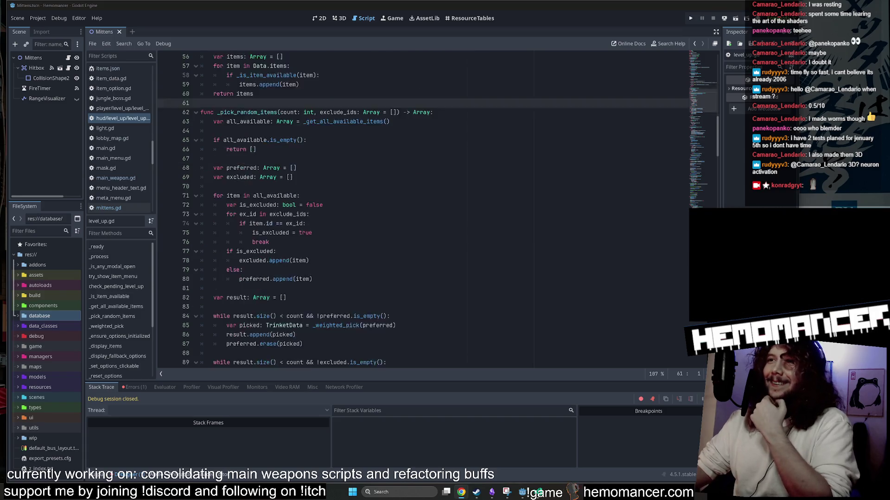
{"action": "scroll", "coordinate": [417, 209], "scroll_direction": "up", "scroll_amount": 9}
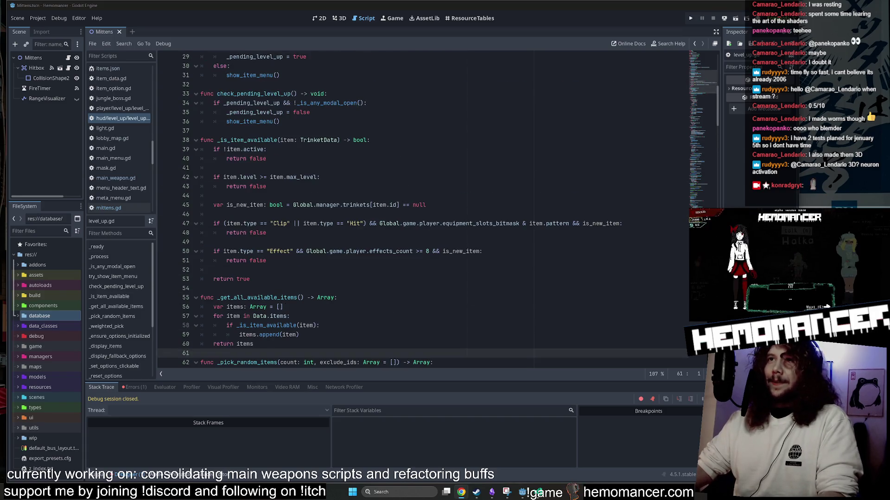
{"action": "mouse_move", "coordinate": [213, 149]}
{"action": "left_mouse_down"}
{"action": "mouse_move", "coordinate": [213, 177]}
{"action": "mouse_move", "coordinate": [268, 261]}
{"action": "left_mouse_up"}
{"action": "left_click", "coordinate": [213, 270]}
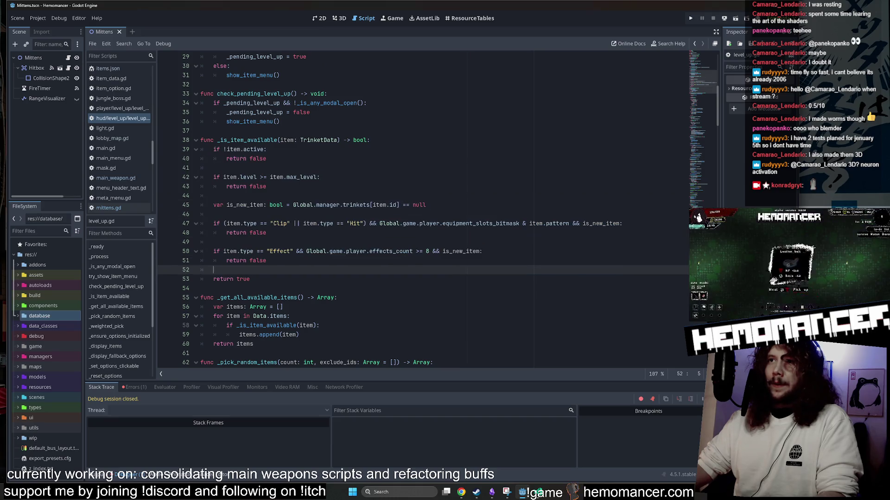
{"action": "double_click", "coordinate": [245, 205]}
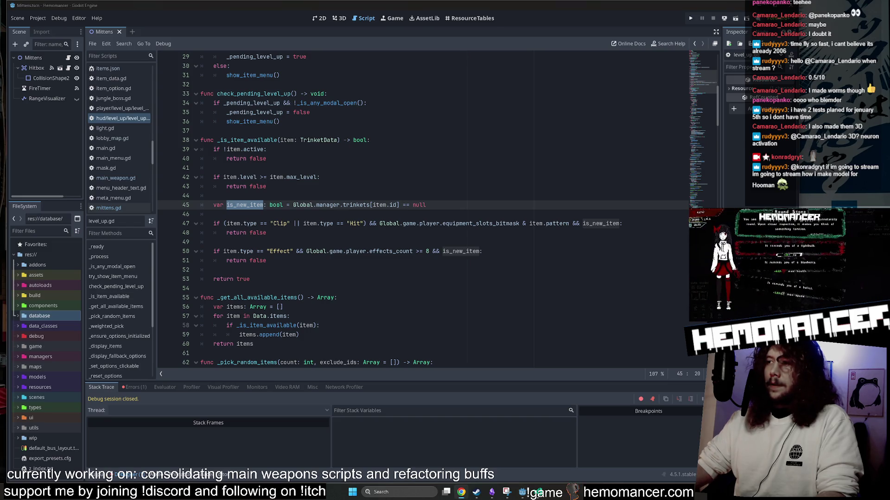
Step: Examine the Clip/Hit equipment-slot condition and select its "Hit" type string
{"action": "left_click", "coordinate": [417, 223]}
{"action": "double_click", "coordinate": [428, 224]}
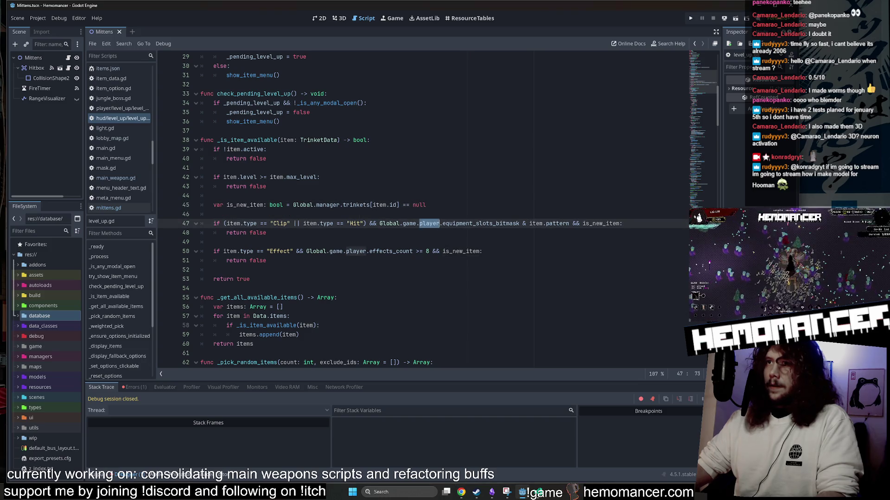
{"action": "left_click", "coordinate": [379, 223]}
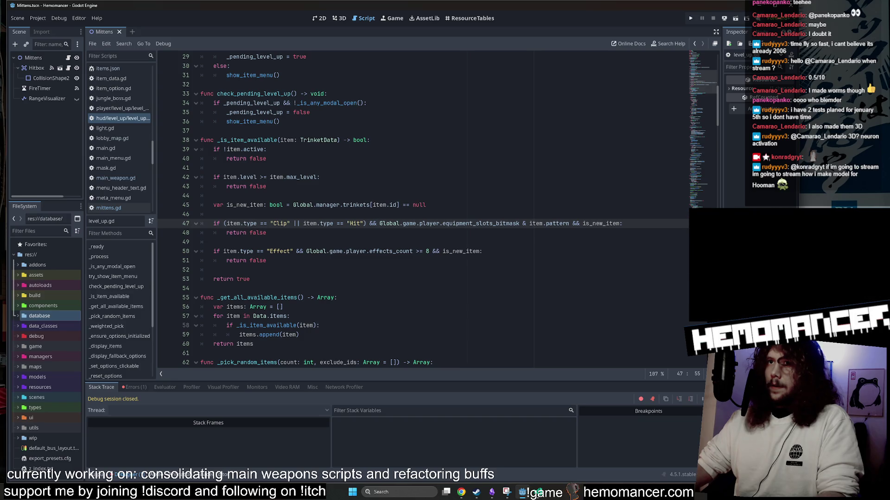
{"action": "scroll", "coordinate": [417, 209], "scroll_direction": "down", "scroll_amount": 10}
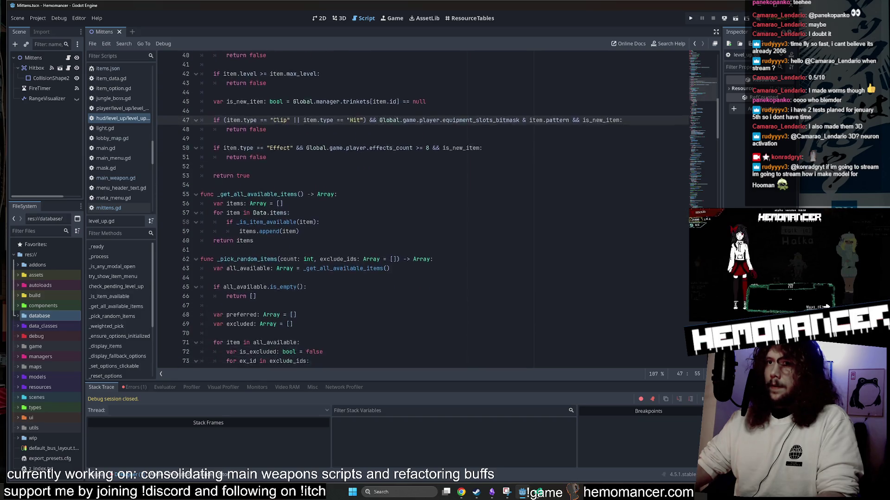
{"action": "scroll", "coordinate": [417, 208], "scroll_direction": "up", "scroll_amount": 10}
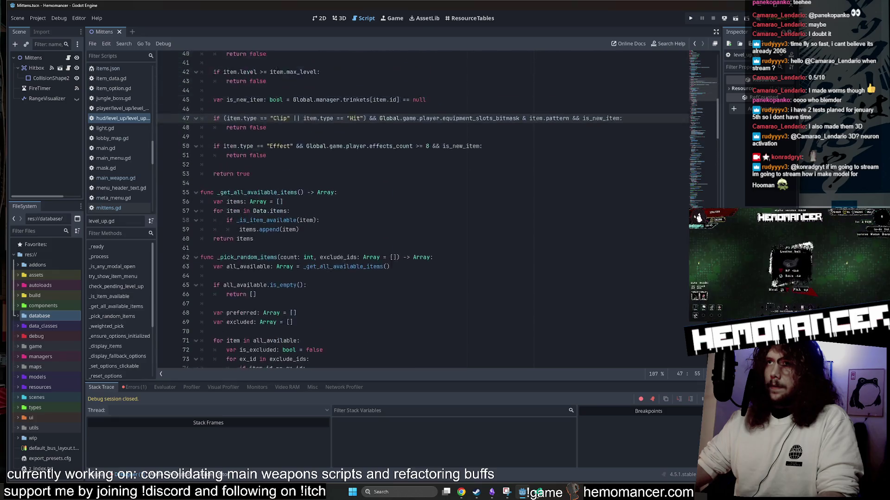
{"action": "left_click_drag", "start_coordinate": [363, 195], "coordinate": [346, 196]}
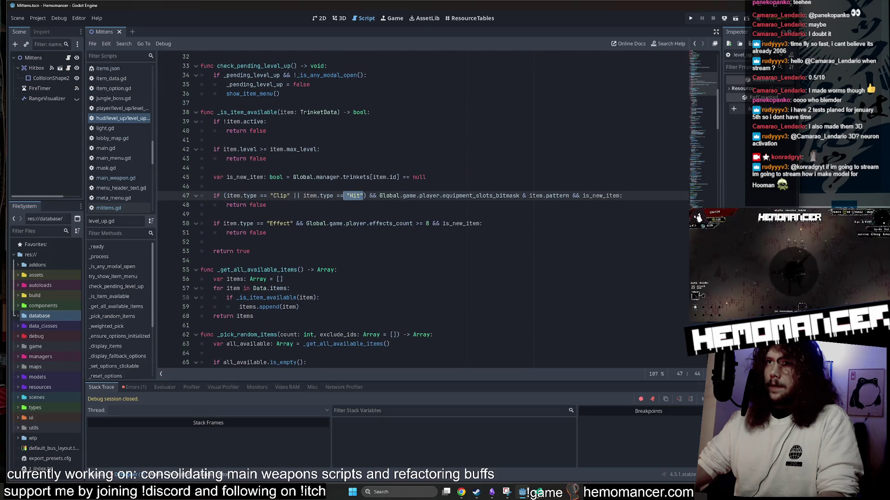
Step: Copy "Hit" and search for it across the whole project in VS Code
{"action": "key", "text": "ctrl+c"}
{"action": "left_click", "coordinate": [533, 492]}
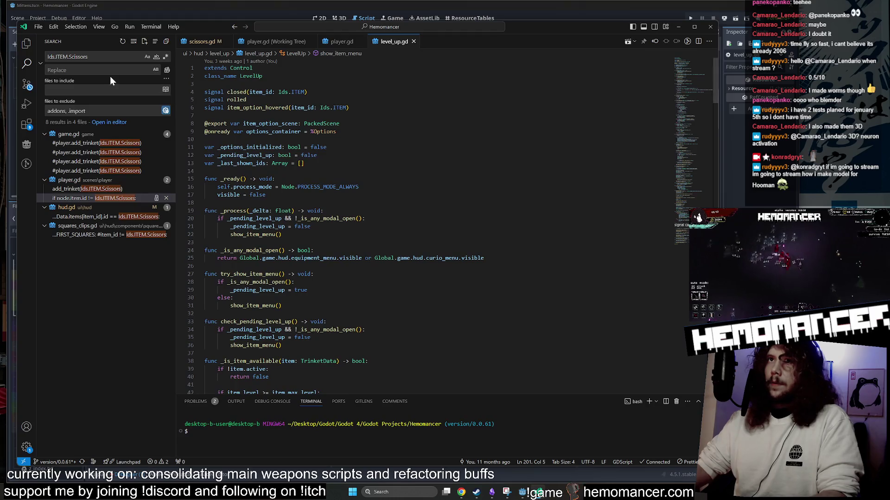
{"action": "key", "text": "ctrl+shift+f"}
{"action": "key", "text": "ctrl+v"}
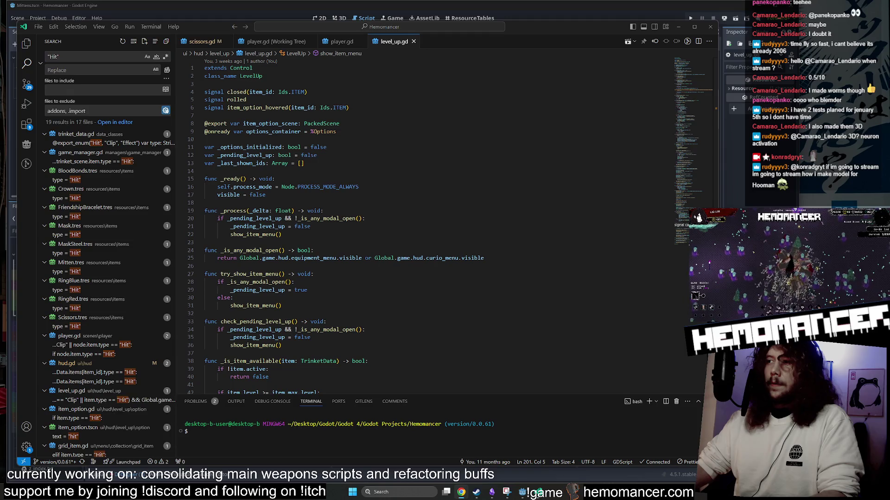
Step: Step through the Hit matches in player.gd, hud.gd, item_option.gd, and grid_item.gd's CustomColor.HIT line
{"action": "left_click", "coordinate": [100, 353]}
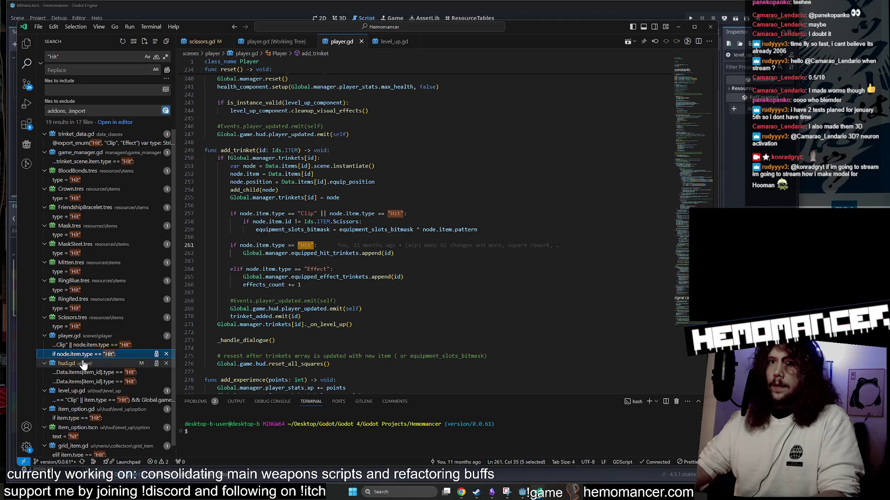
{"action": "left_click", "coordinate": [101, 372]}
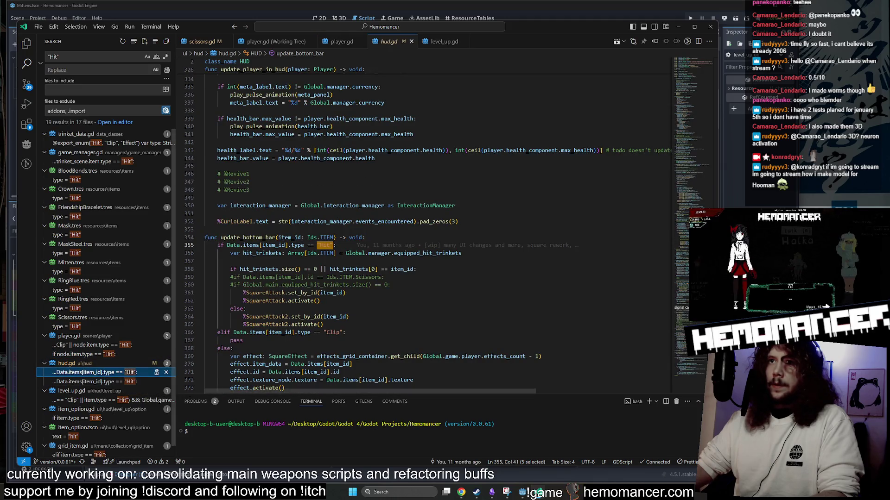
{"action": "scroll", "coordinate": [371, 231], "scroll_direction": "down", "scroll_amount": 2}
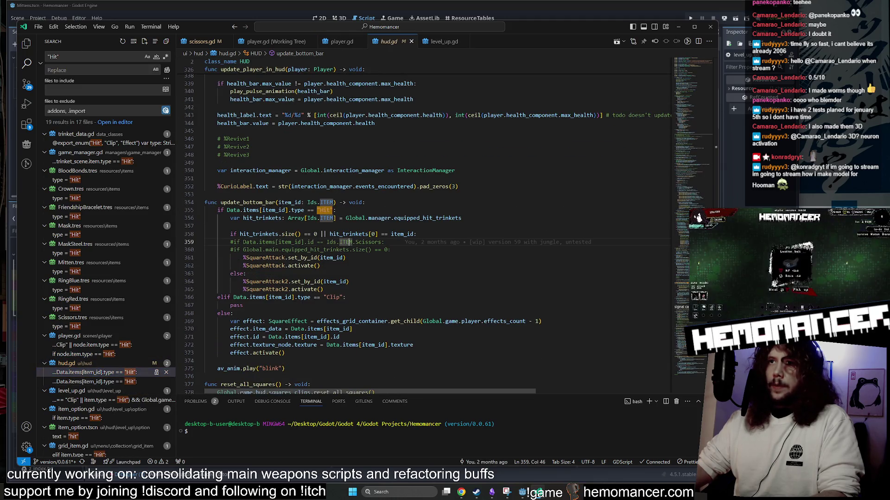
{"action": "left_click", "coordinate": [99, 381]}
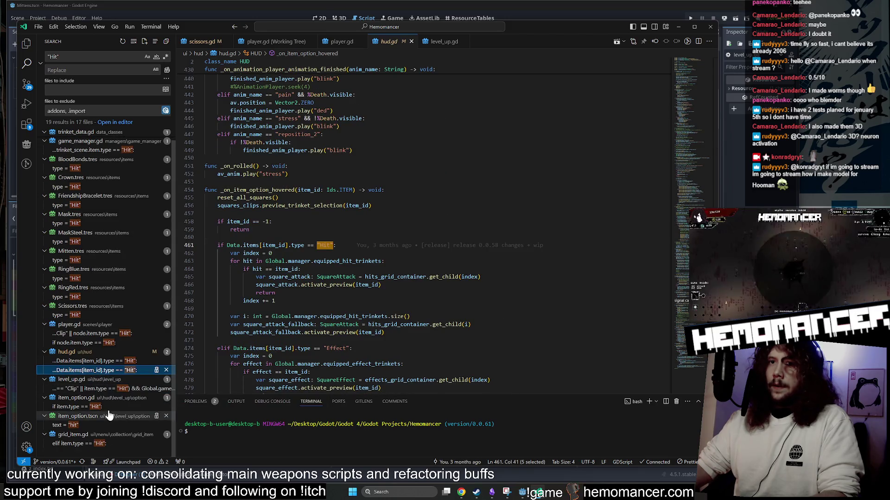
{"action": "left_click", "coordinate": [110, 407]}
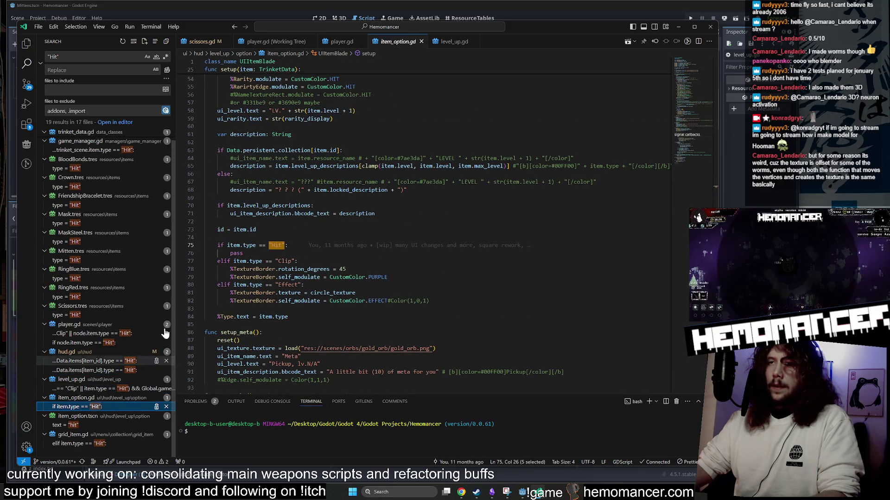
{"action": "double_click", "coordinate": [236, 253]}
{"action": "scroll", "coordinate": [235, 253], "scroll_direction": "up", "scroll_amount": 2}
{"action": "scroll", "coordinate": [325, 232], "scroll_direction": "up", "scroll_amount": 10}
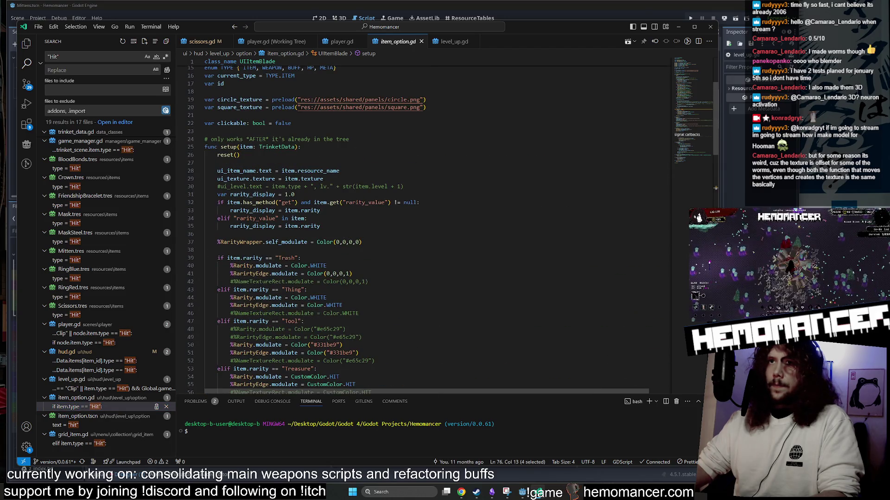
{"action": "scroll", "coordinate": [325, 232], "scroll_direction": "down", "scroll_amount": 11}
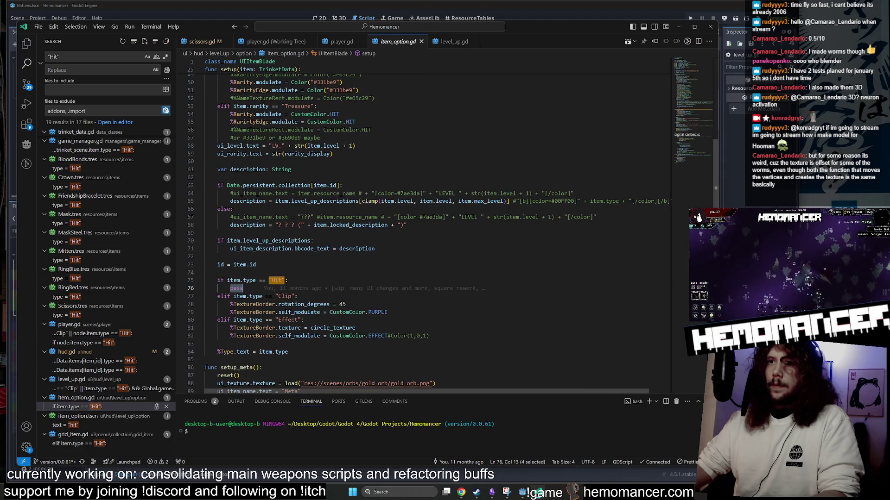
{"action": "left_click", "coordinate": [79, 443]}
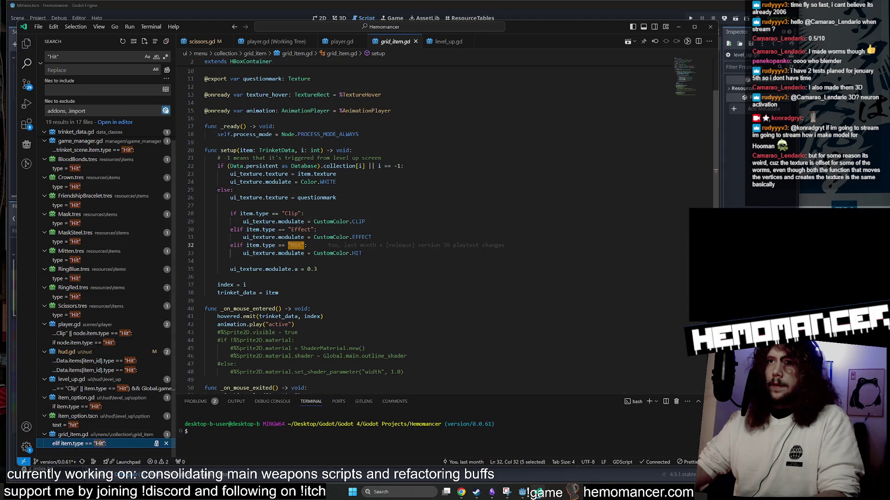
{"action": "left_click", "coordinate": [362, 253]}
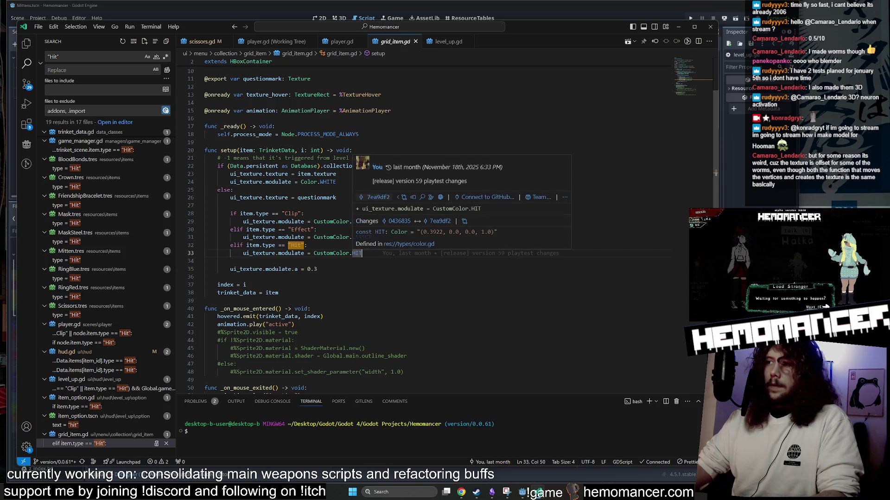
{"action": "scroll", "coordinate": [417, 222], "scroll_direction": "up", "scroll_amount": 2}
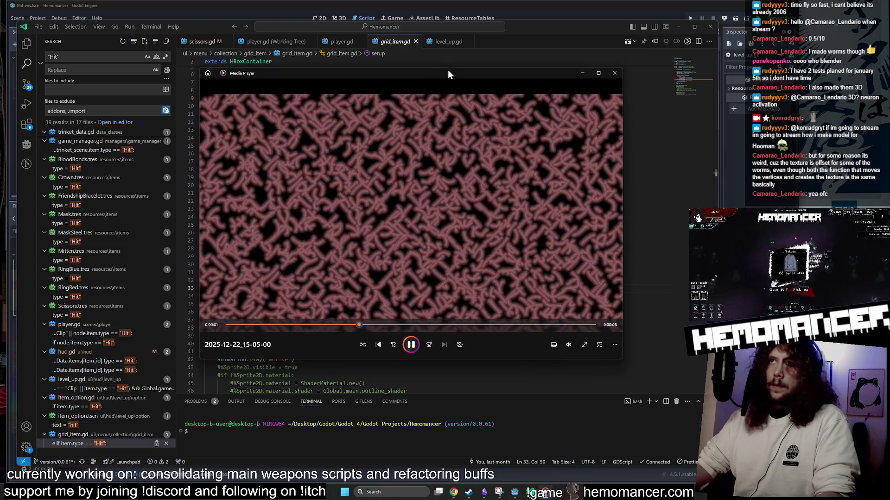
{"action": "left_click_drag", "start_coordinate": [448, 72], "coordinate": [481, 84]}
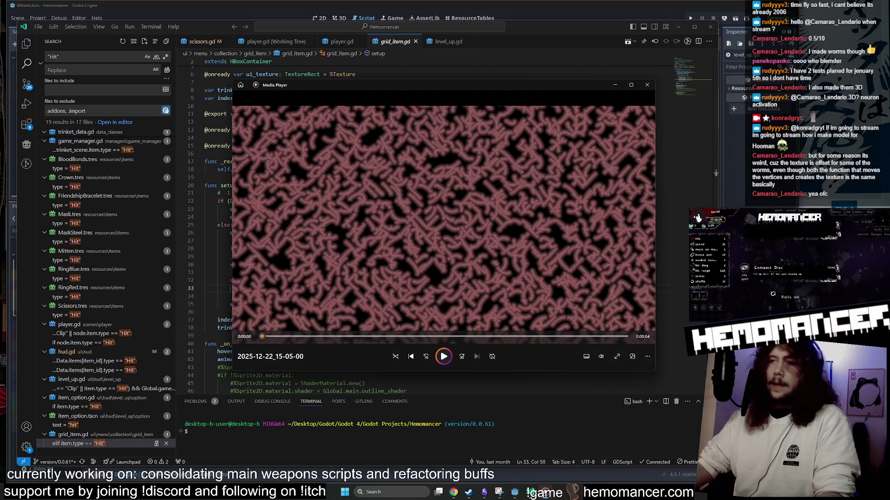
{"action": "left_click", "coordinate": [443, 356]}
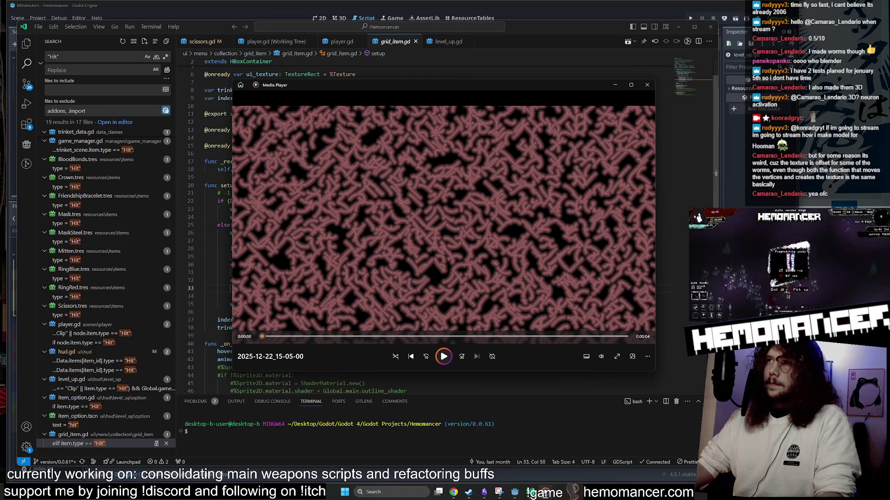
{"action": "left_click", "coordinate": [447, 356]}
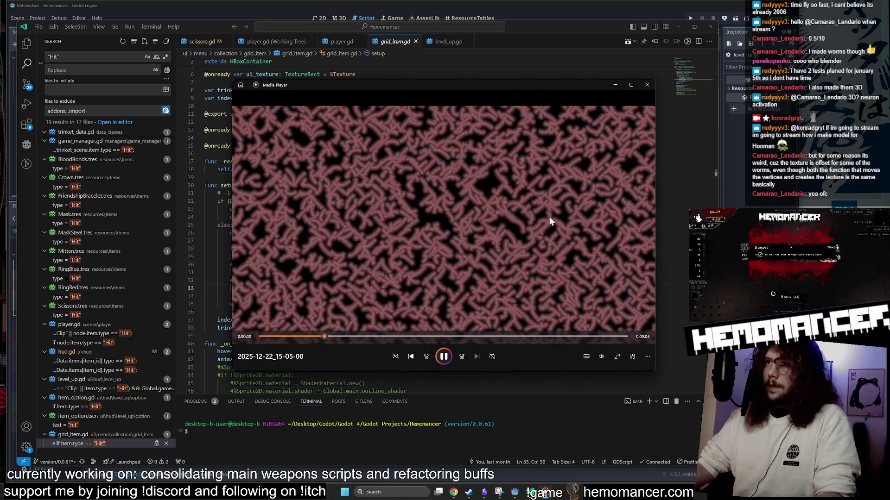
{"action": "left_click", "coordinate": [649, 86]}
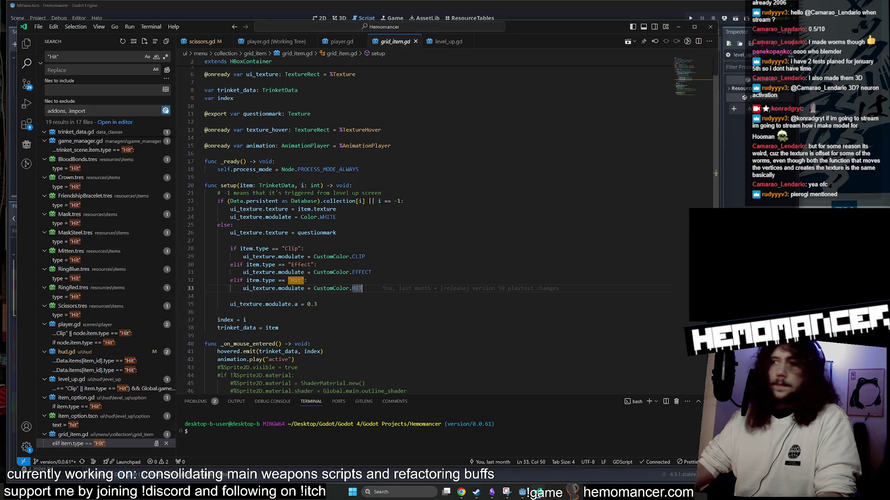
Step: Dismiss the CustomColor.HIT info card and open player.gd's Clip/Hit type check
{"action": "mouse_move", "coordinate": [357, 288]}
{"action": "key", "text": "Down"}
{"action": "key", "text": "Down"}
{"action": "key", "text": "Down"}
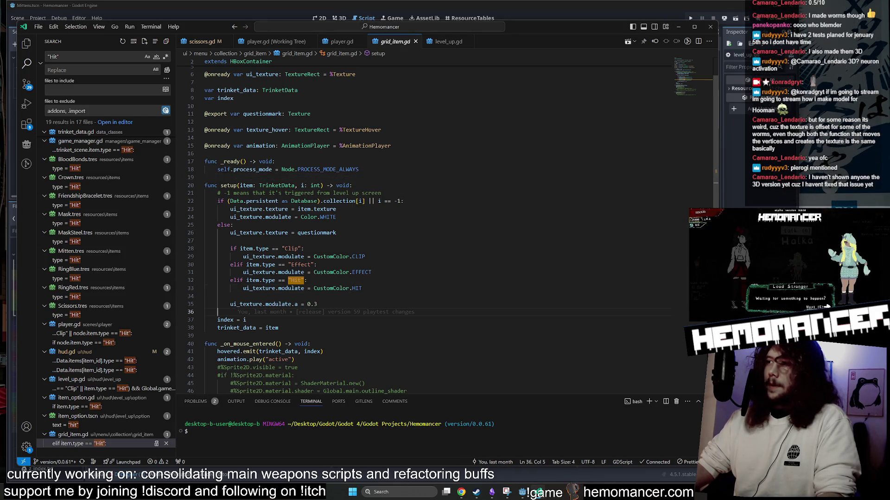
{"action": "scroll", "coordinate": [417, 231], "scroll_direction": "down", "scroll_amount": 1}
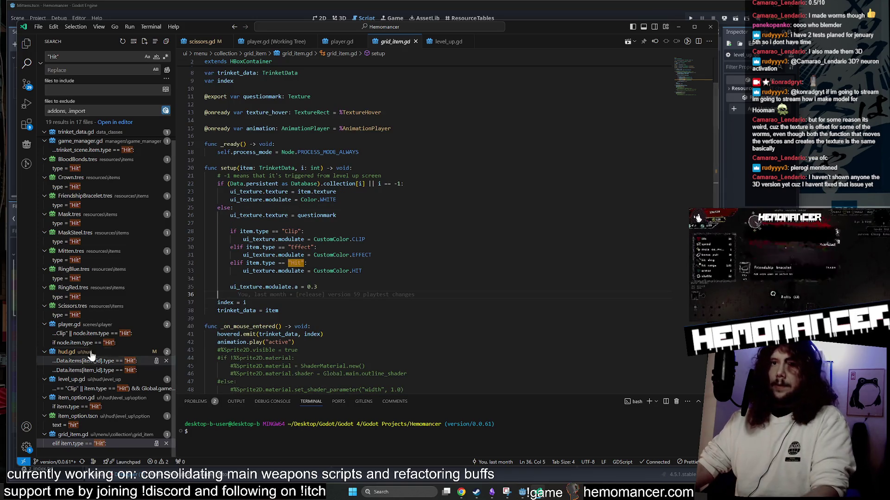
{"action": "left_click", "coordinate": [96, 333]}
{"action": "left_click", "coordinate": [330, 261]}
{"action": "scroll", "coordinate": [329, 262], "scroll_direction": "down", "scroll_amount": 2}
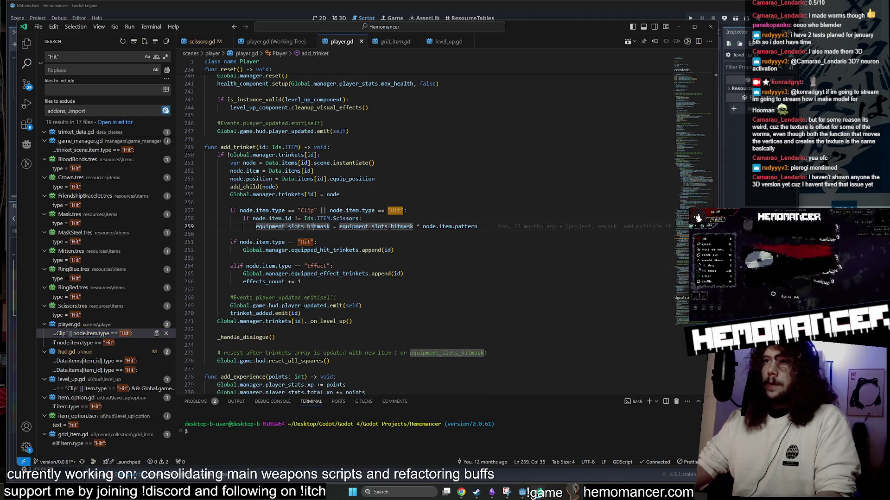
Step: Inspect the Scissors id check and equipment_slots_bitmask update on lines 258–259
{"action": "left_click_drag", "start_coordinate": [230, 218], "coordinate": [477, 226]}
{"action": "left_click", "coordinate": [477, 226]}
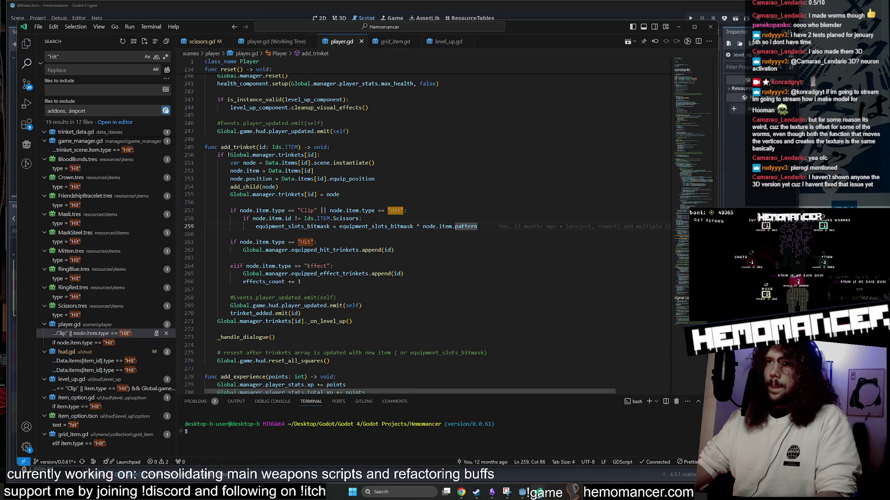
{"action": "left_click_drag", "start_coordinate": [294, 218], "coordinate": [305, 218]}
{"action": "mouse_move", "coordinate": [231, 218]}
{"action": "left_mouse_down"}
{"action": "mouse_move", "coordinate": [370, 218]}
{"action": "mouse_move", "coordinate": [362, 218]}
{"action": "left_mouse_up"}
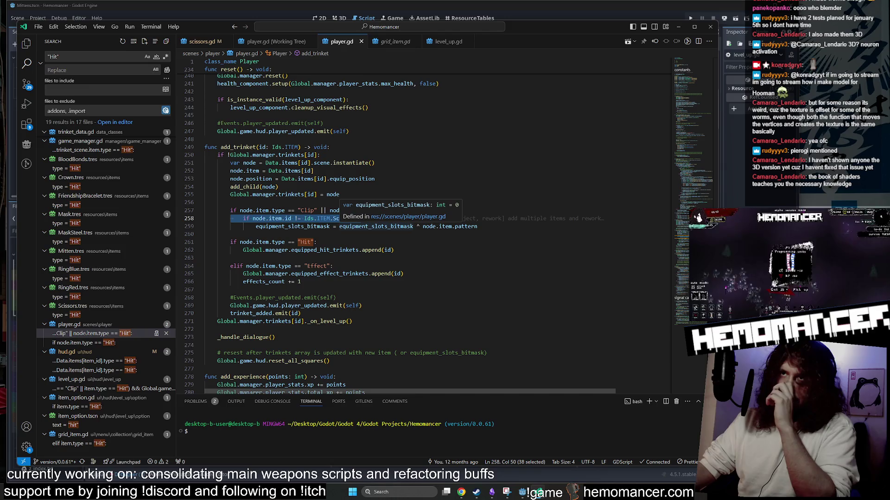
{"action": "left_click", "coordinate": [295, 226]}
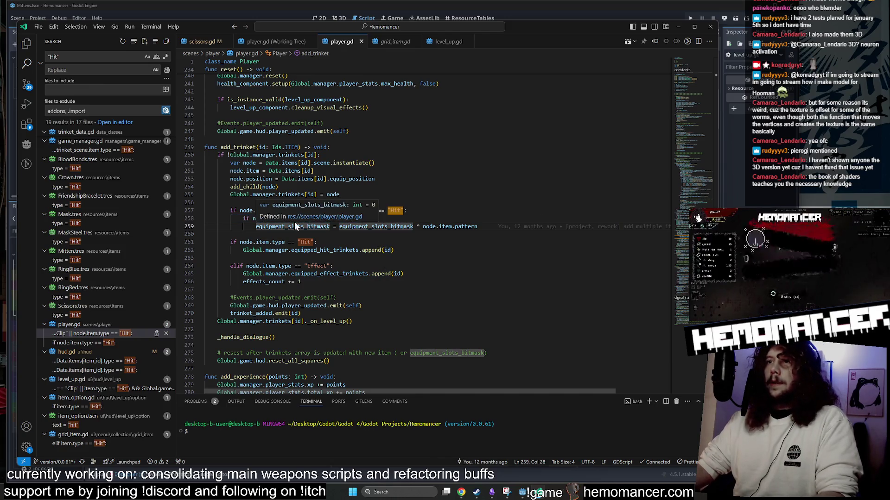
{"action": "left_click", "coordinate": [369, 218]}
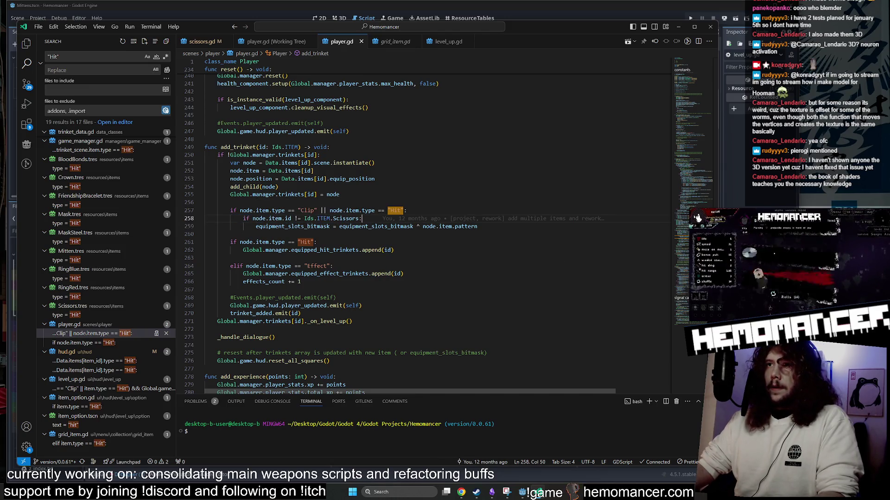
{"action": "left_click", "coordinate": [343, 218]}
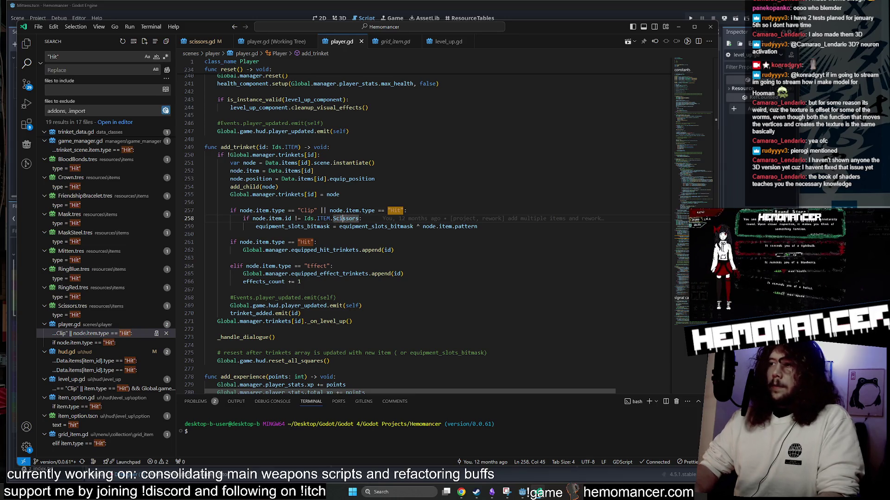
{"action": "left_click", "coordinate": [244, 218]}
Step: Comment out the Scissors check on line 258 and start a new line below it
{"action": "key", "text": "Return"}
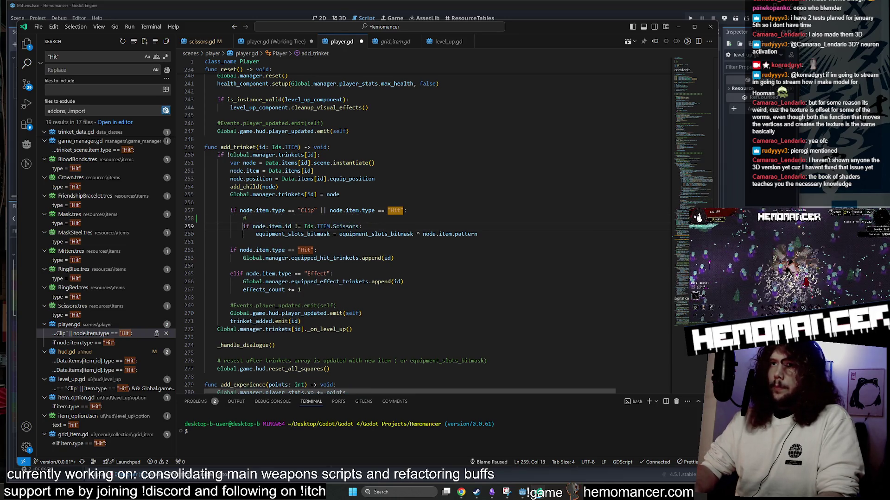
{"action": "key", "text": "ctrl+z"}
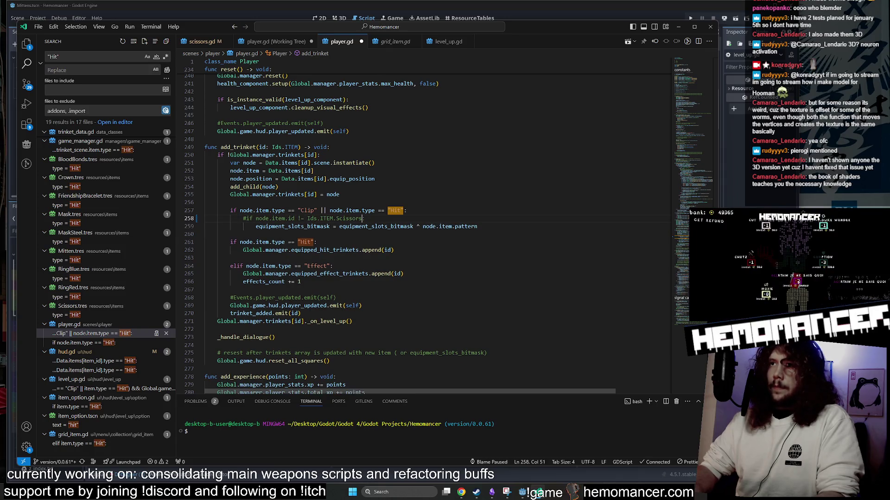
{"action": "key", "text": "Return"}
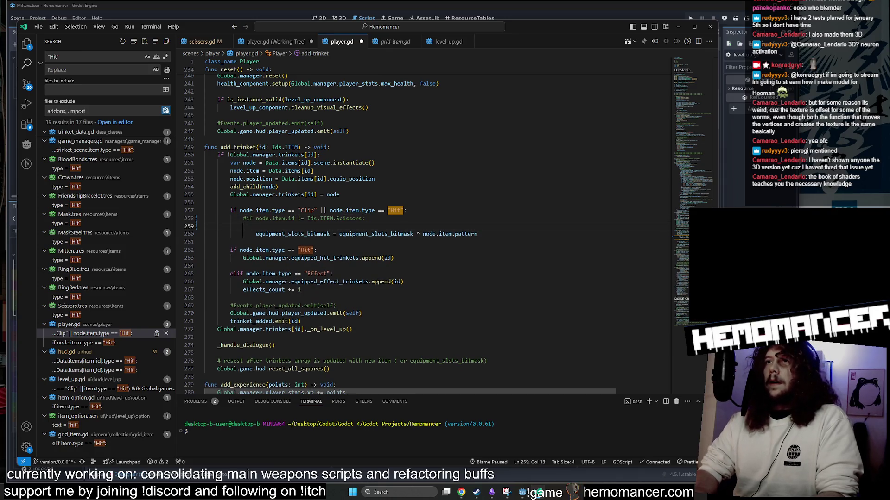
Step: Write the condition 'if node.item is not MainWeaponScene:' with autocomplete help
{"action": "type", "text": "i"}
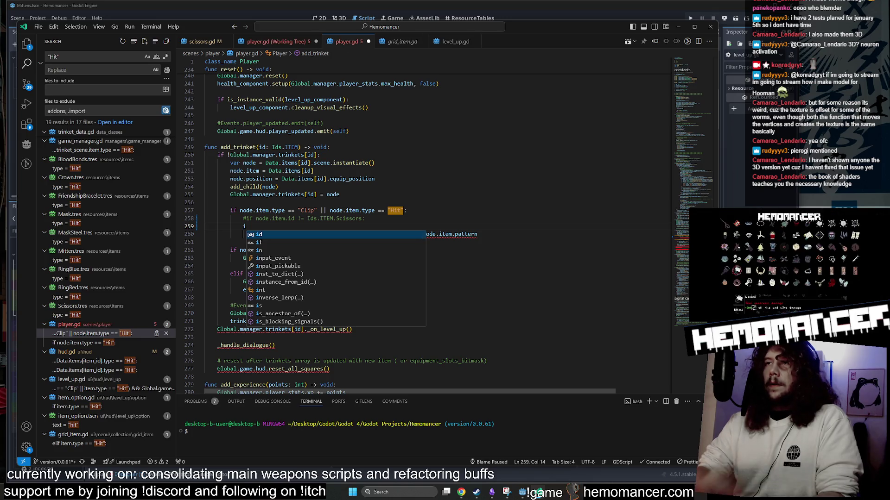
{"action": "key", "text": "BackSpace"}
{"action": "type", "text": "nod"}
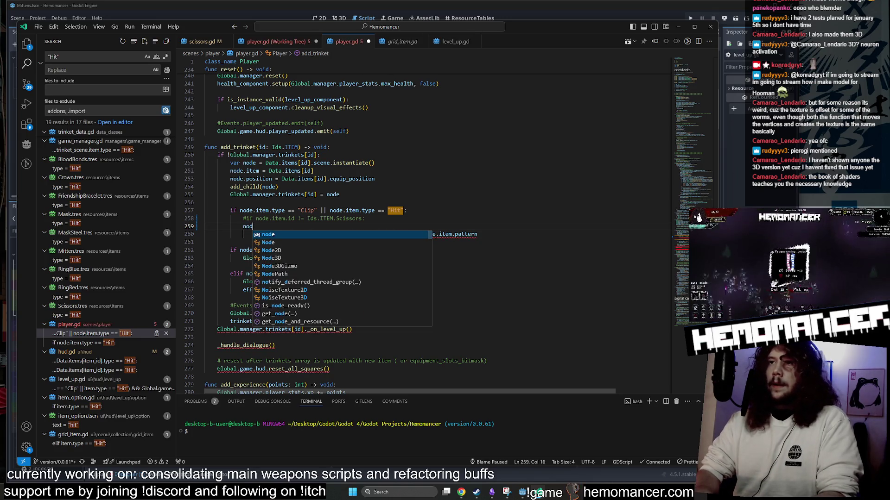
{"action": "type", "text": "e.i"}
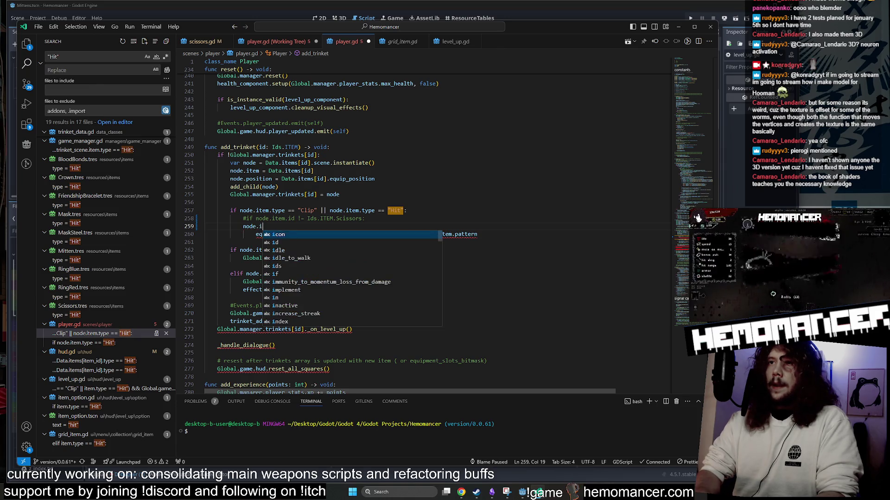
{"action": "type", "text": "tem is Main"}
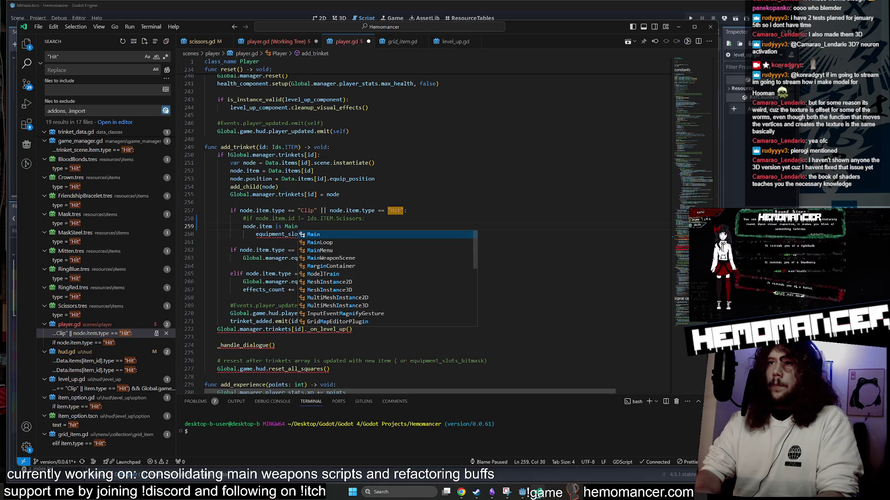
{"action": "key", "text": "Down"}
{"action": "key", "text": "Down"}
{"action": "key", "text": "Down"}
{"action": "key", "text": "Return"}
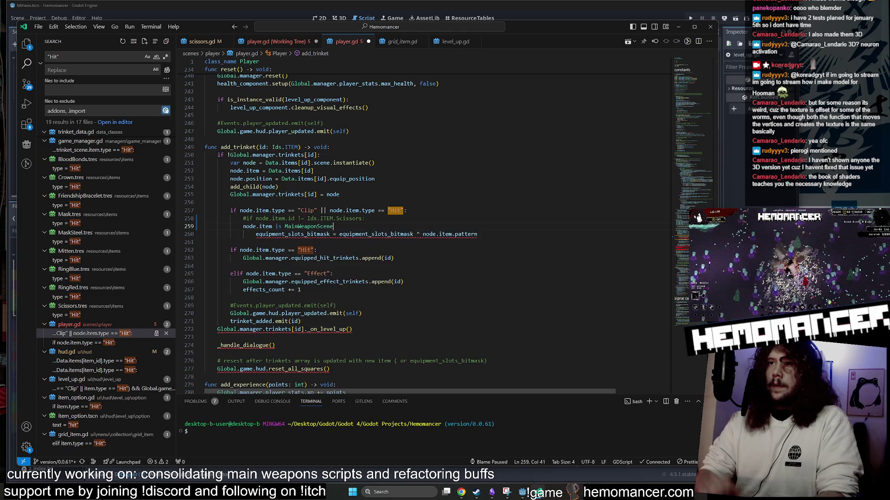
{"action": "key", "text": "ctrl+shift+Left"}
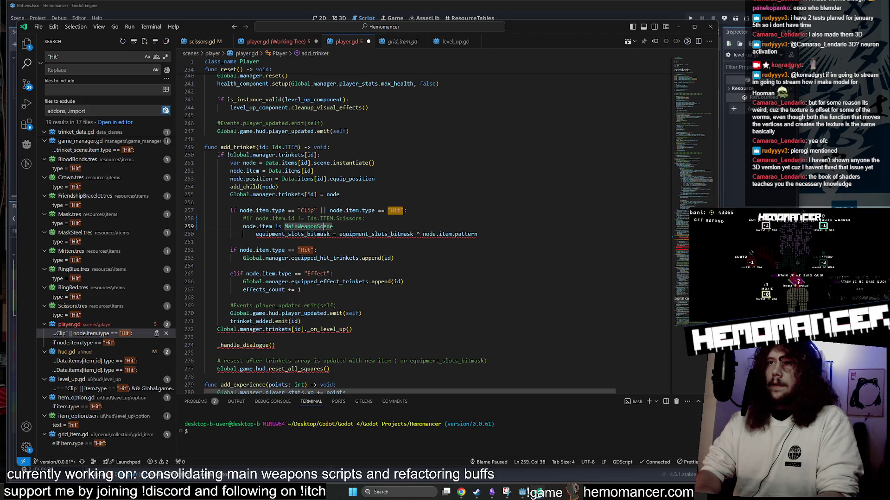
{"action": "key", "text": "ctrl+Left"}
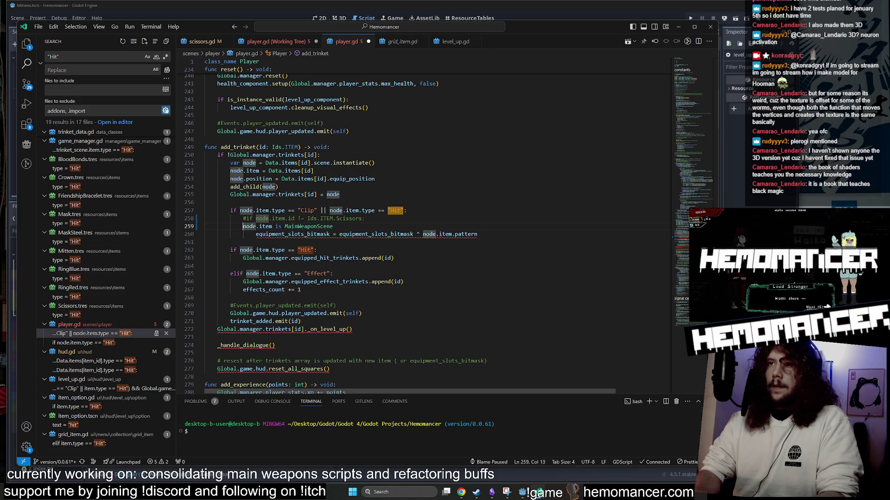
{"action": "type", "text": "if"}
{"action": "key", "text": "Right"}
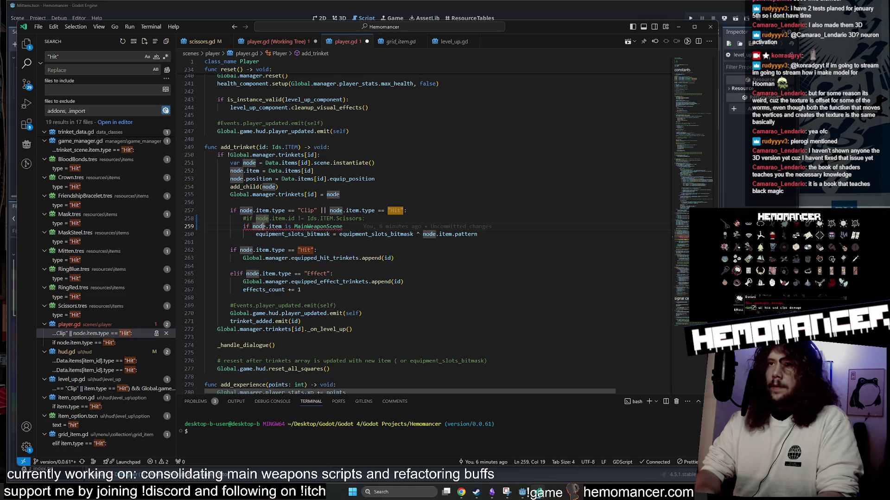
{"action": "key", "text": "ctrl+Right"}
{"action": "key", "text": "ctrl+Right"}
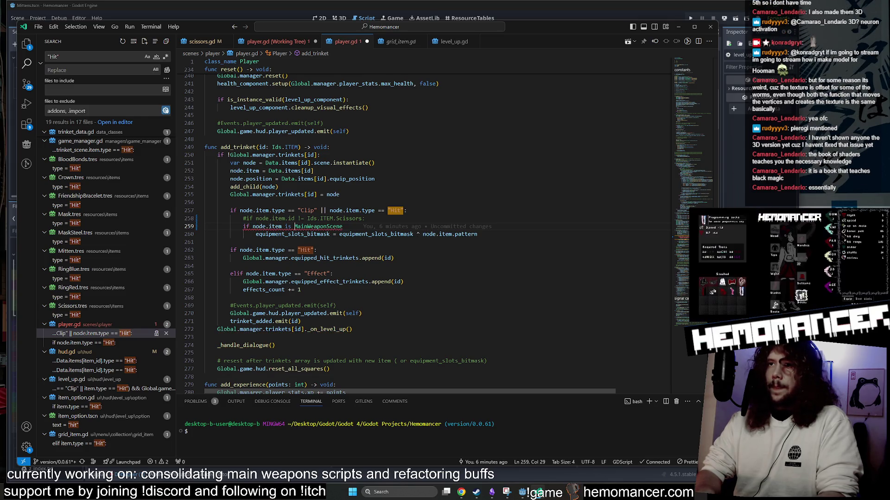
{"action": "type", "text": "not "}
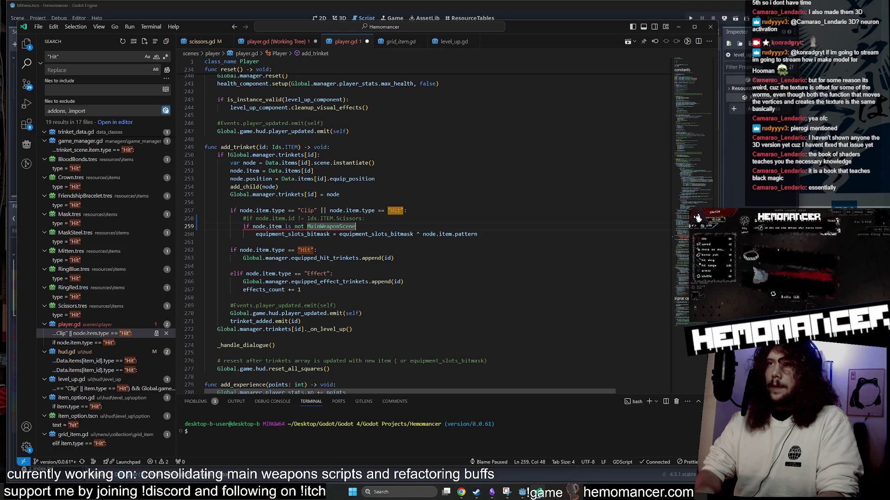
{"action": "type", "text": ":"}
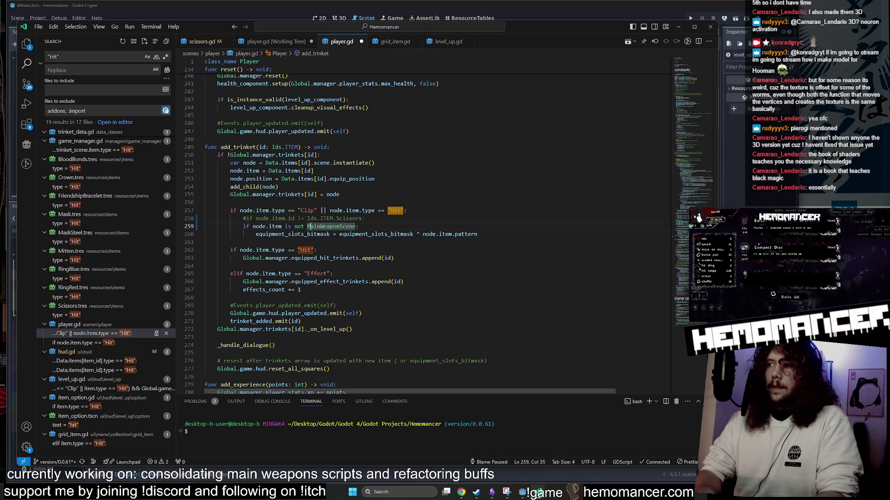
Step: Review node and equip_position usage in add_trinket, then save player.gd
{"action": "left_click", "coordinate": [205, 226]}
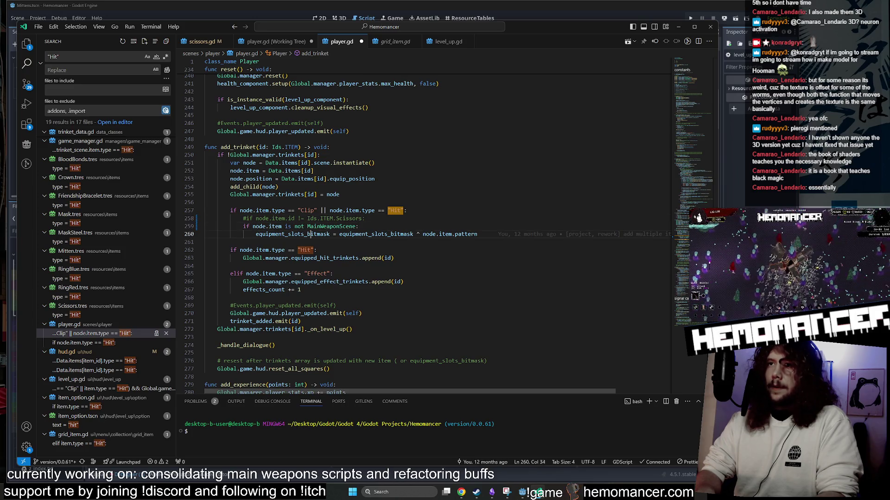
{"action": "left_click", "coordinate": [428, 234]}
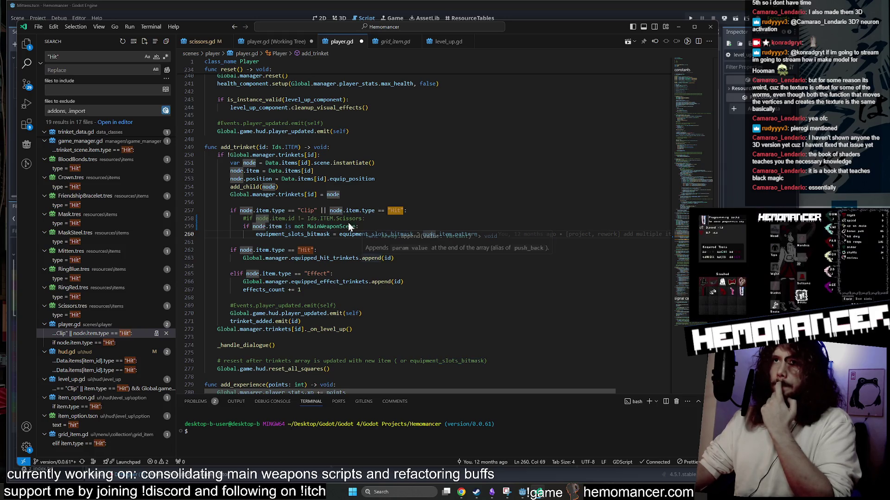
{"action": "scroll", "coordinate": [296, 185], "scroll_direction": "up", "scroll_amount": 2}
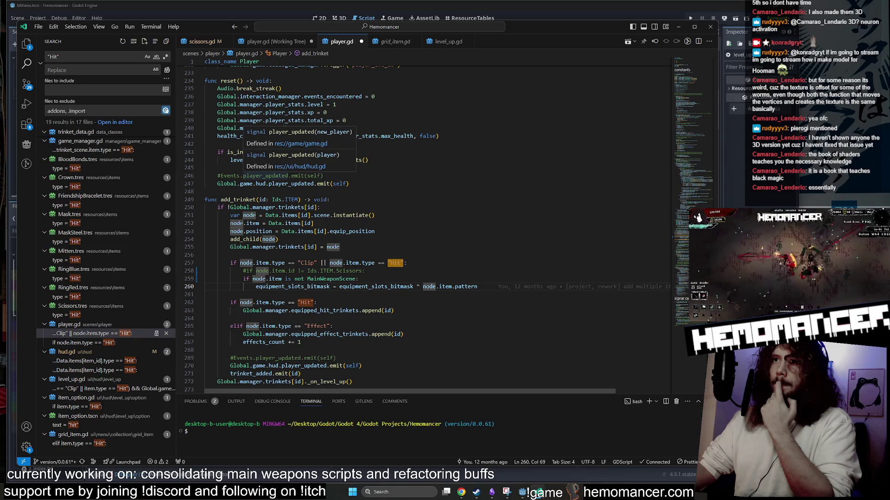
{"action": "scroll", "coordinate": [297, 185], "scroll_direction": "down", "scroll_amount": 2}
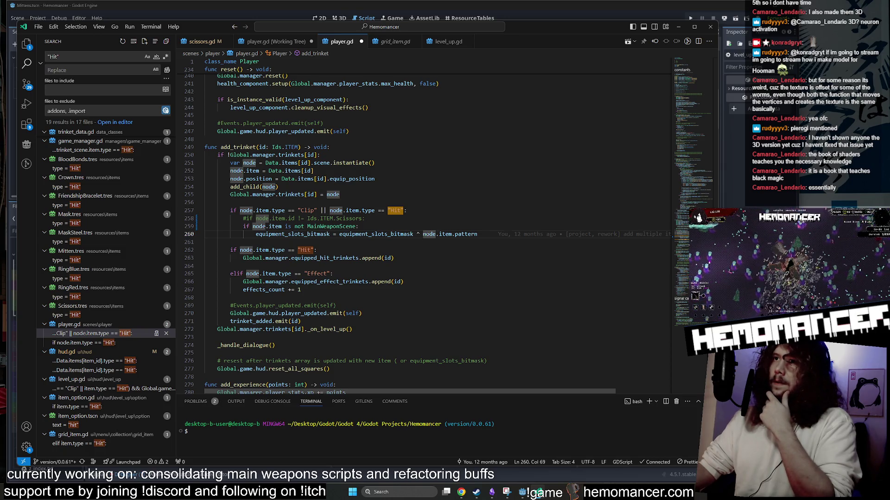
{"action": "mouse_move", "coordinate": [352, 258]}
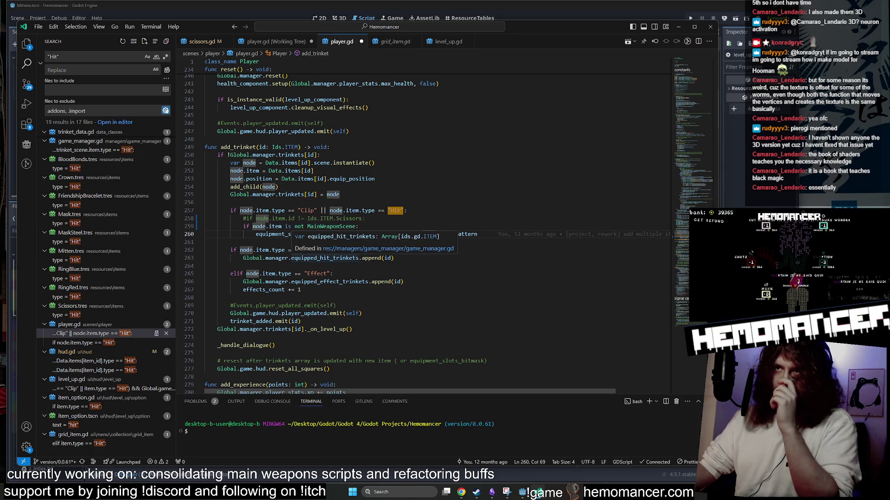
{"action": "double_click", "coordinate": [352, 178]}
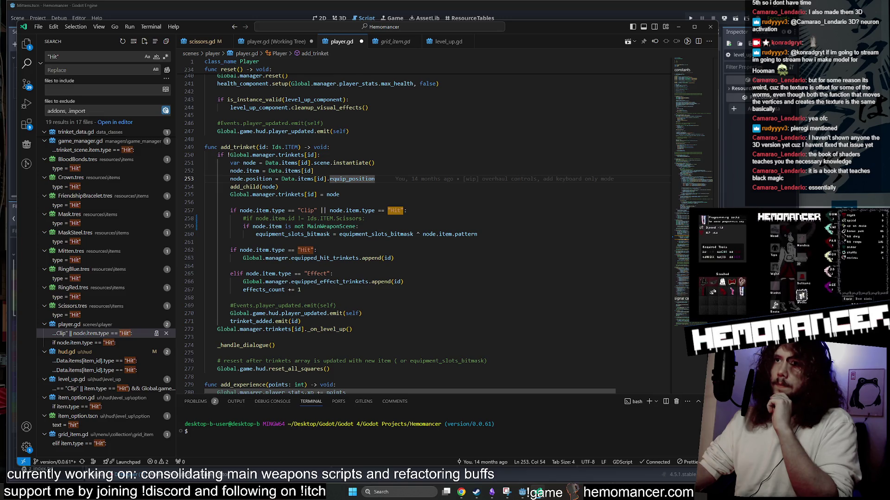
{"action": "key", "text": "ctrl+s"}
{"action": "left_click", "coordinate": [403, 211]}
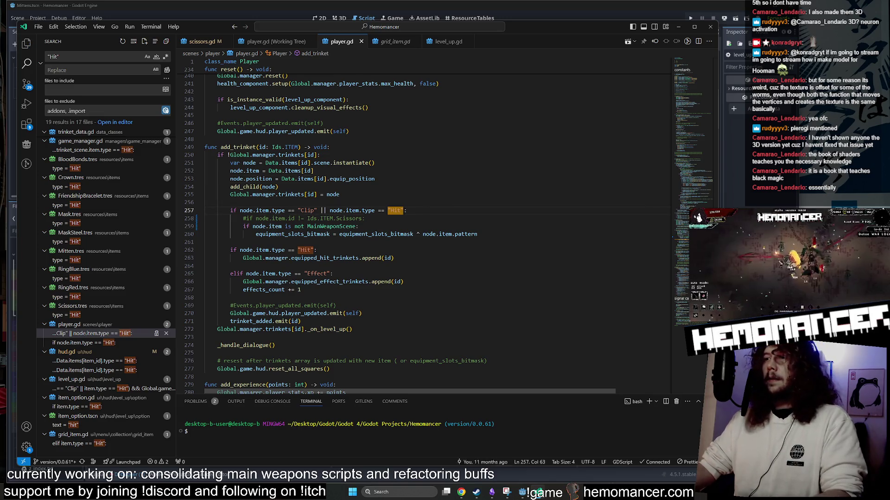
Step: Run the Hemomancer game from Godot with F5 and enlarge its window
{"action": "left_click", "coordinate": [523, 493]}
{"action": "key", "text": "F5"}
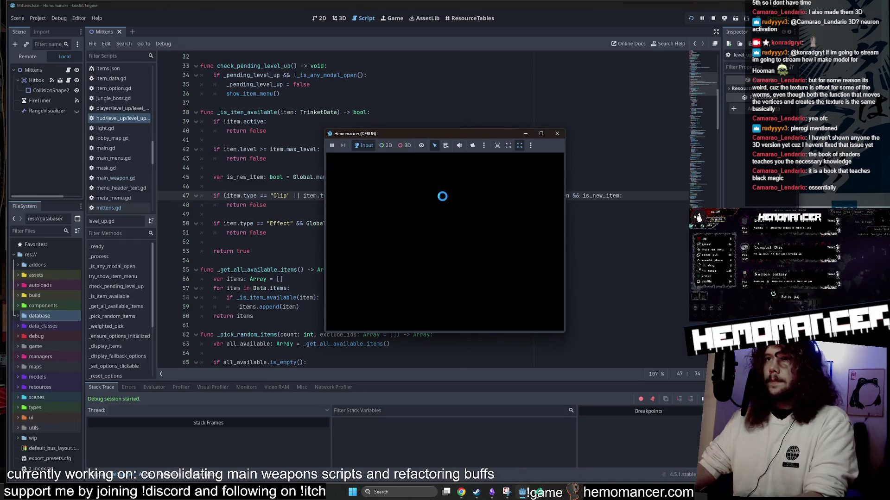
{"action": "left_click_drag", "start_coordinate": [446, 132], "coordinate": [275, 60]}
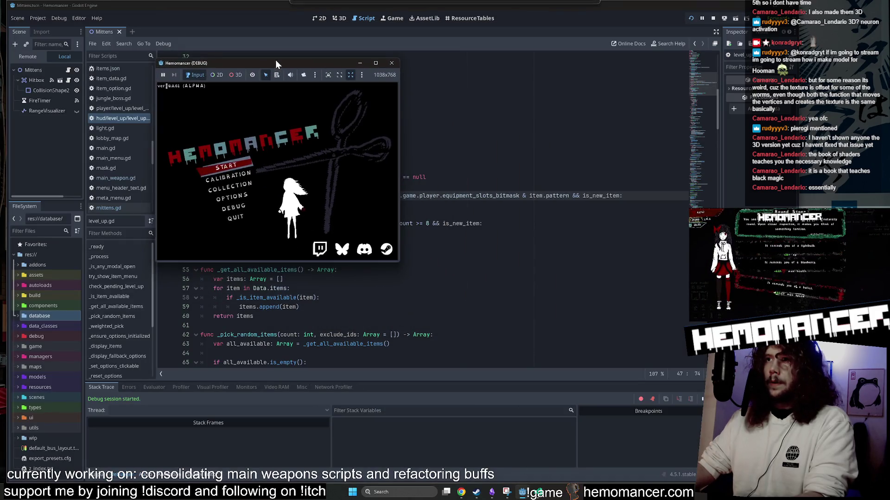
{"action": "mouse_move", "coordinate": [398, 265]}
{"action": "left_mouse_down"}
{"action": "mouse_move", "coordinate": [508, 398]}
{"action": "mouse_move", "coordinate": [576, 431]}
{"action": "left_mouse_up"}
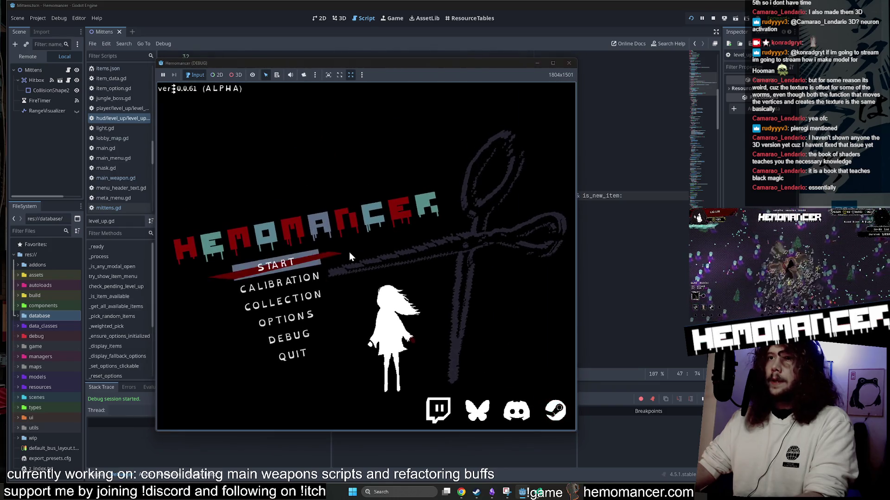
Step: Recheck the equipment_slots_bitmask line in VS Code, minimize it, and enlarge the game window further
{"action": "key", "text": "alt+Tab"}
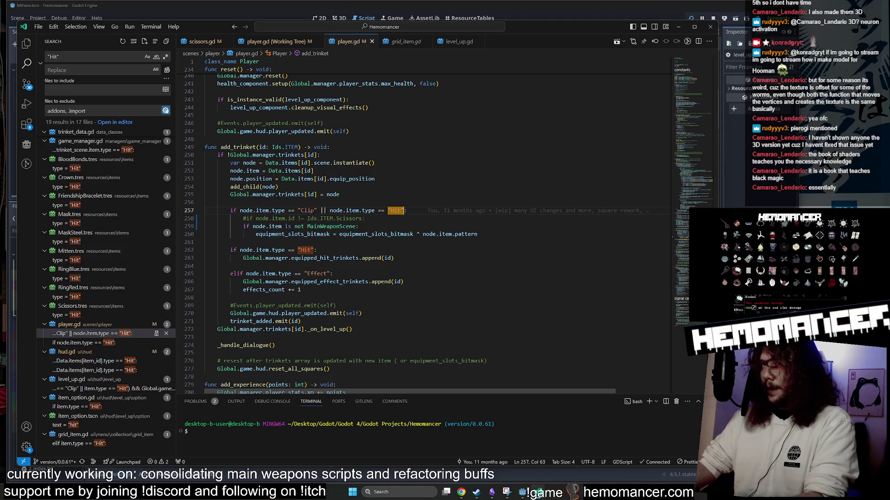
{"action": "left_click", "coordinate": [478, 234]}
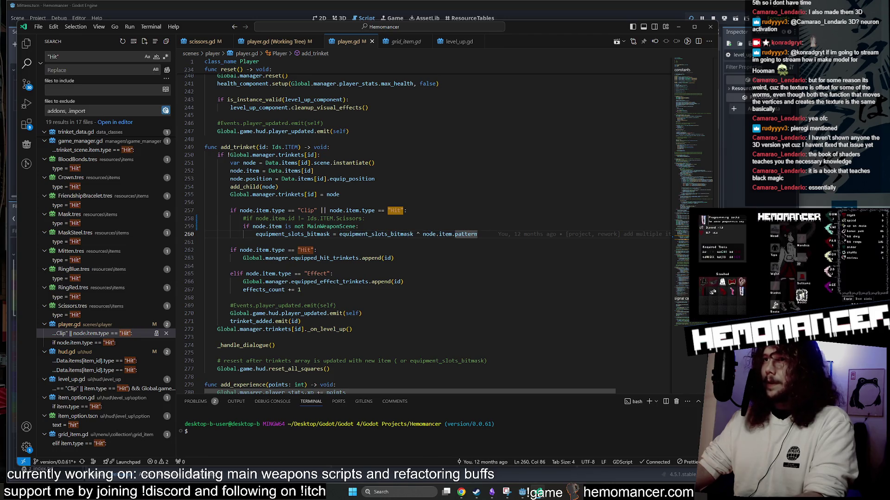
{"action": "left_click", "coordinate": [678, 29]}
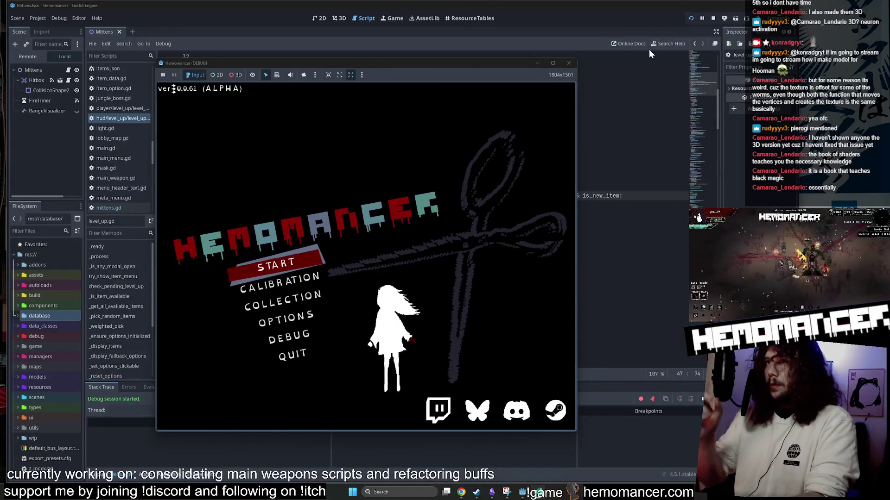
{"action": "left_click_drag", "start_coordinate": [466, 65], "coordinate": [470, 45]}
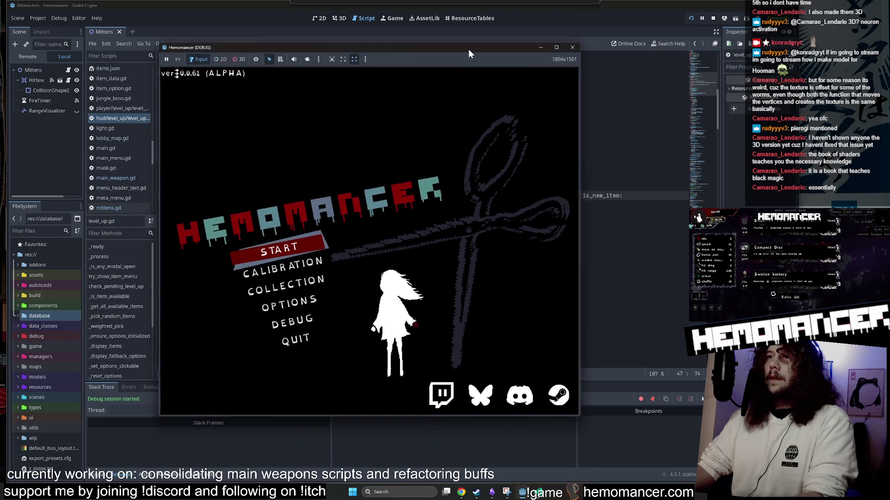
{"action": "mouse_move", "coordinate": [579, 411]}
{"action": "left_mouse_down"}
{"action": "mouse_move", "coordinate": [644, 451]}
{"action": "mouse_move", "coordinate": [611, 434]}
{"action": "left_mouse_up"}
Step: Start a Hemomancer run and travel from the hub signpost to Cheag Amar
{"action": "left_click", "coordinate": [303, 255]}
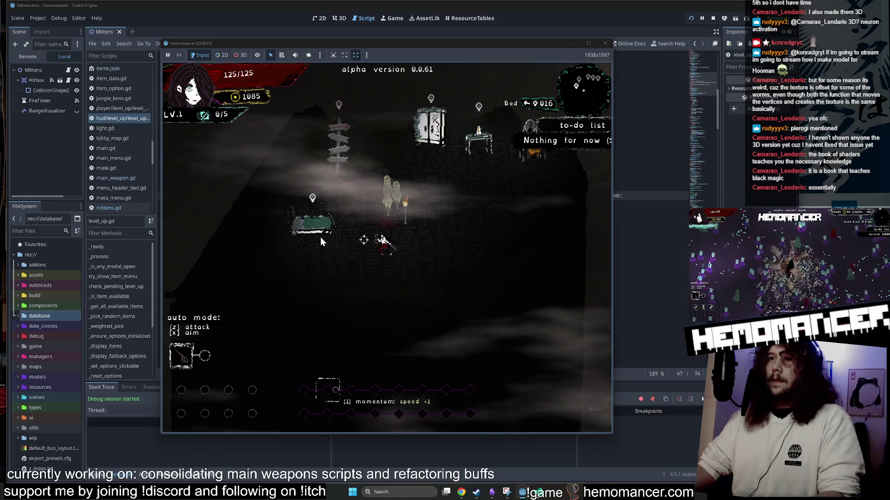
{"action": "key", "text": "w"}
{"action": "key", "text": "d"}
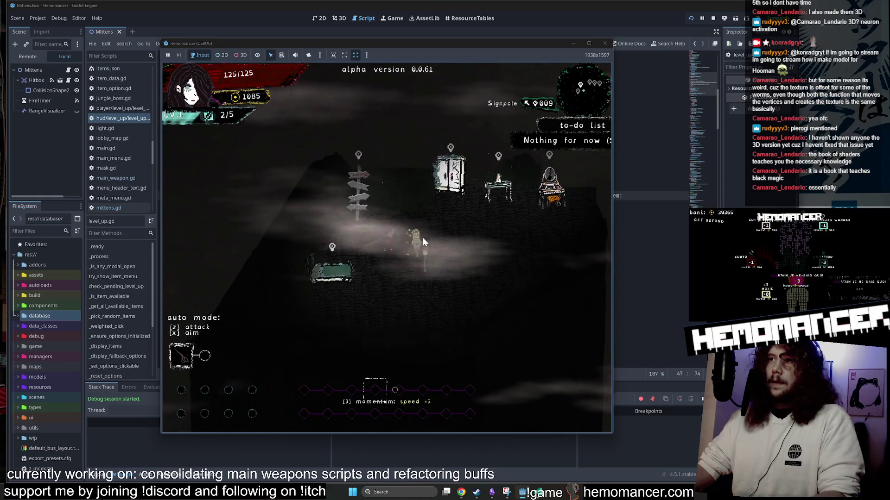
{"action": "key", "text": "w"}
{"action": "key", "text": "a"}
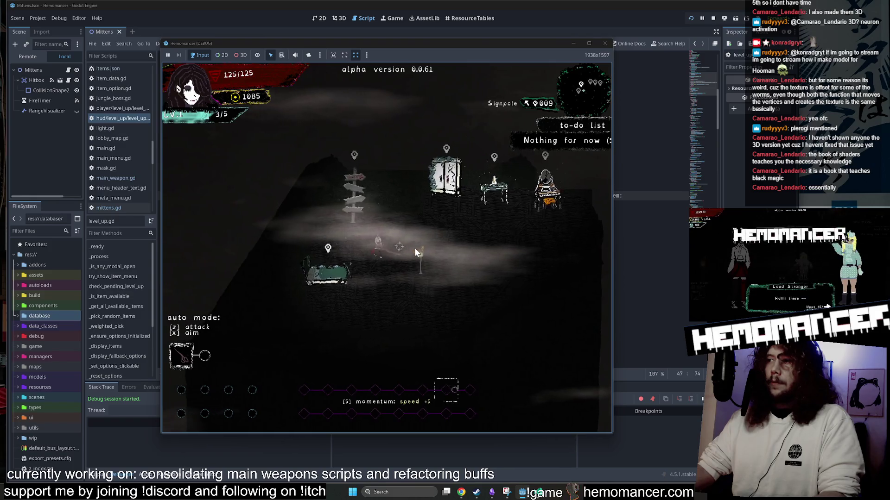
{"action": "key", "text": "e"}
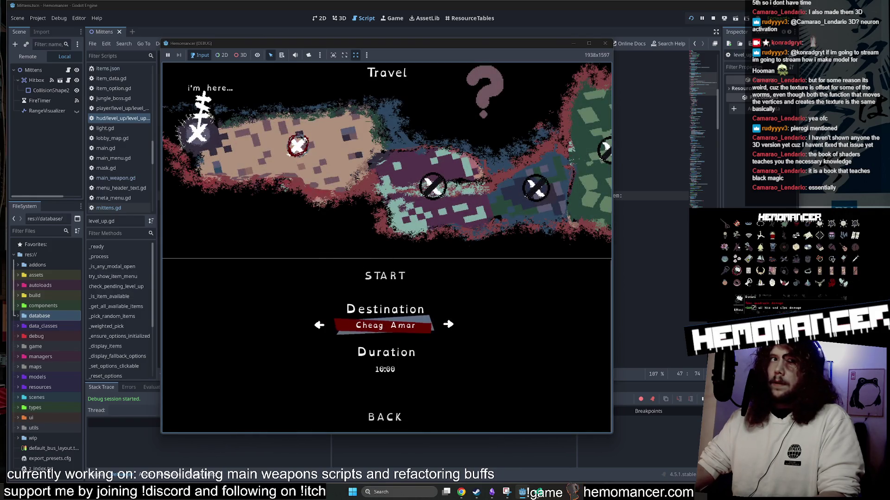
{"action": "key", "text": "Up"}
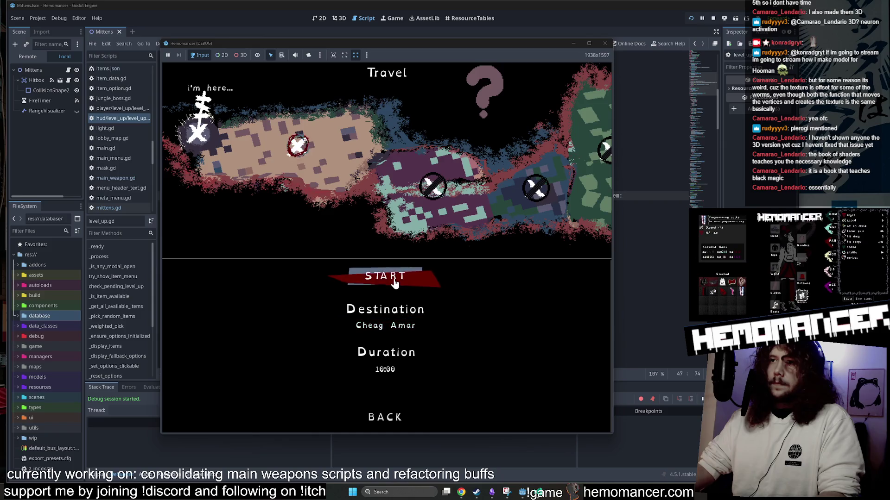
{"action": "key", "text": "Return"}
Step: Play through Cheag Amar to level 2 and enlarge the game window to view the trinket choice
{"action": "key", "text": "w"}
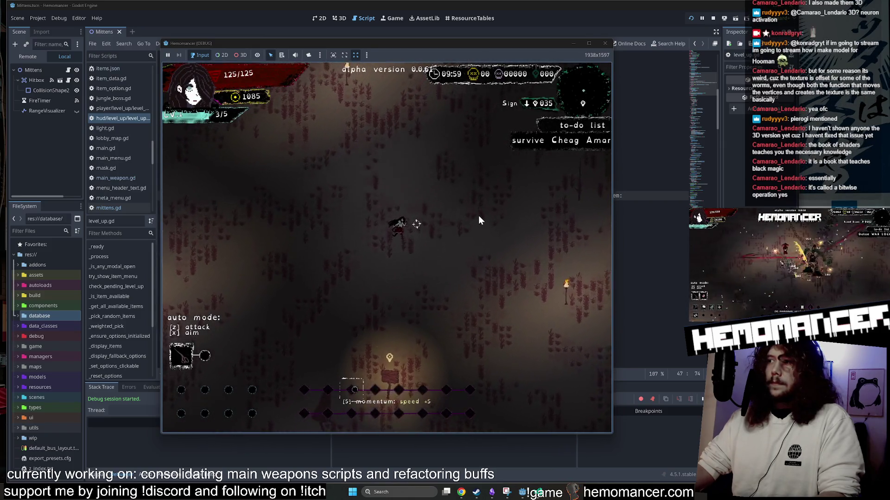
{"action": "key", "text": "w"}
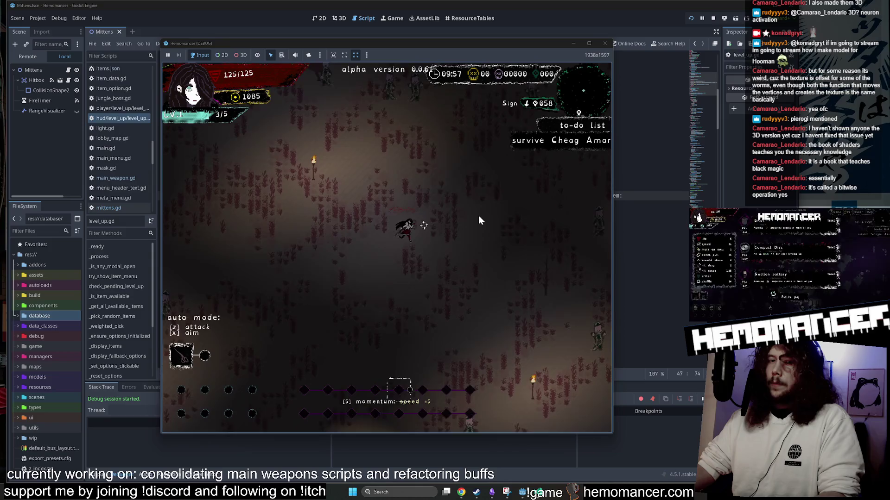
{"action": "key", "text": "w"}
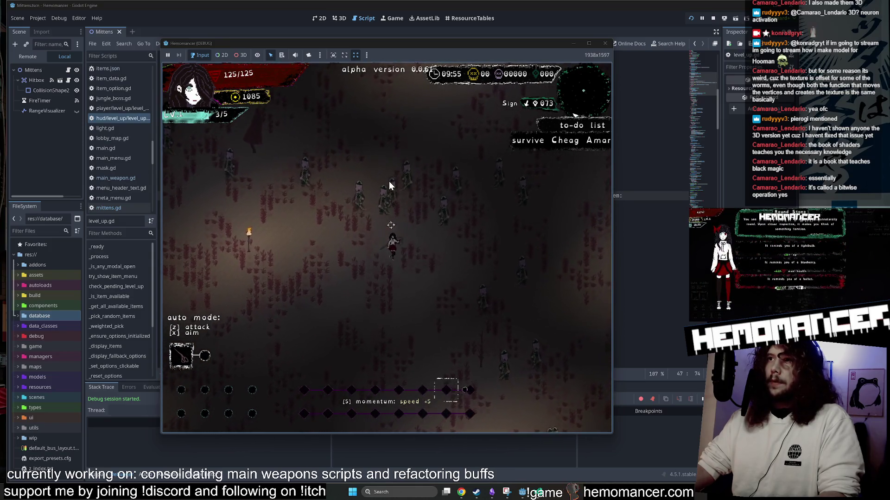
{"action": "key", "text": "w"}
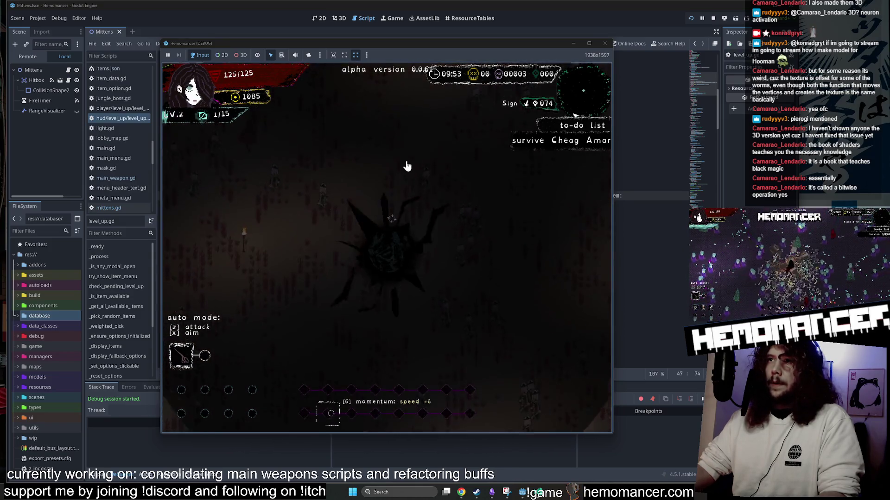
{"action": "mouse_move", "coordinate": [610, 433]}
{"action": "left_mouse_down"}
{"action": "mouse_move", "coordinate": [713, 468]}
{"action": "mouse_move", "coordinate": [753, 470]}
{"action": "left_mouse_up"}
{"action": "left_click_drag", "start_coordinate": [162, 40], "coordinate": [43, 34]}
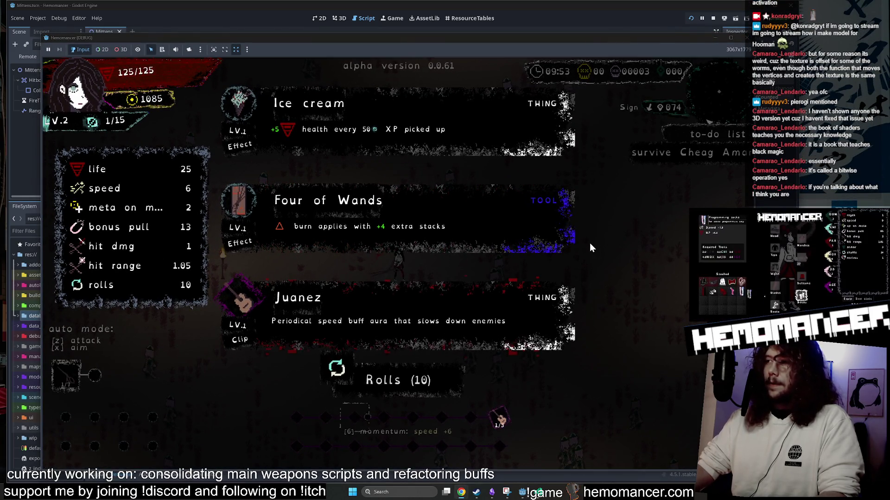
Step: Reroll the level 2 trinket offers until the Rolls counter hits 0, then close the Hemomancer debug window
{"action": "left_click", "coordinate": [397, 384]}
{"action": "left_click", "coordinate": [397, 385]}
{"action": "left_click", "coordinate": [397, 384]}
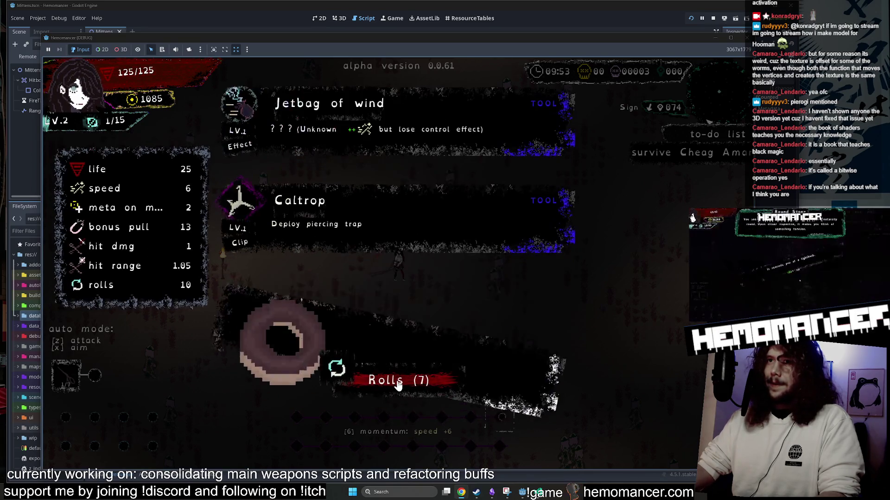
{"action": "left_click", "coordinate": [398, 385]}
{"action": "left_click", "coordinate": [398, 384]}
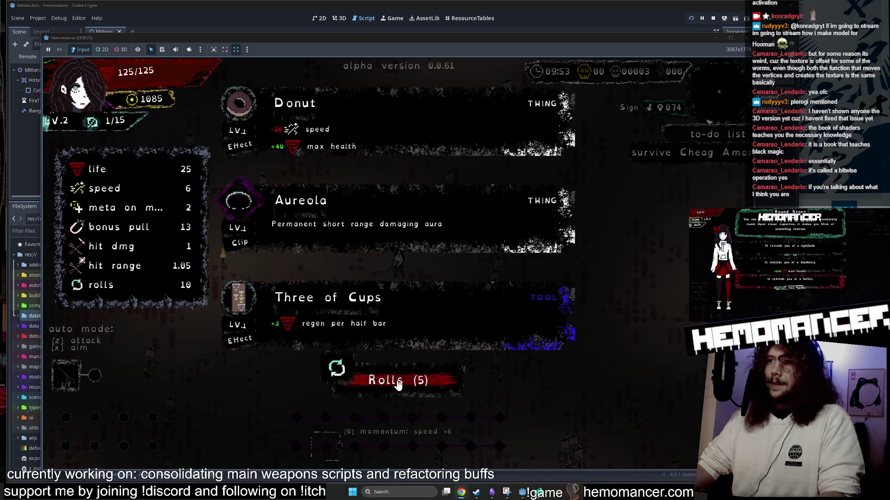
{"action": "left_click", "coordinate": [397, 384]}
{"action": "left_click", "coordinate": [398, 385]}
{"action": "left_click", "coordinate": [398, 385]}
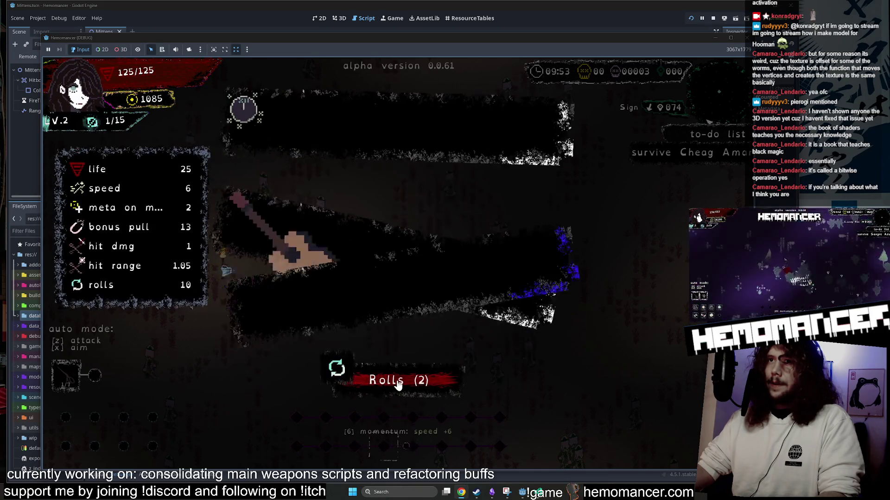
{"action": "left_click", "coordinate": [397, 384]}
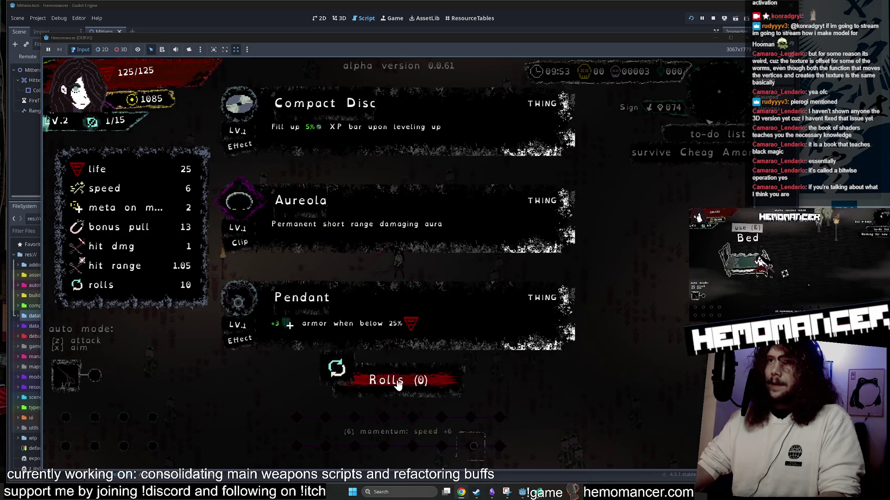
{"action": "left_click", "coordinate": [745, 39]}
{"action": "left_click", "coordinate": [417, 159]}
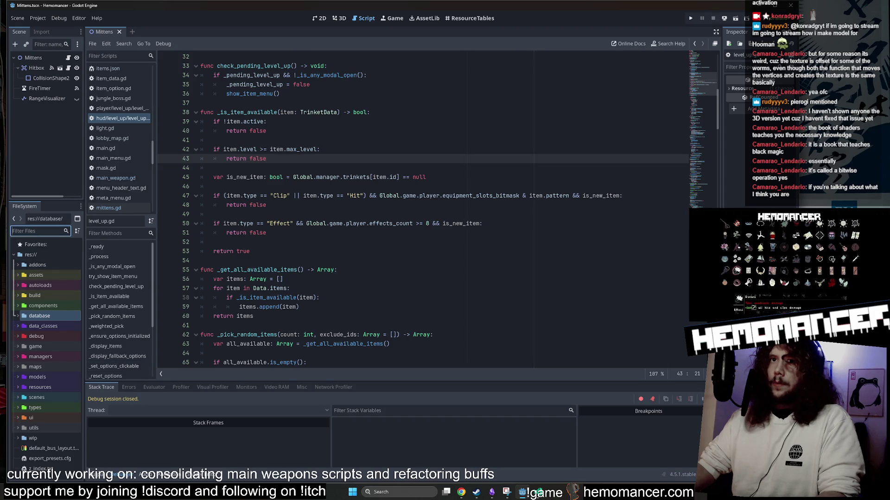
Step: In items.json, change the Suspenders extra_shuffle from 10 to 14310 and run the game with F5
{"action": "type", "text": "items.js"}
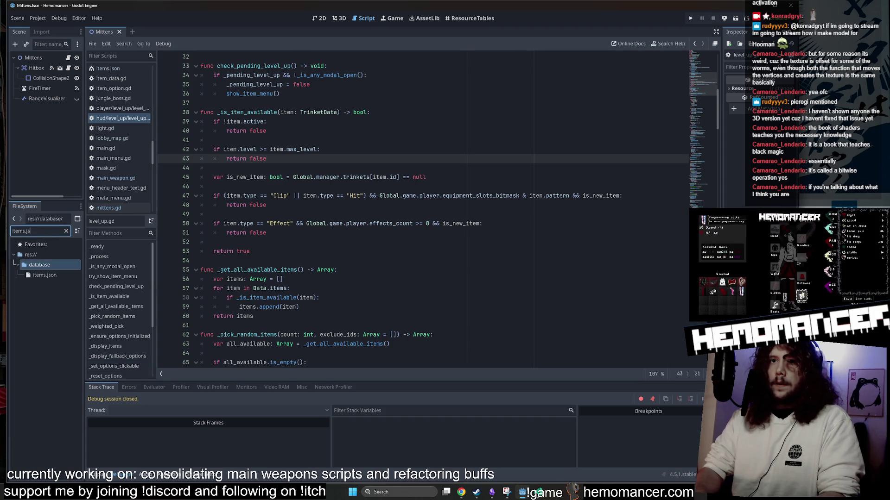
{"action": "double_click", "coordinate": [41, 277]}
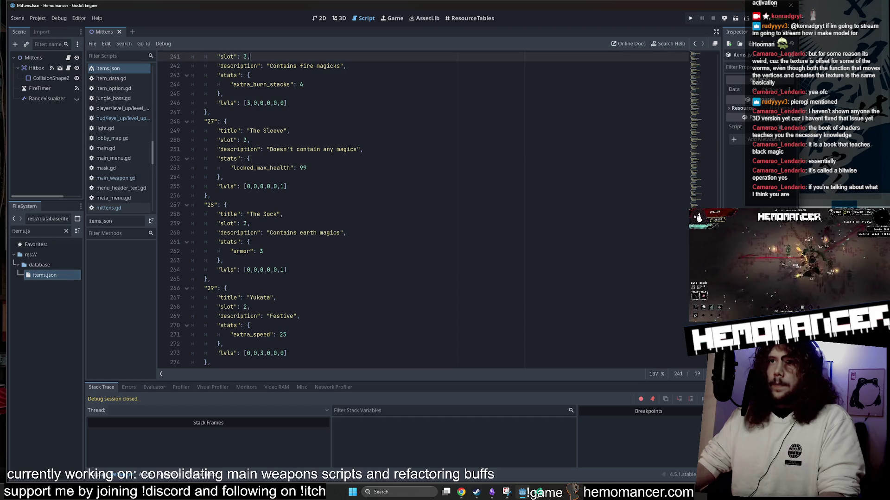
{"action": "key", "text": "ctrl+f"}
{"action": "type", "text": "shuffle"}
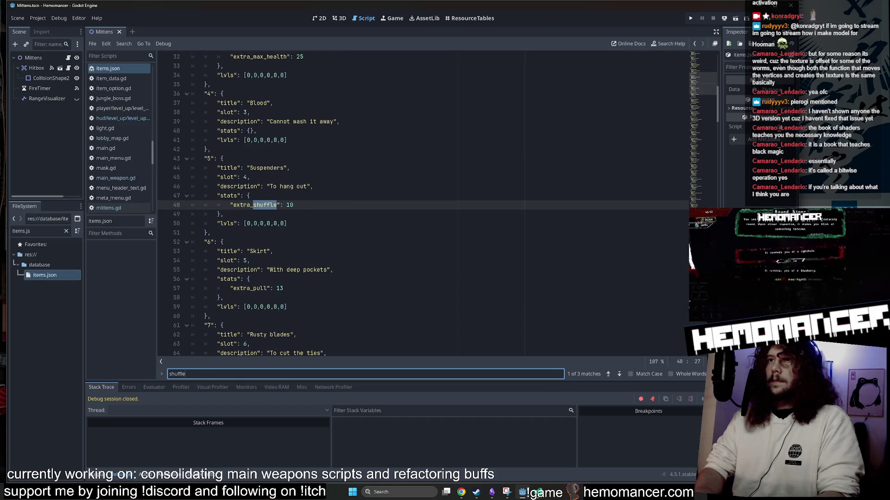
{"action": "left_click", "coordinate": [289, 205]}
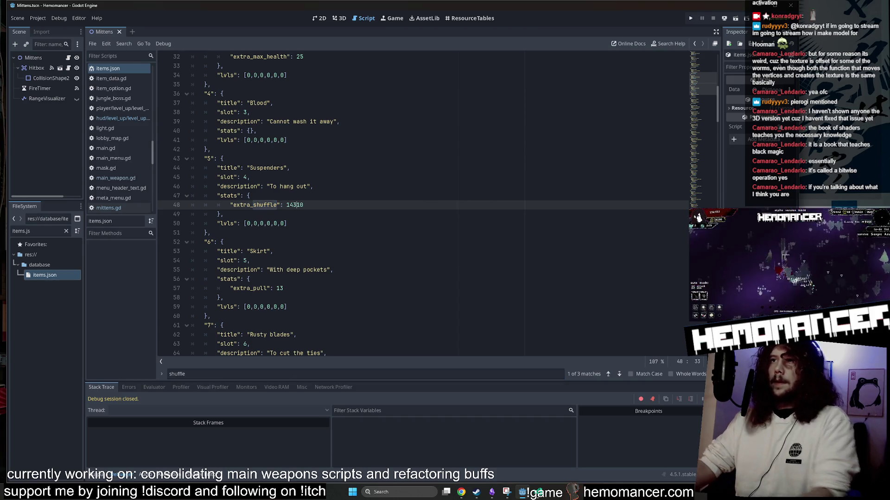
{"action": "left_click", "coordinate": [509, 180]}
{"action": "key", "text": "F5"}
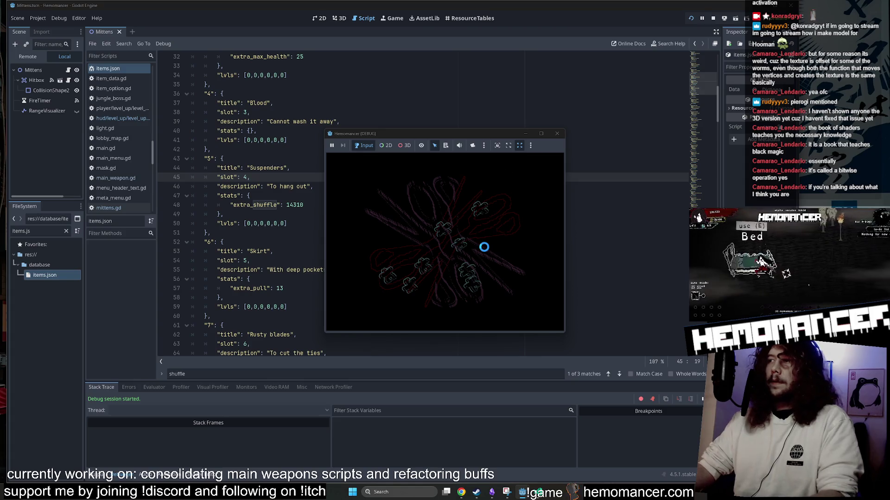
Step: Enlarge the game window, start a run, travel to Cheag Amar and play until the level 2 trinket choice
{"action": "left_click_drag", "start_coordinate": [323, 336], "coordinate": [134, 441]}
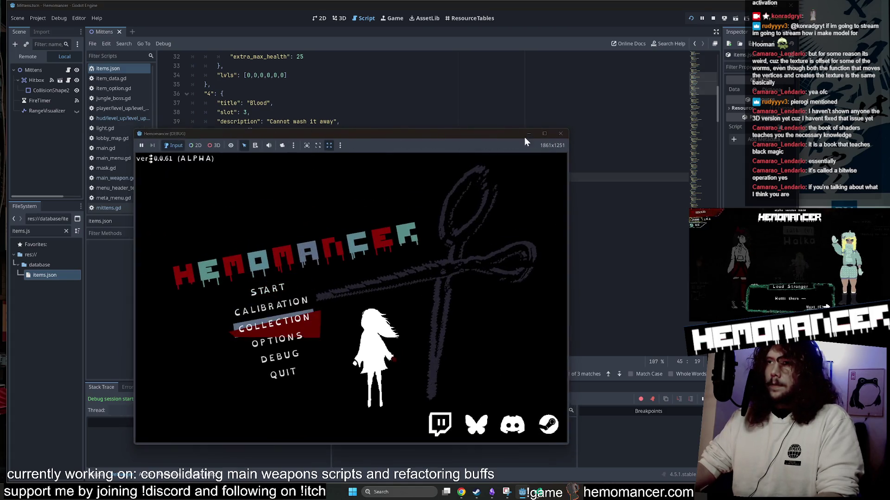
{"action": "mouse_move", "coordinate": [565, 134]}
{"action": "left_mouse_down"}
{"action": "mouse_move", "coordinate": [607, 86]}
{"action": "mouse_move", "coordinate": [666, 67]}
{"action": "left_mouse_up"}
{"action": "left_click", "coordinate": [320, 254]}
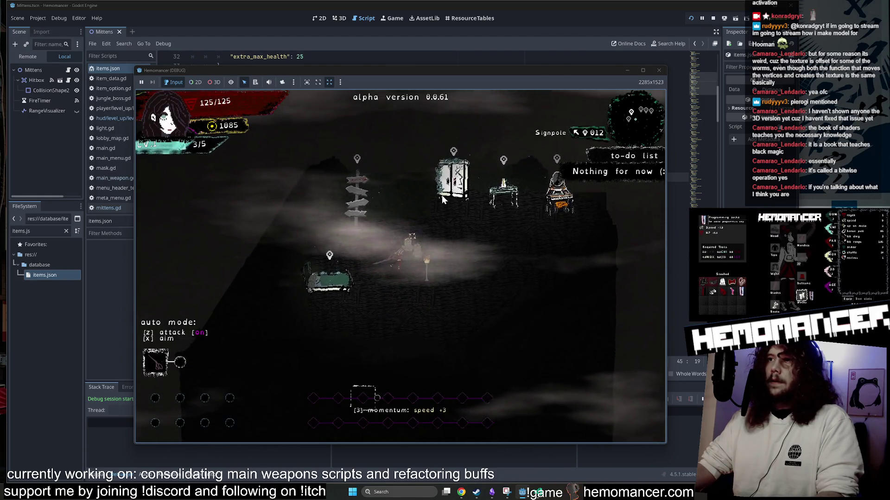
{"action": "key", "text": "e"}
{"action": "left_click", "coordinate": [414, 307]}
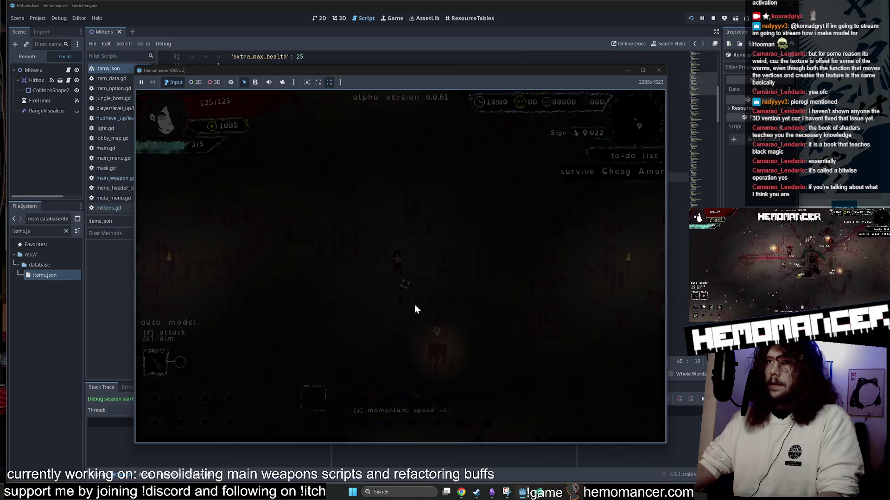
{"action": "key", "text": "w+d"}
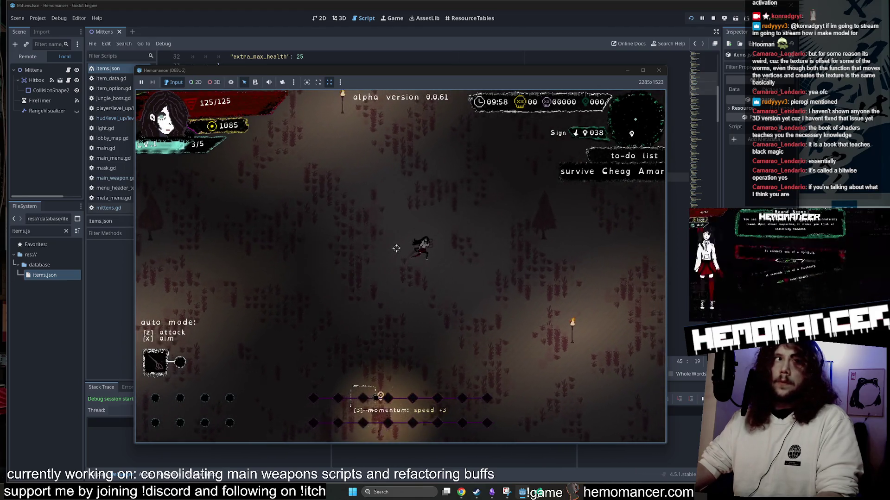
{"action": "key", "text": "w+a"}
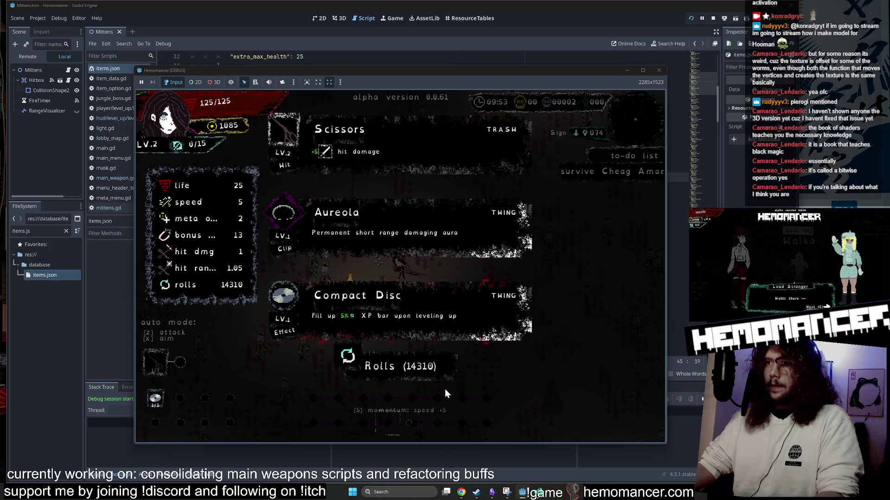
Step: Reroll the level 2 trinket offers about 36 times to observe which appear, then stop the game
{"action": "left_click", "coordinate": [402, 374]}
{"action": "left_click", "coordinate": [402, 374]}
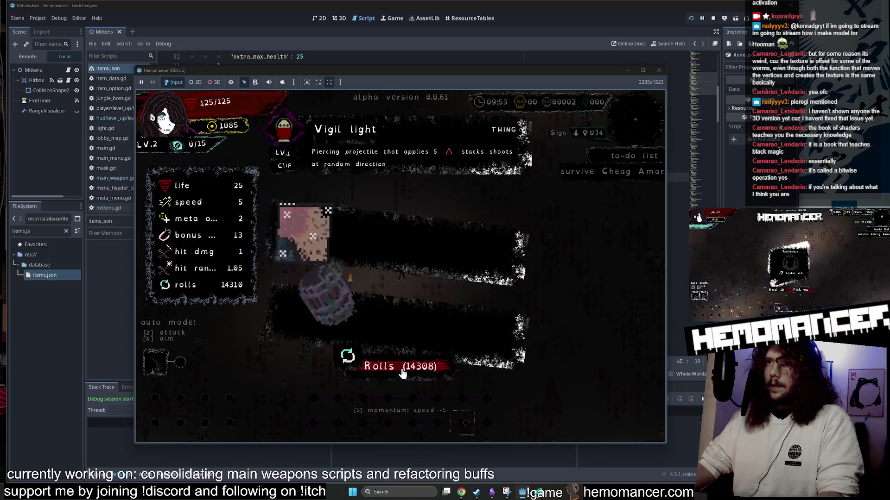
{"action": "left_click", "coordinate": [402, 375]}
{"action": "left_click", "coordinate": [403, 374]}
{"action": "left_click", "coordinate": [403, 374]}
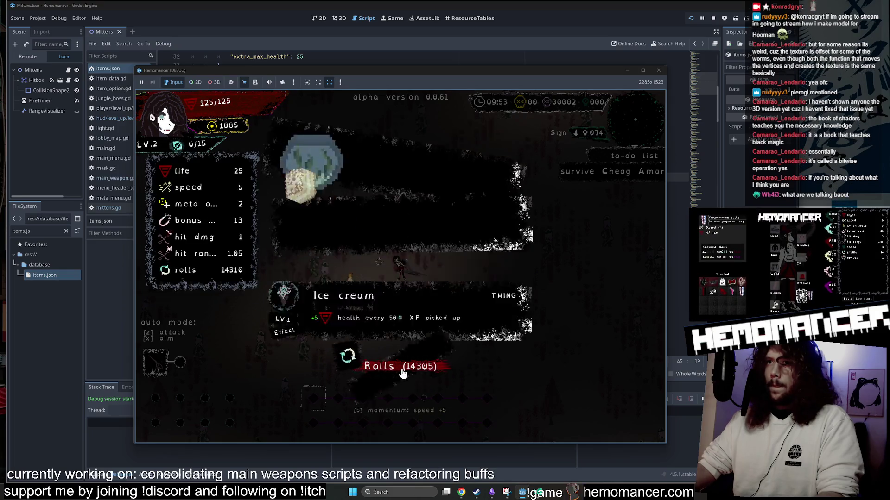
{"action": "left_click", "coordinate": [402, 375]}
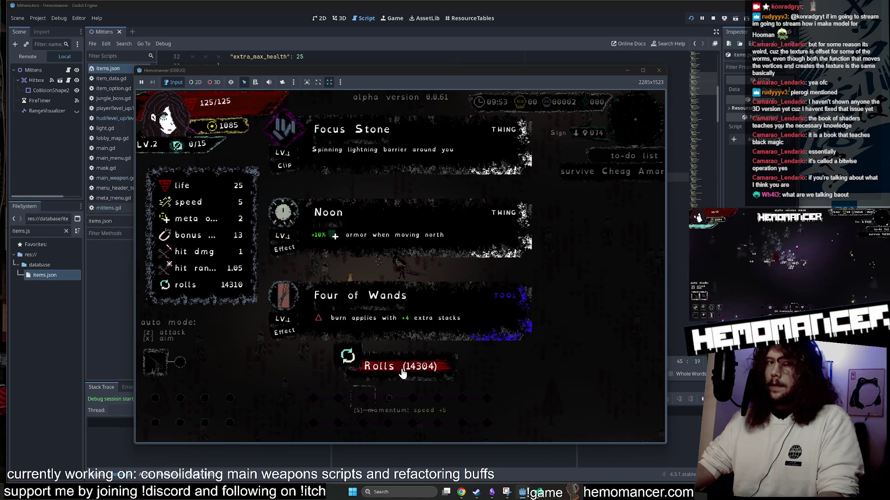
{"action": "key", "text": "alt+Tab"}
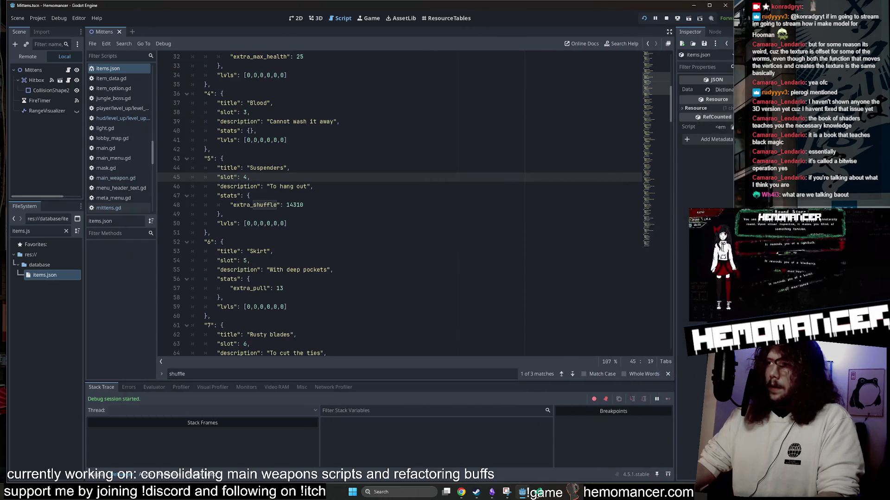
{"action": "key", "text": "alt+Tab"}
{"action": "left_click", "coordinate": [418, 367]}
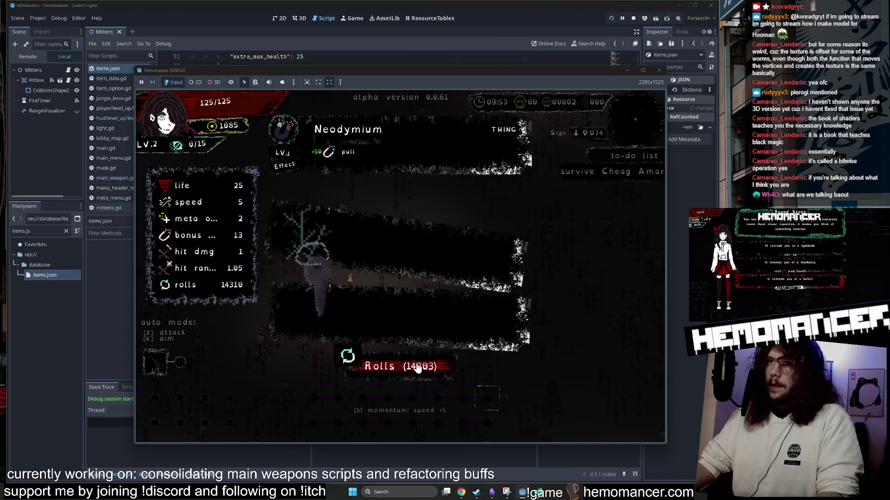
{"action": "left_click", "coordinate": [418, 367]}
{"action": "left_click", "coordinate": [419, 368]}
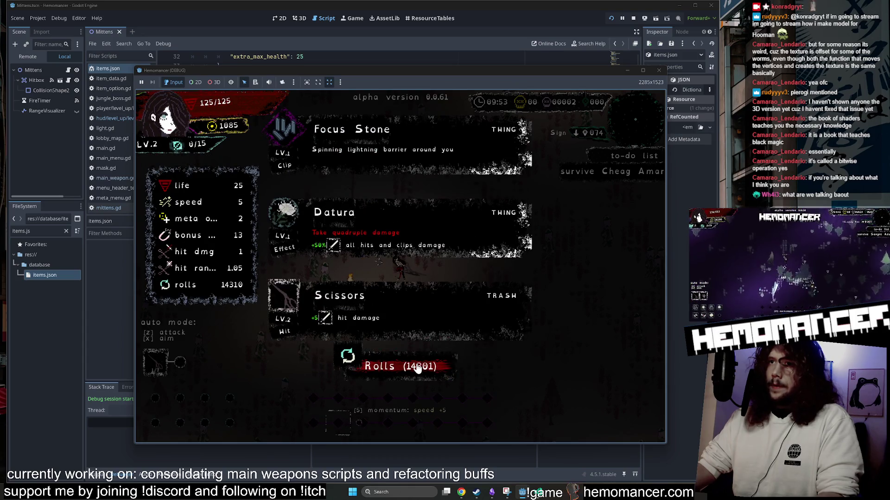
{"action": "left_click", "coordinate": [412, 371]}
{"action": "left_click", "coordinate": [410, 374]}
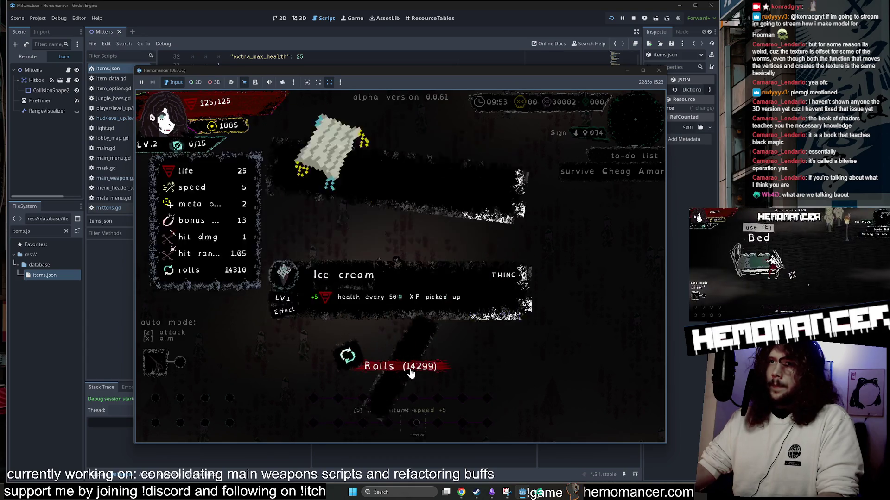
{"action": "left_click", "coordinate": [391, 369]}
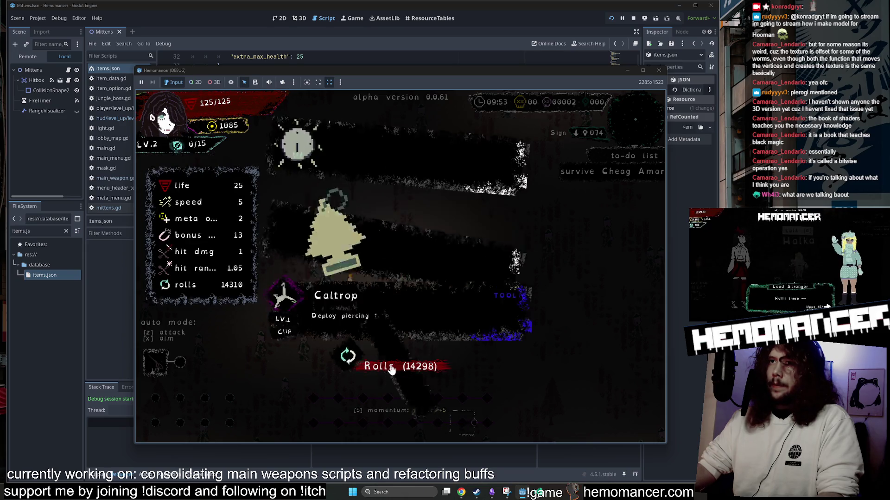
{"action": "left_click", "coordinate": [392, 370]}
{"action": "left_click", "coordinate": [393, 371]}
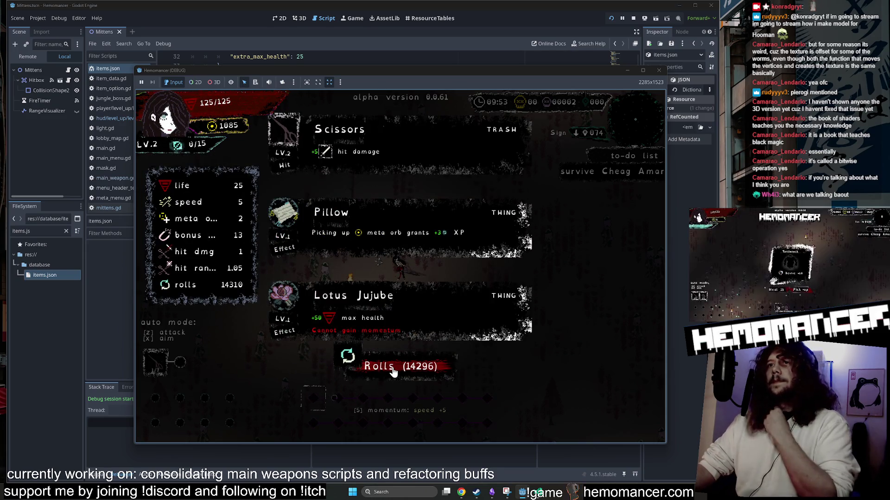
{"action": "left_click", "coordinate": [393, 371]}
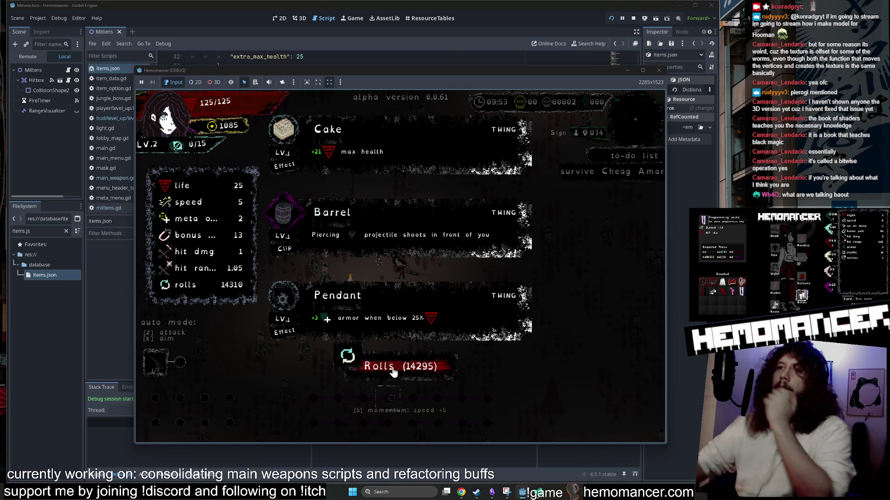
{"action": "left_click", "coordinate": [393, 371]}
{"action": "left_click", "coordinate": [393, 371]}
{"action": "left_click", "coordinate": [393, 371]}
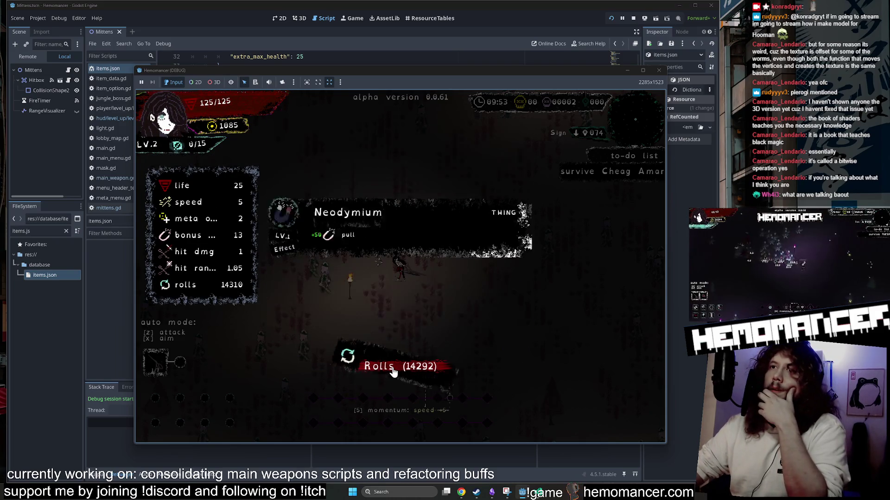
{"action": "left_click", "coordinate": [393, 371]}
{"action": "left_click", "coordinate": [393, 371]}
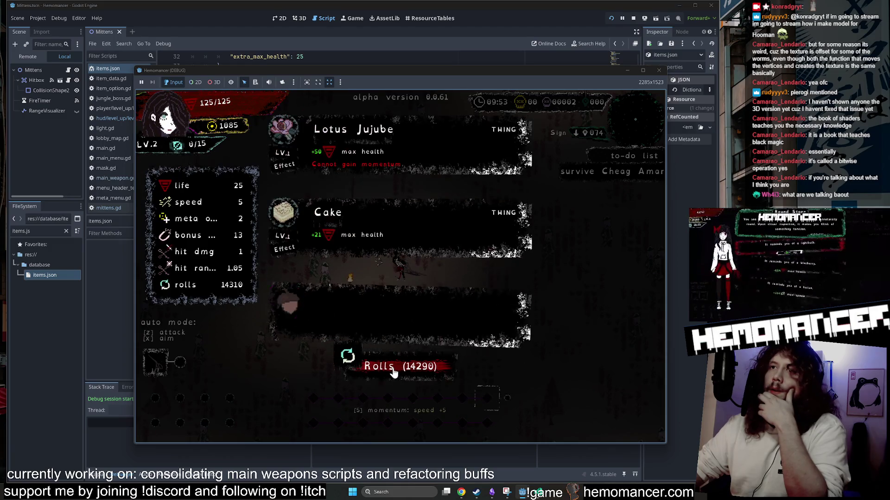
{"action": "left_click", "coordinate": [393, 371]}
{"action": "left_click", "coordinate": [394, 371]}
{"action": "left_click", "coordinate": [394, 371]}
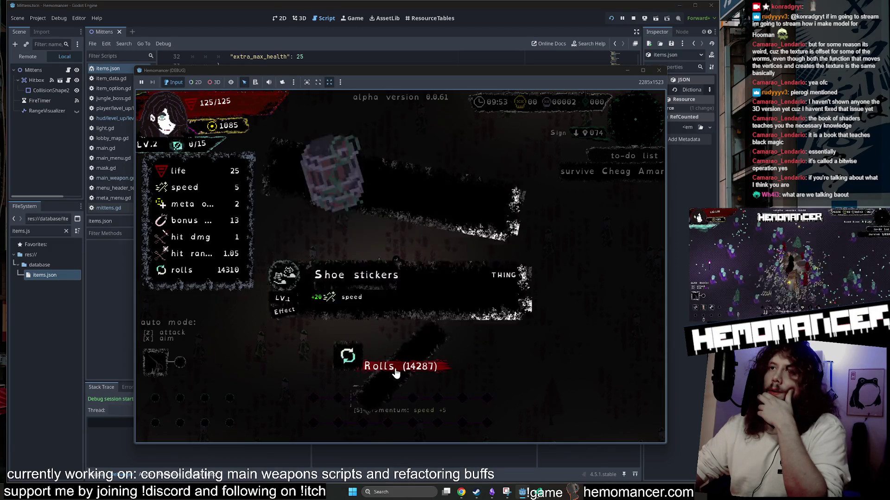
{"action": "left_click", "coordinate": [394, 371]}
{"action": "left_click", "coordinate": [395, 371]}
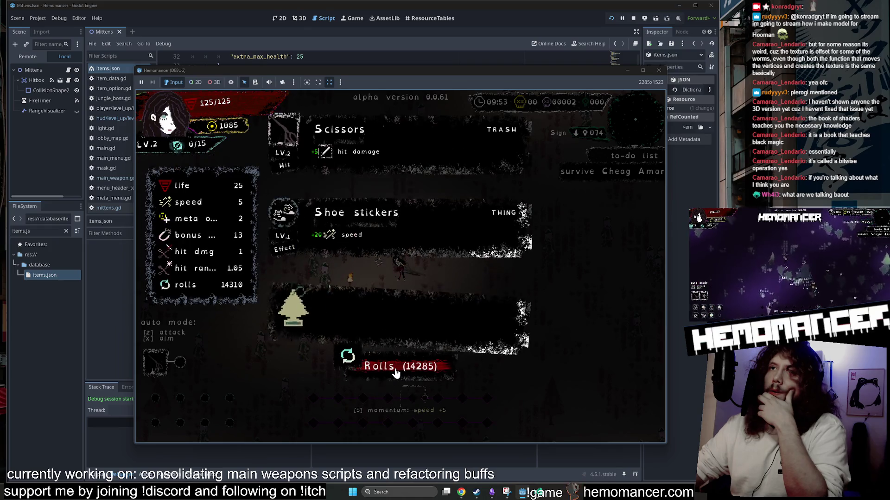
{"action": "left_click", "coordinate": [396, 371]}
{"action": "left_click", "coordinate": [396, 372]}
{"action": "left_click", "coordinate": [396, 371]}
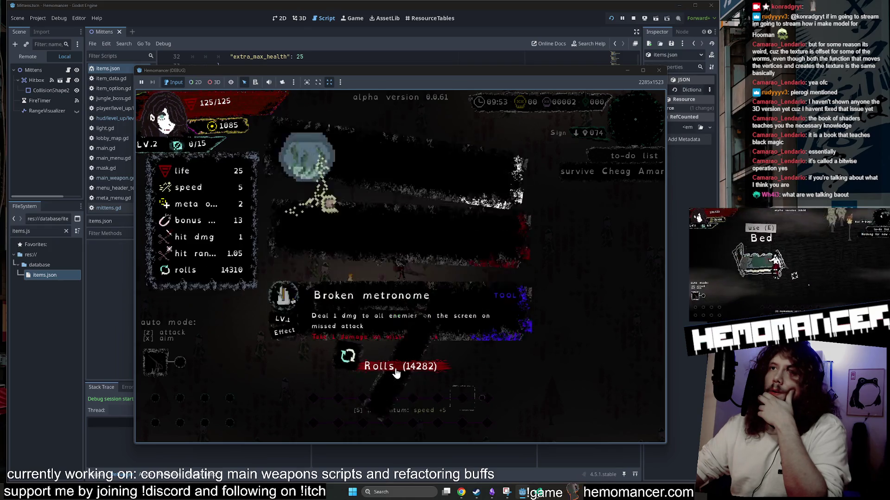
{"action": "left_click", "coordinate": [396, 371]}
{"action": "left_click", "coordinate": [396, 371]}
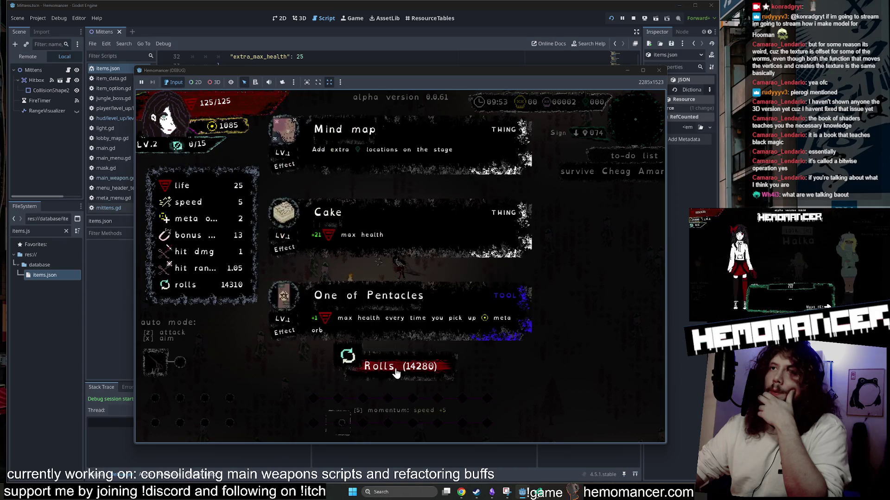
{"action": "left_click", "coordinate": [395, 371]}
{"action": "left_click", "coordinate": [395, 371]}
{"action": "left_click", "coordinate": [395, 371]}
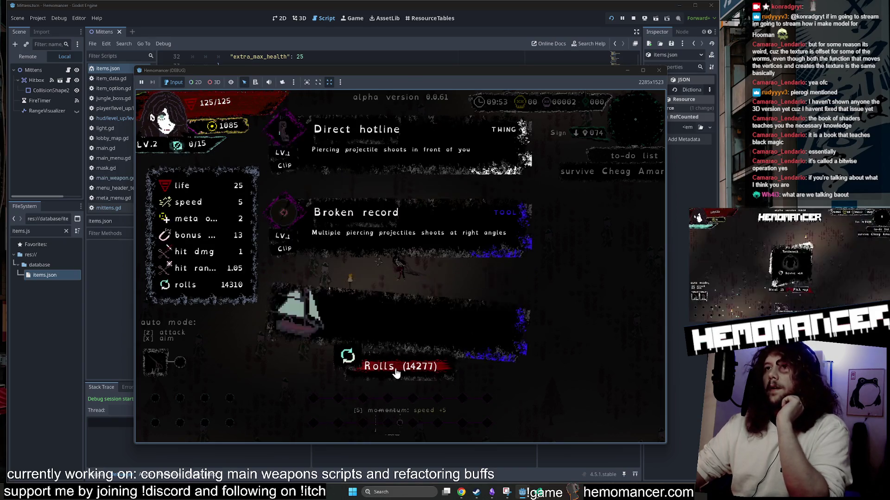
{"action": "left_click", "coordinate": [395, 371]}
{"action": "left_click", "coordinate": [395, 371]}
{"action": "left_click", "coordinate": [396, 372]}
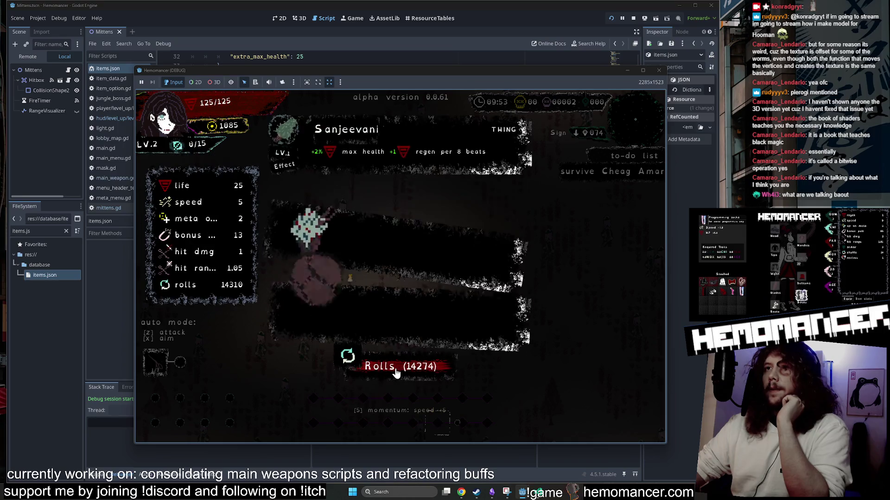
{"action": "left_click", "coordinate": [658, 71]}
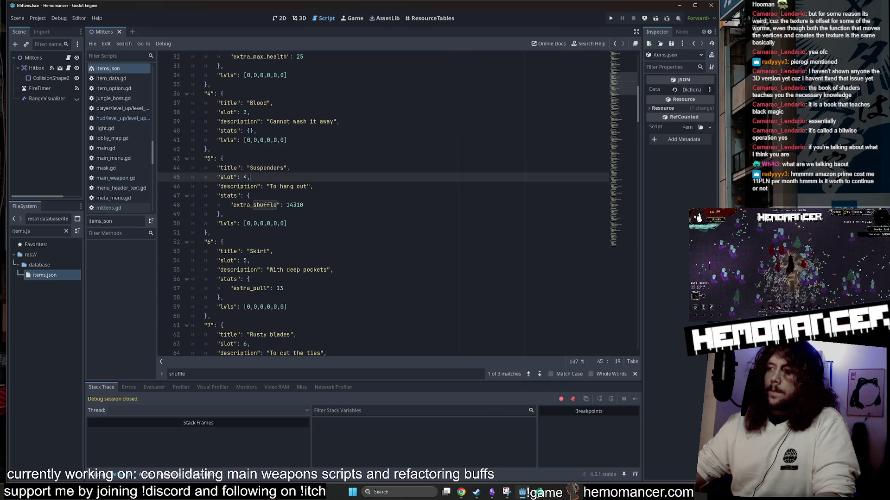
Step: In VS Code, inspect the add_trinket conditions on lines 258-259 of player.gd
{"action": "key", "text": "alt+Tab"}
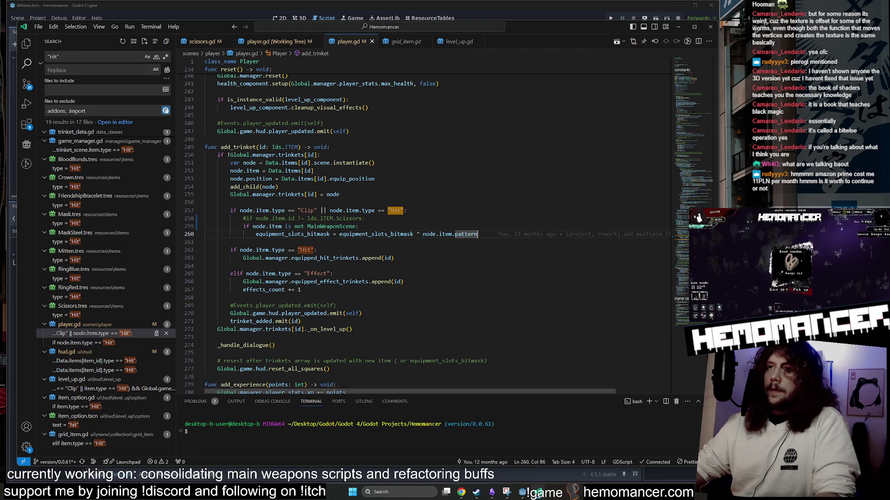
{"action": "left_click", "coordinate": [394, 258]}
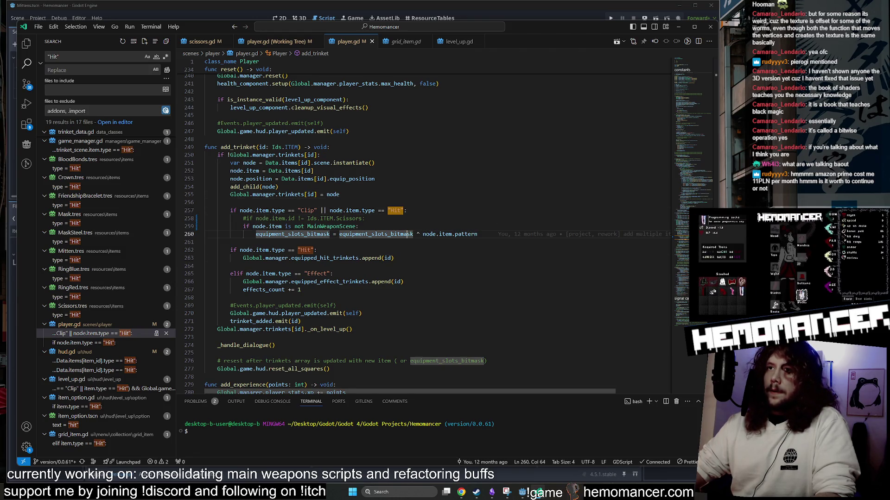
{"action": "left_click", "coordinate": [302, 226]}
{"action": "double_click", "coordinate": [300, 226]}
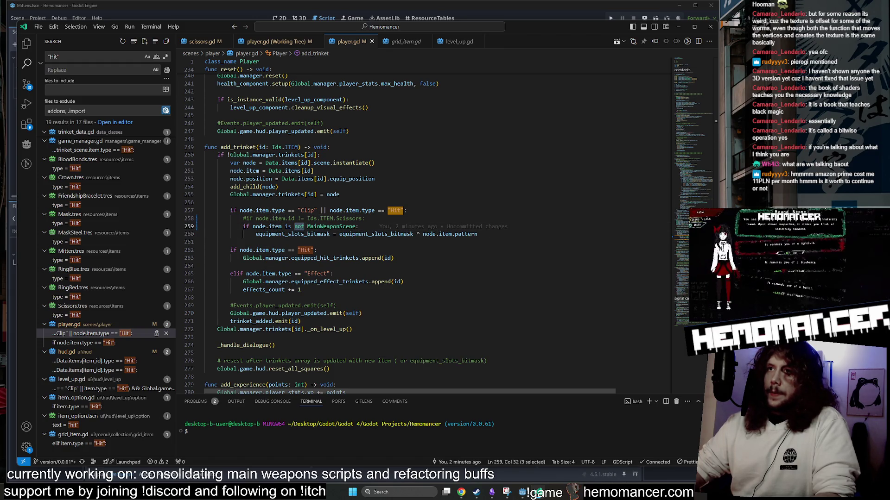
{"action": "left_click_drag", "start_coordinate": [230, 210], "coordinate": [406, 211]}
Step: Uncomment the Scissors exclusion on line 258 and comment out the MainWeaponScene check on line 259
{"action": "left_click", "coordinate": [365, 218]}
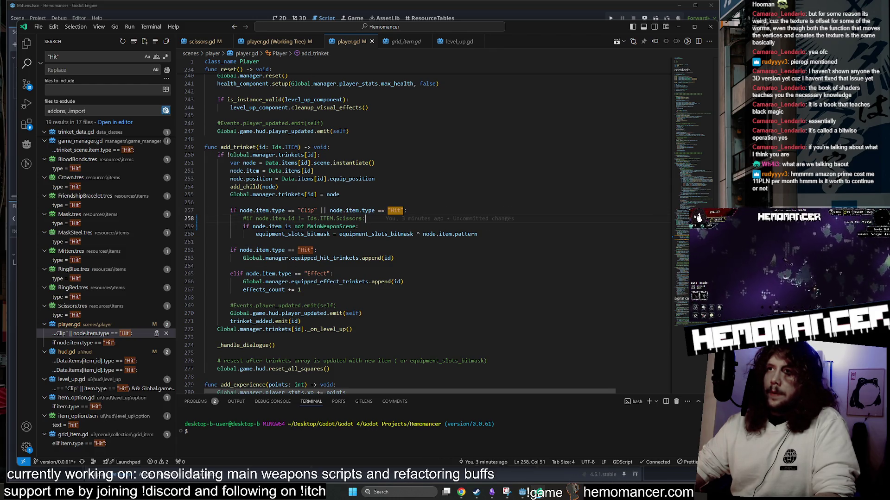
{"action": "key", "text": "Down"}
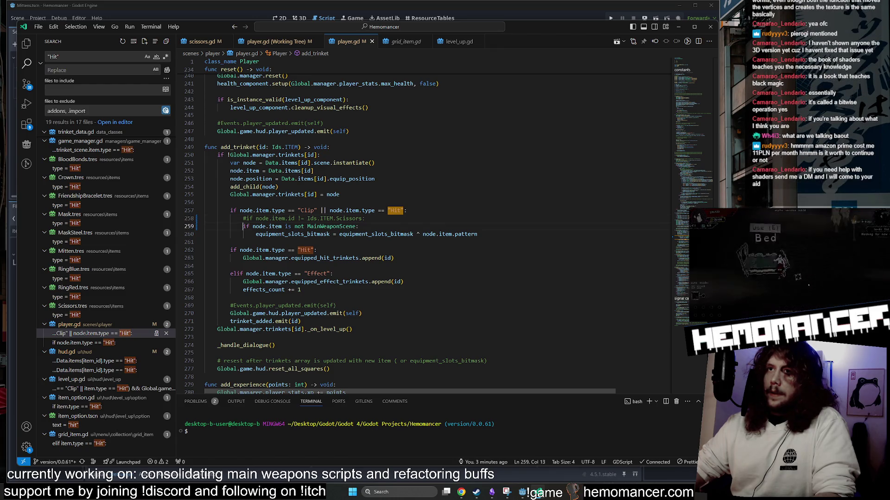
{"action": "key", "text": "ctrl+slash"}
{"action": "key", "text": "Up"}
{"action": "key", "text": "ctrl+slash"}
{"action": "key", "text": "Up"}
{"action": "key", "text": "Up"}
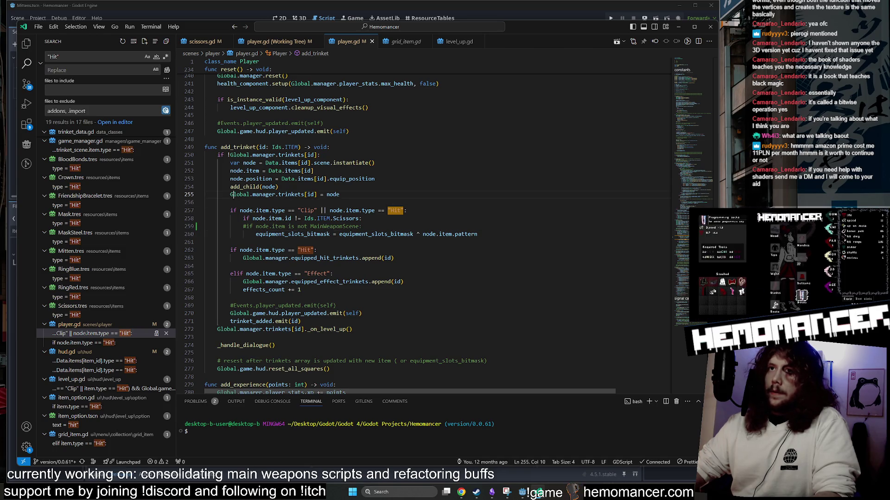
Step: Review the trinket registration lines around line 255, then return to Godot
{"action": "left_click", "coordinate": [233, 195]}
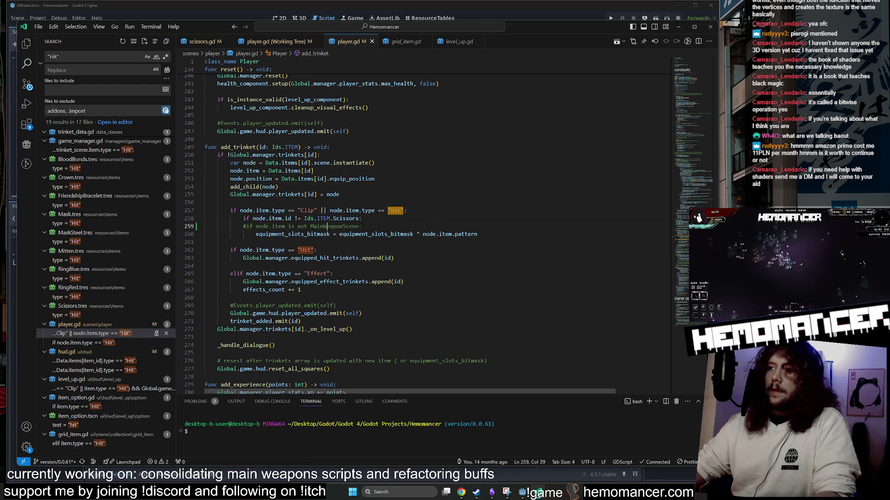
{"action": "left_click", "coordinate": [355, 226]}
{"action": "left_click", "coordinate": [362, 194]}
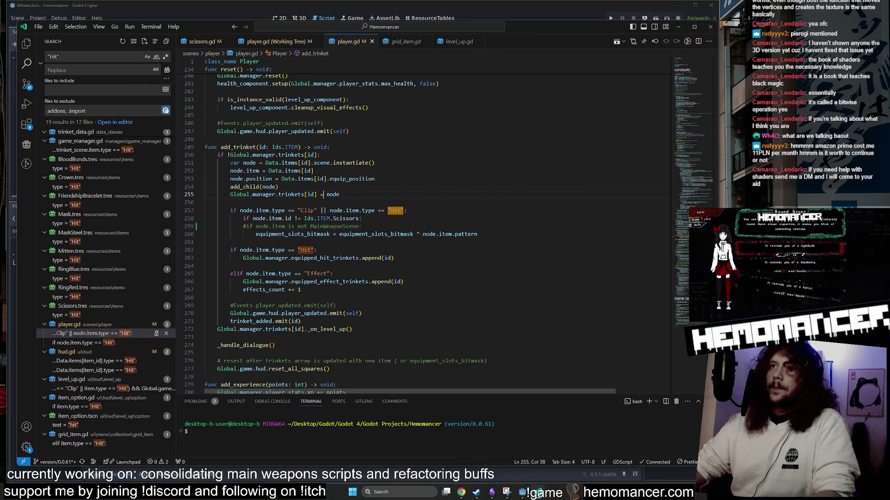
{"action": "left_click", "coordinate": [522, 492]}
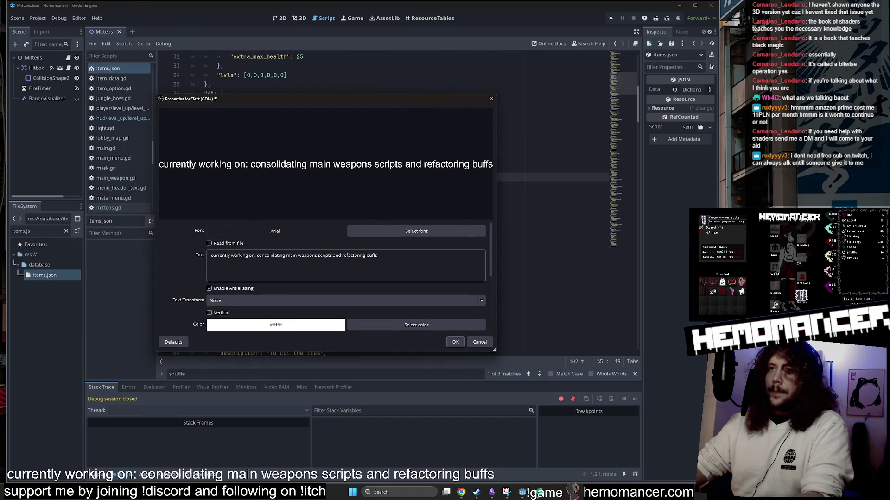
Step: Replace the caption's ending so it reads 'currently working on: main rhythm weapon logic' and apply it
{"action": "key", "text": "ctrl+shift+Left"}
{"action": "key", "text": "ctrl+shift+Left"}
{"action": "key", "text": "ctrl+shift+Left"}
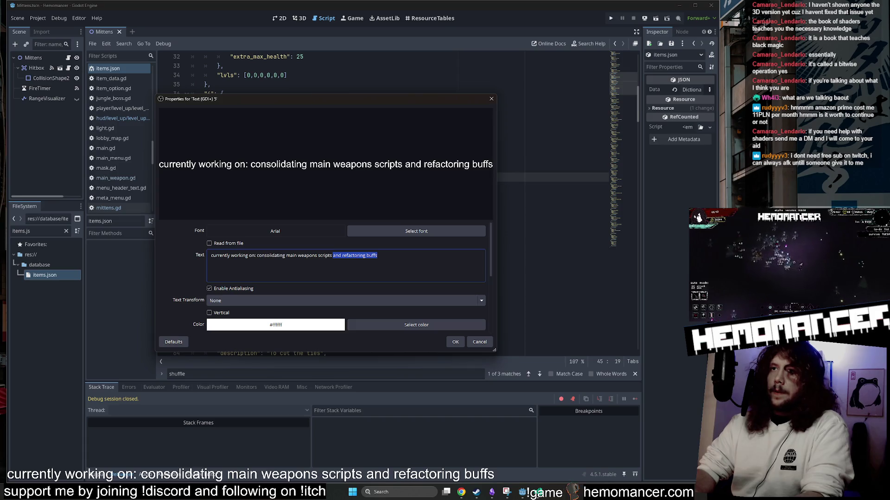
{"action": "key", "text": "BackSpace"}
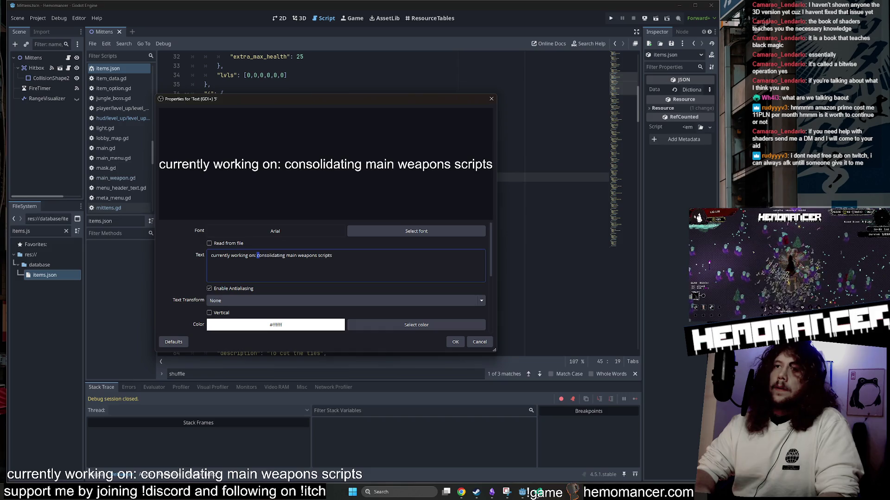
{"action": "key", "text": "BackSpace"}
{"action": "key", "text": "BackSpace"}
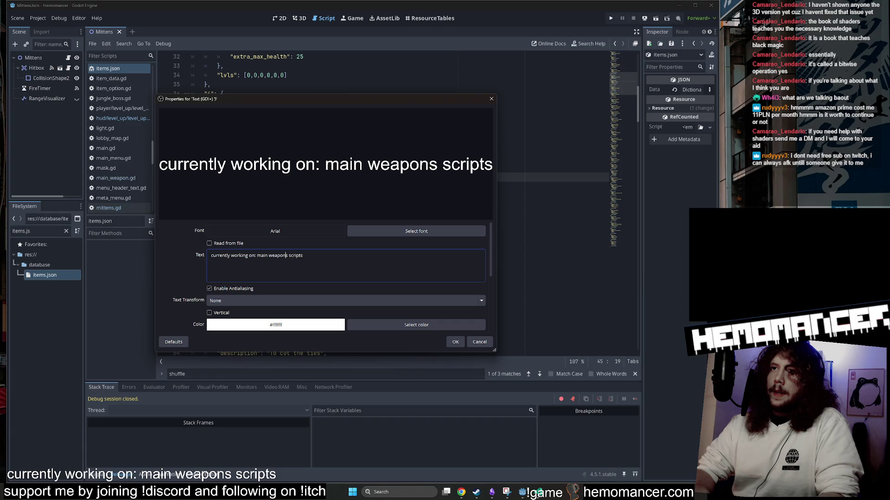
{"action": "type", "text": "rhythm"}
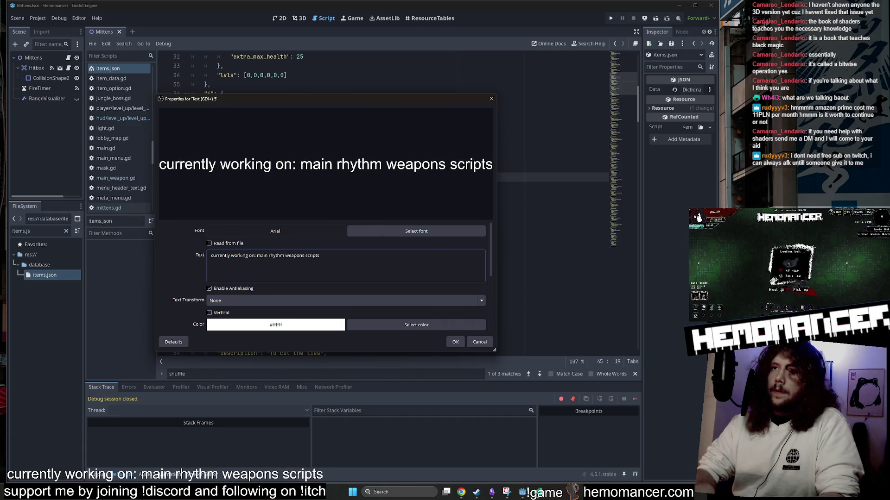
{"action": "type", "text": " weapon logic"}
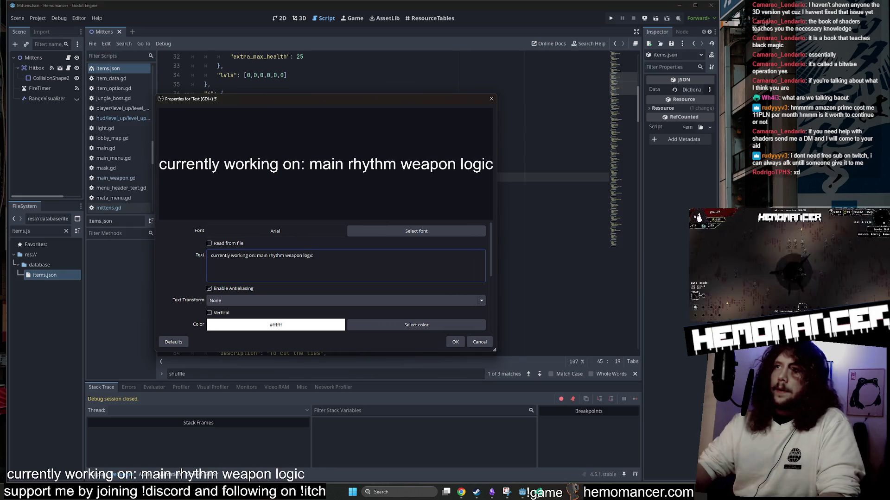
{"action": "left_click", "coordinate": [455, 342]}
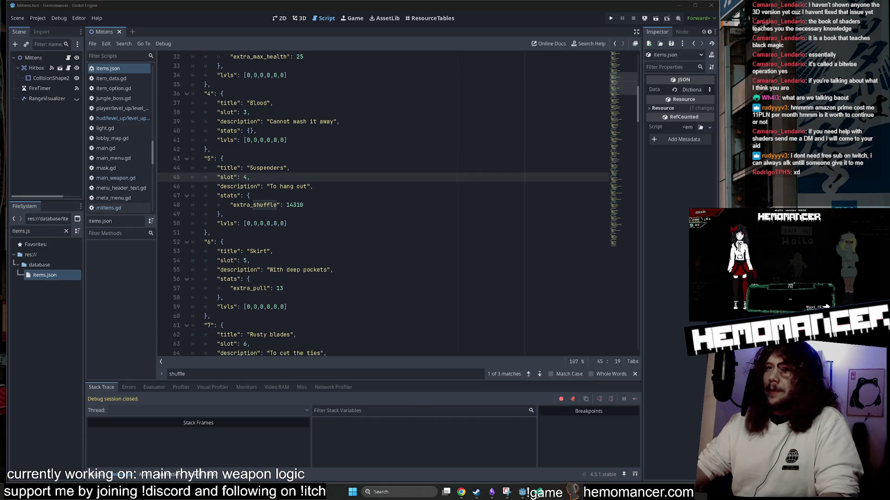
Step: Review the Suspenders, Skirt and Blood entries in items.json, then run the project with F5
{"action": "left_click", "coordinate": [313, 186]}
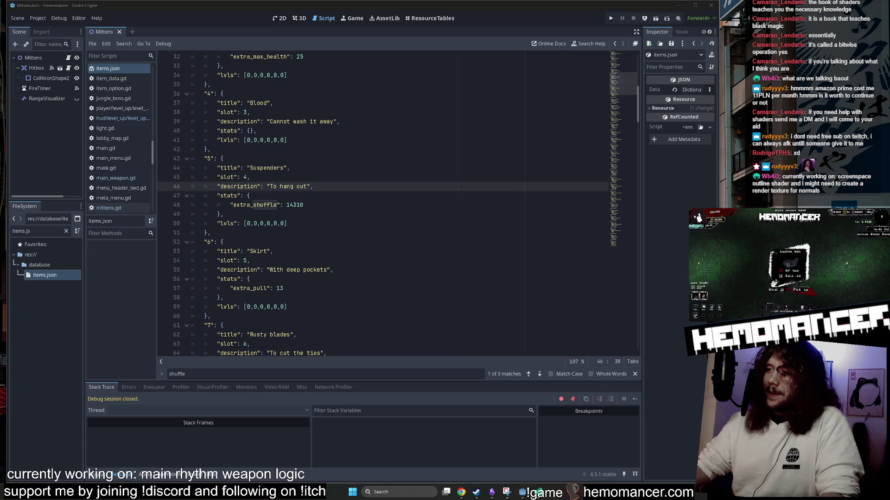
{"action": "key", "text": "Up"}
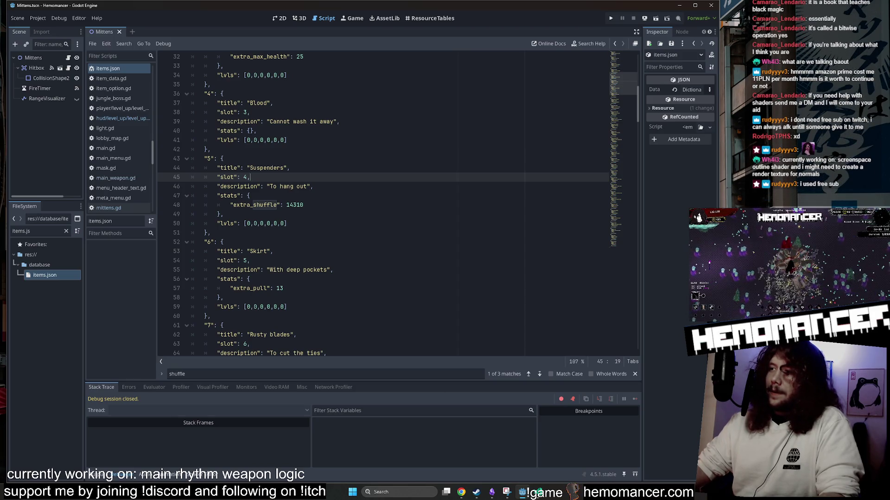
{"action": "left_click", "coordinate": [250, 196]}
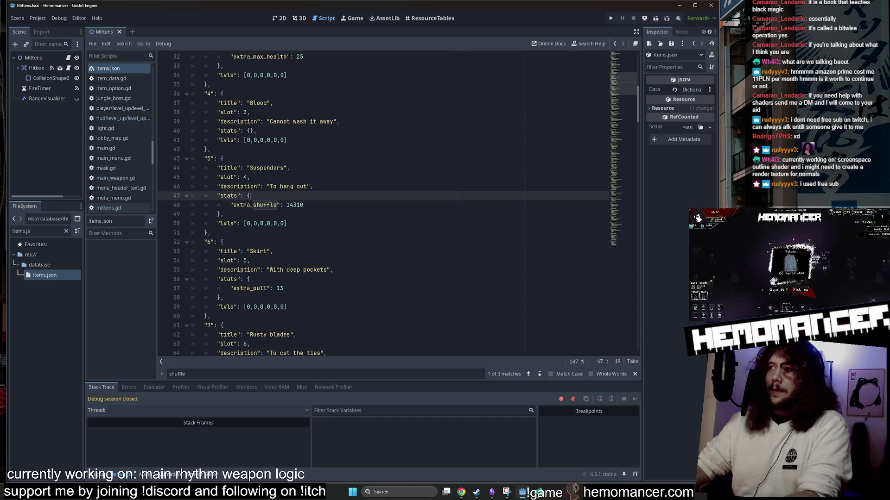
{"action": "left_click", "coordinate": [250, 177]}
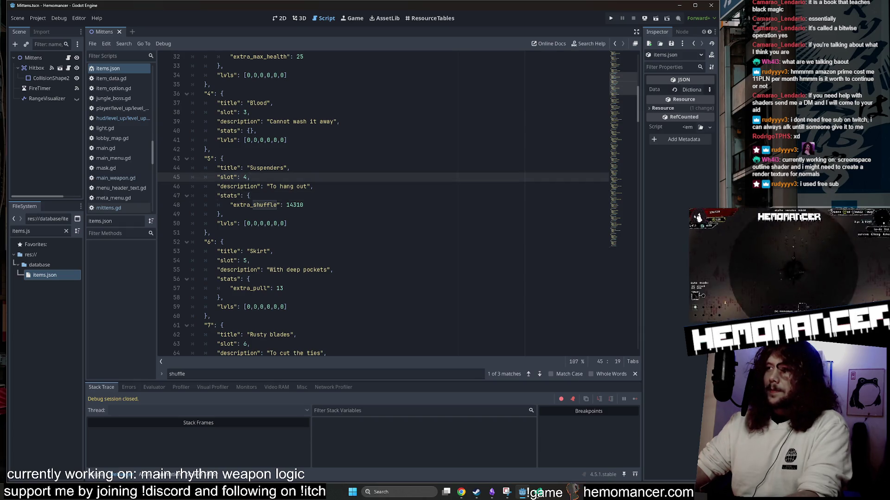
{"action": "left_click", "coordinate": [273, 251]}
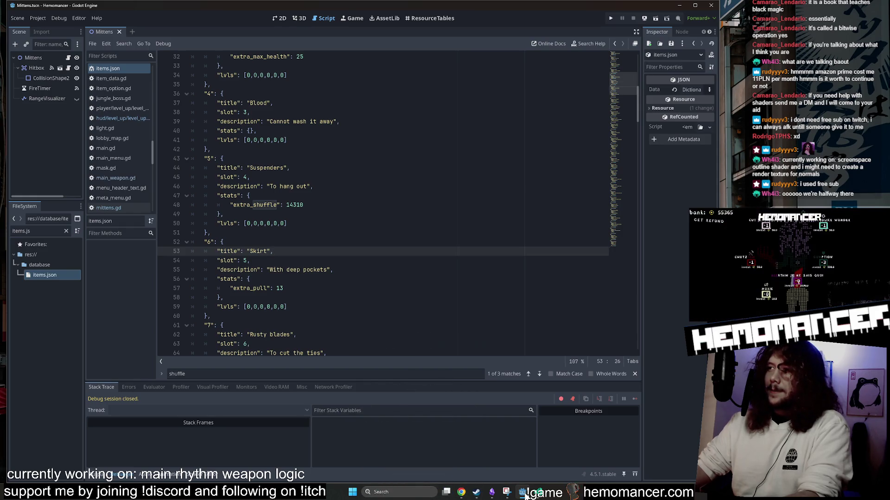
{"action": "left_click", "coordinate": [290, 167]}
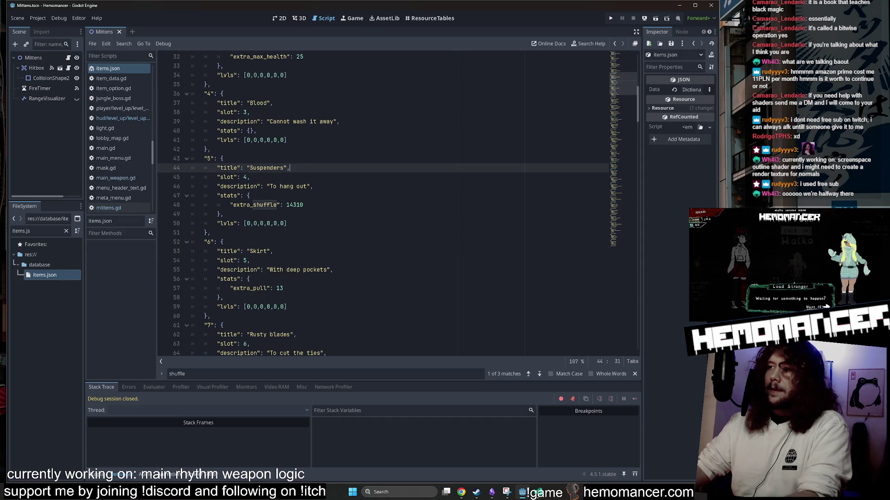
{"action": "left_click", "coordinate": [345, 121]}
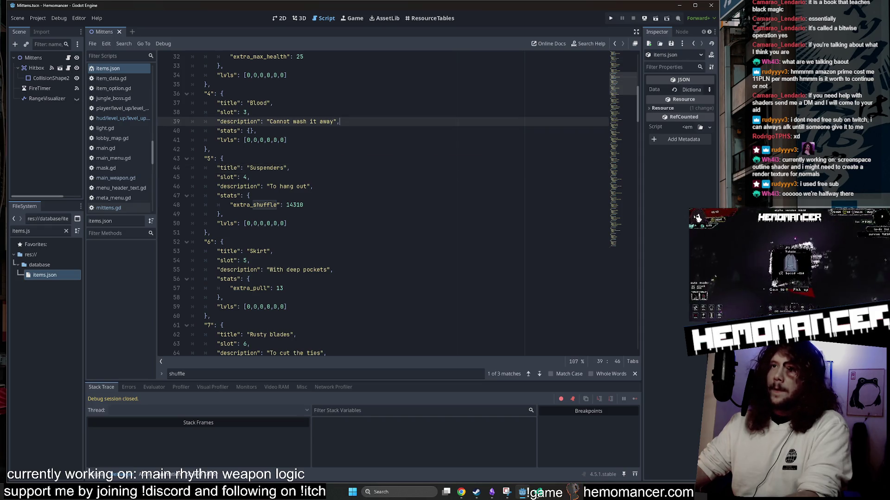
{"action": "key", "text": "F5"}
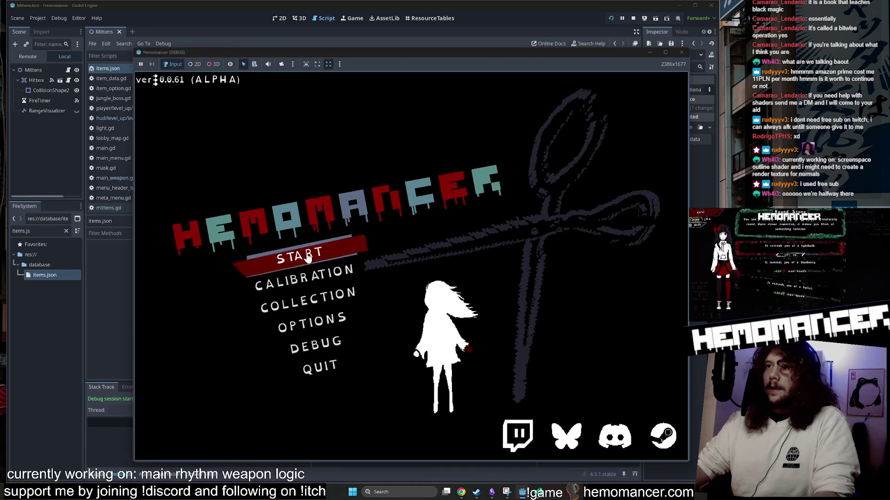
Step: Start a run, pass by the wardrobe, and travel from the signpost to Cheag Amar
{"action": "left_click", "coordinate": [302, 254]}
{"action": "key", "text": "w+d"}
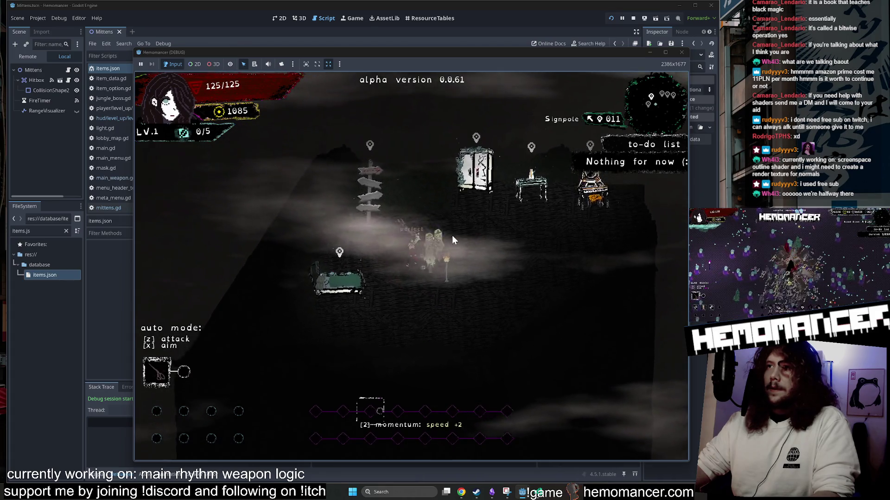
{"action": "key", "text": "w"}
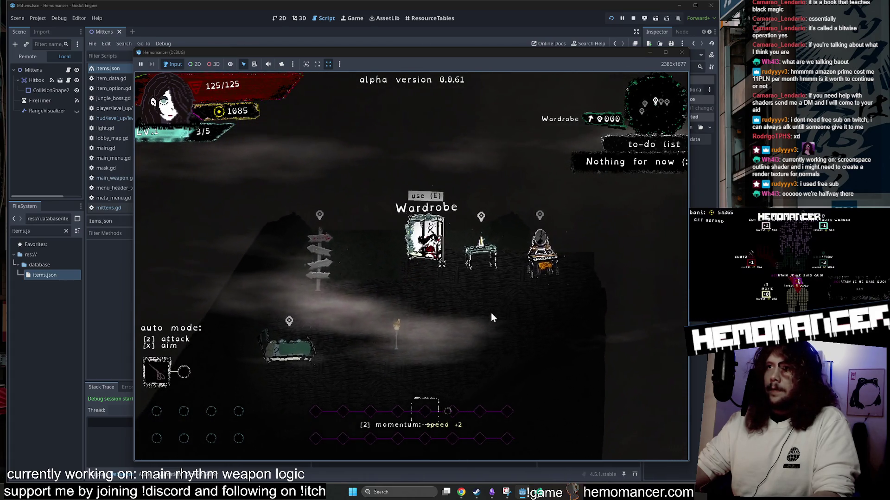
{"action": "key", "text": "e"}
{"action": "key", "text": "Escape"}
{"action": "key", "text": "a"}
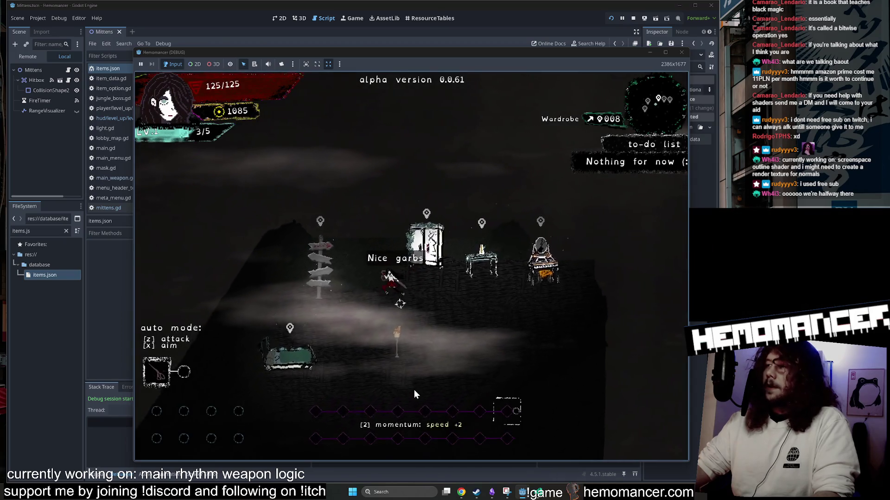
{"action": "key", "text": "e"}
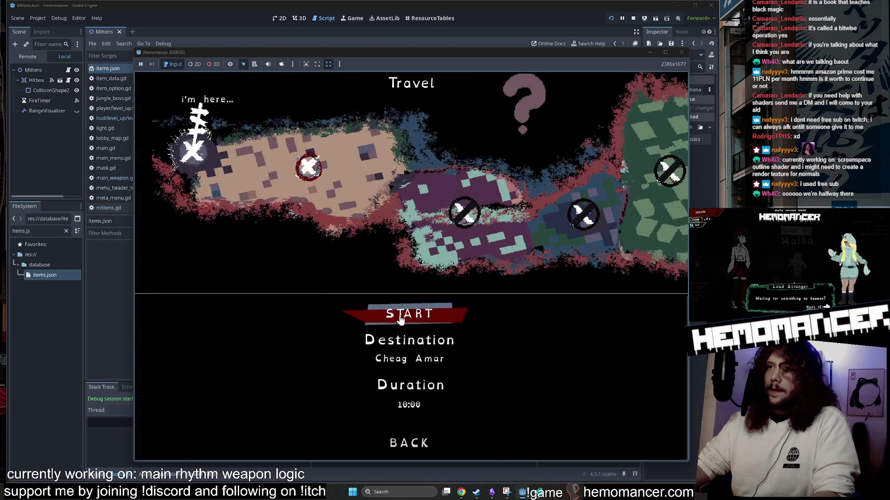
{"action": "key", "text": "Return"}
Step: Play to level 2 and reroll the trinket offers four times, leaving 14306 rolls
{"action": "key", "text": "w+d"}
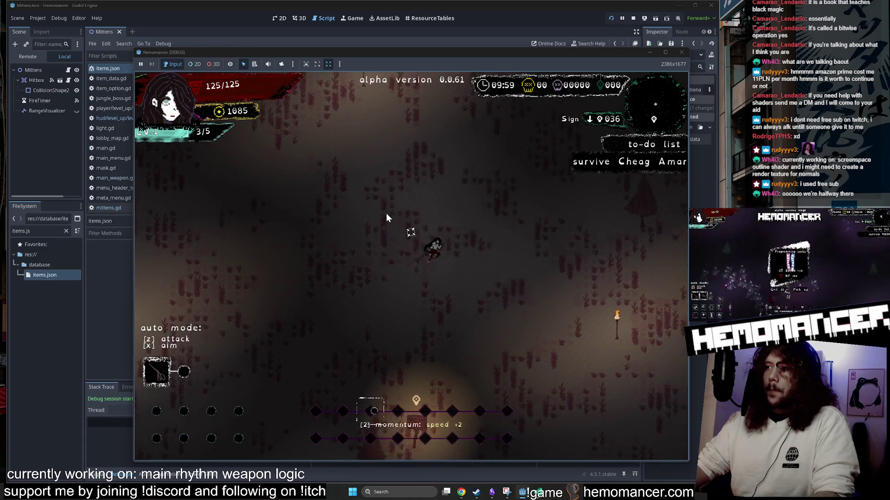
{"action": "key", "text": "w+d"}
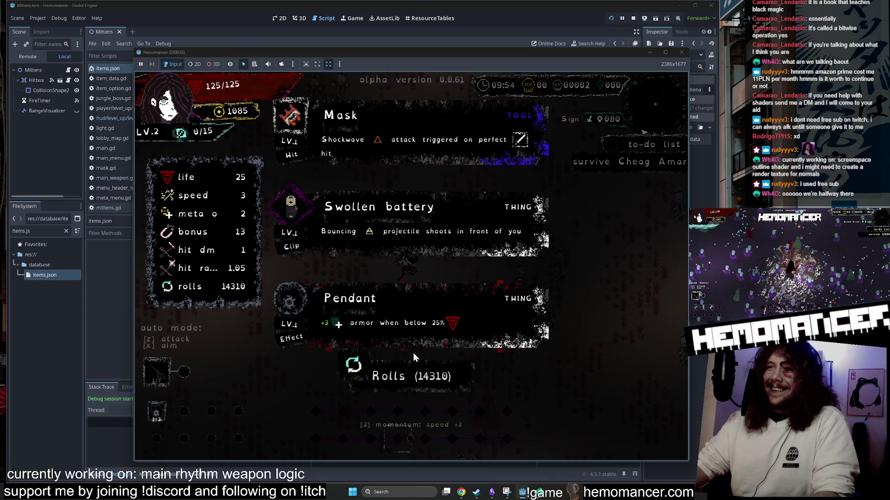
{"action": "left_click", "coordinate": [407, 387]}
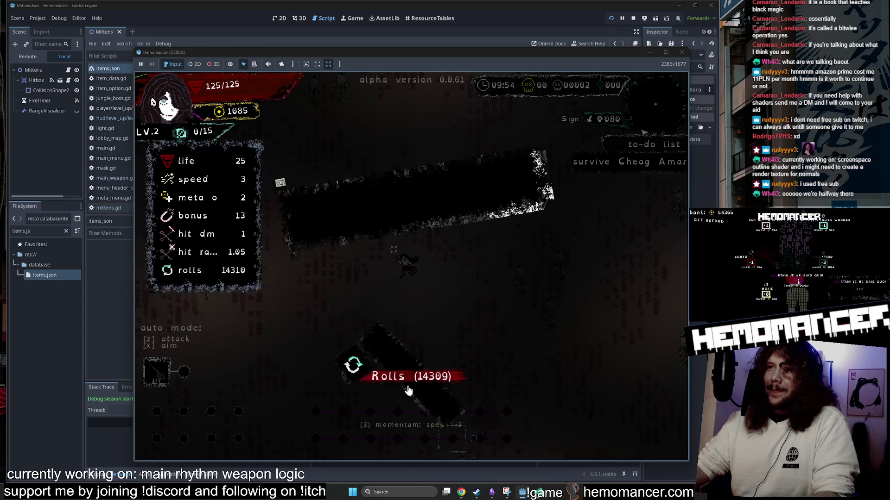
{"action": "left_click", "coordinate": [407, 387]}
{"action": "left_click", "coordinate": [408, 387]}
{"action": "left_click", "coordinate": [408, 388]}
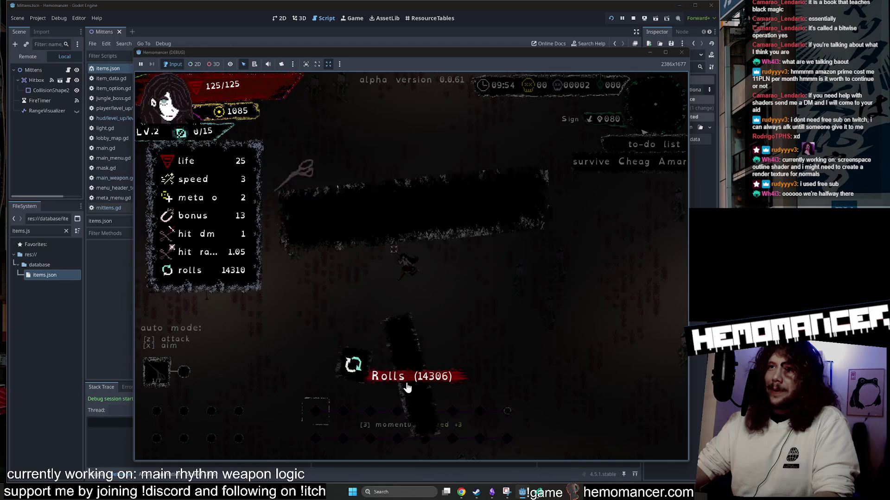
Step: Close the running game and, in player.gd, select line 258's Scissors exclusion condition
{"action": "left_click", "coordinate": [681, 52]}
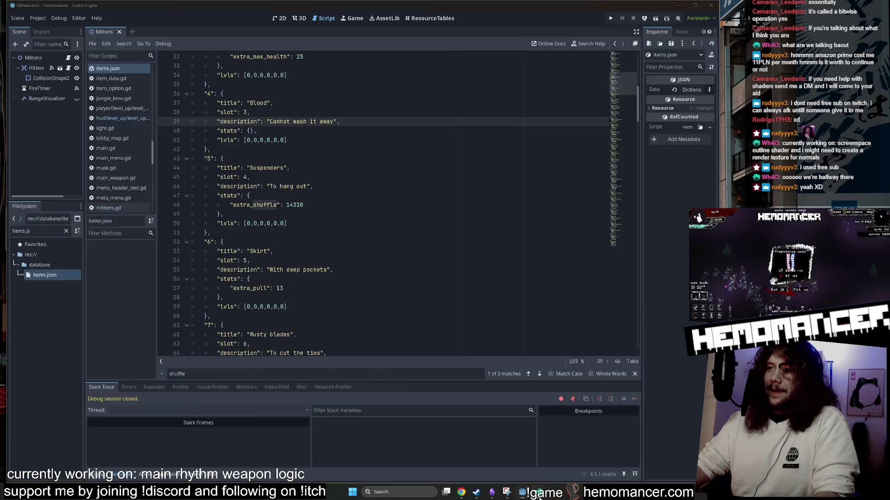
{"action": "left_click", "coordinate": [538, 491]}
{"action": "left_click", "coordinate": [314, 249]}
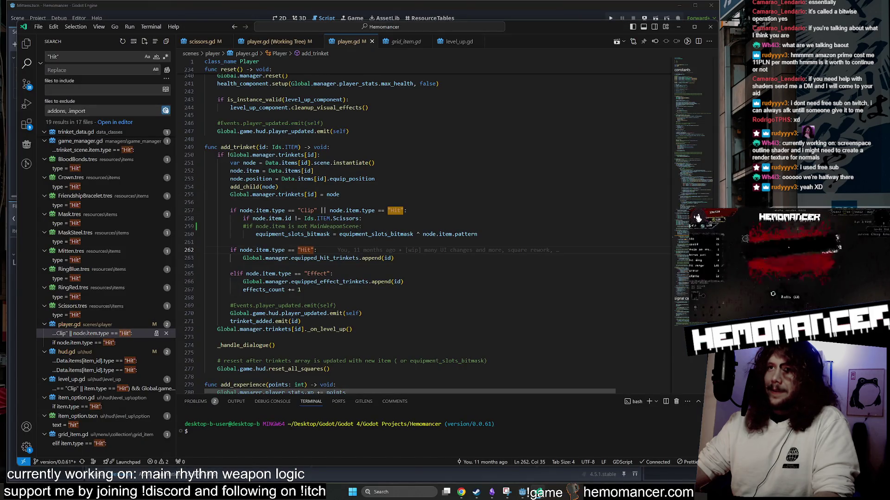
{"action": "mouse_move", "coordinate": [243, 218]}
{"action": "left_mouse_down"}
{"action": "mouse_move", "coordinate": [352, 227]}
{"action": "mouse_move", "coordinate": [362, 218]}
{"action": "left_mouse_up"}
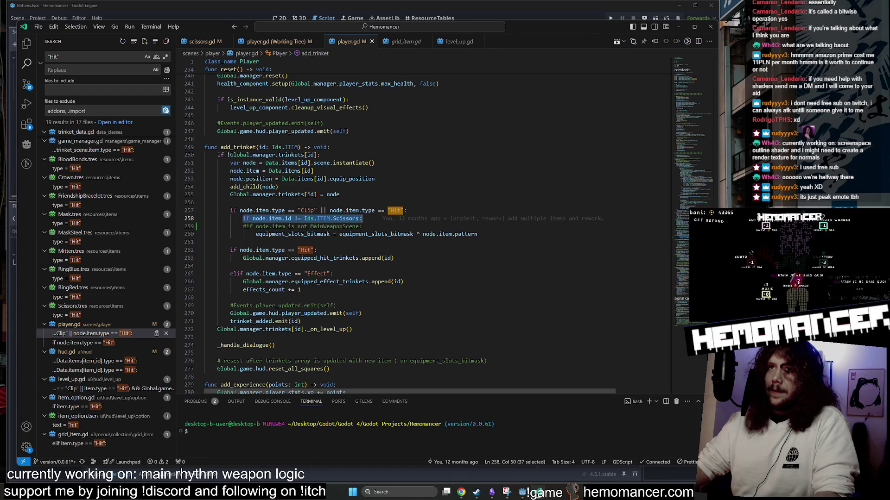
{"action": "scroll", "coordinate": [425, 229], "scroll_direction": "up", "scroll_amount": 2}
{"action": "scroll", "coordinate": [425, 229], "scroll_direction": "down", "scroll_amount": 1}
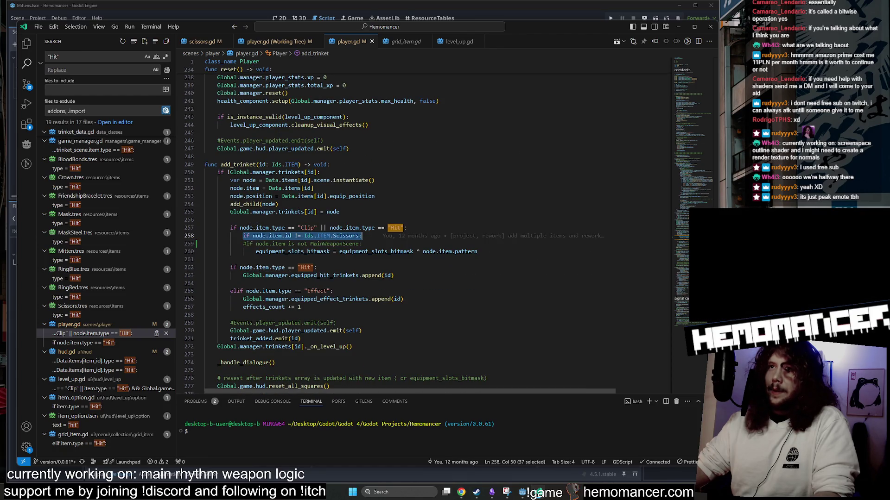
Step: Search the project for add_trinket and browse its calls in game.gd
{"action": "double_click", "coordinate": [237, 165]}
{"action": "key", "text": "ctrl+shift+f"}
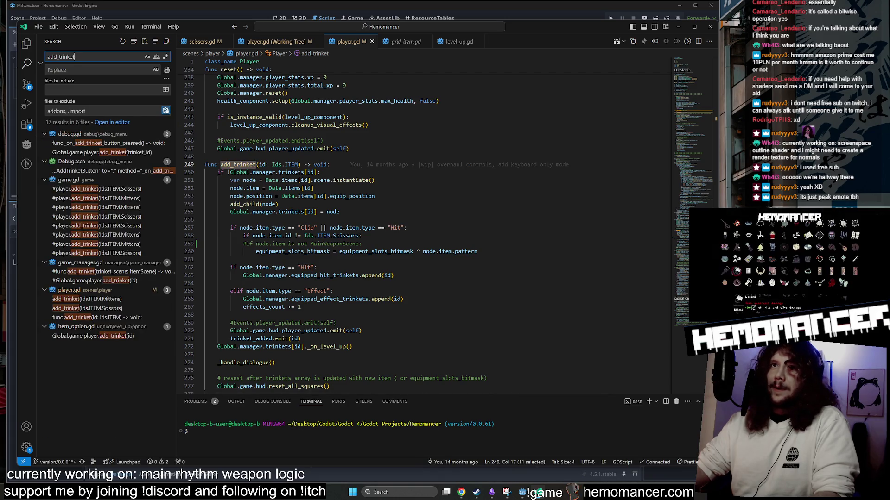
{"action": "left_click", "coordinate": [107, 190]}
{"action": "left_click", "coordinate": [106, 207]}
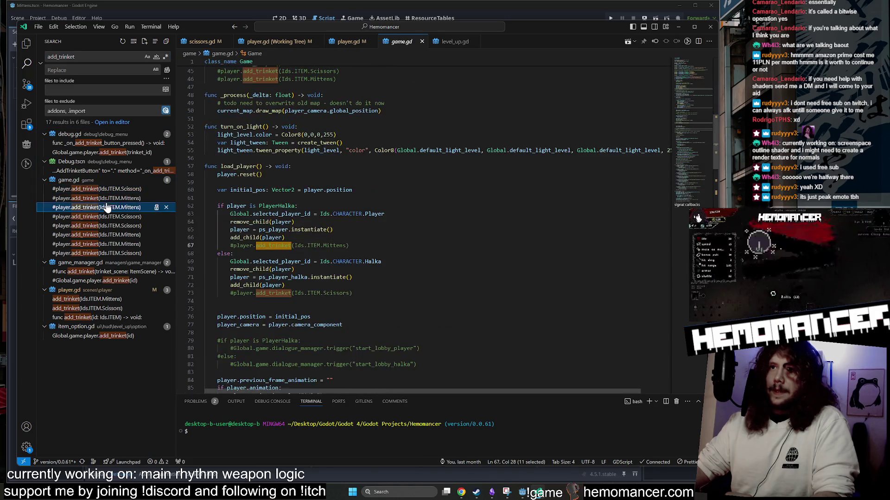
{"action": "left_click", "coordinate": [106, 235]}
{"action": "left_click", "coordinate": [106, 253]}
{"action": "left_click", "coordinate": [108, 263]}
Step: Go through the add_trinket calls in player.gd, including Mittens, toward the function definition
{"action": "left_click", "coordinate": [108, 263]}
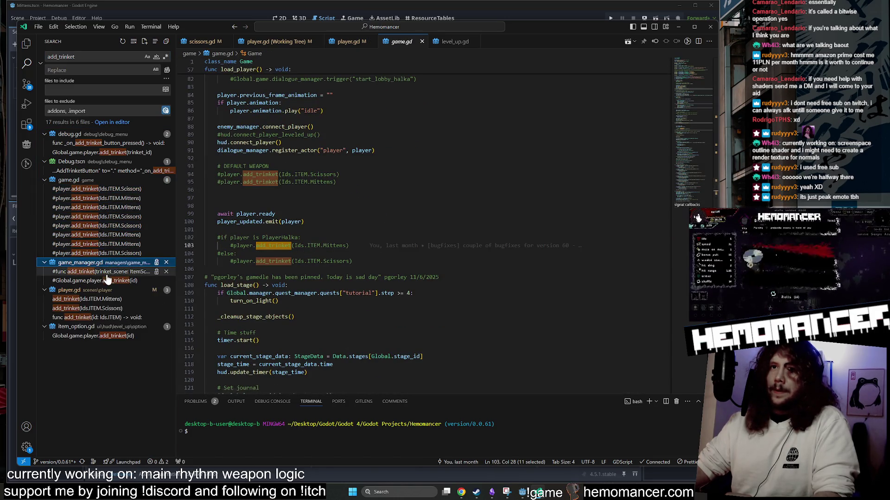
{"action": "left_click", "coordinate": [106, 272]}
{"action": "left_click", "coordinate": [106, 281]}
{"action": "left_click", "coordinate": [106, 298]}
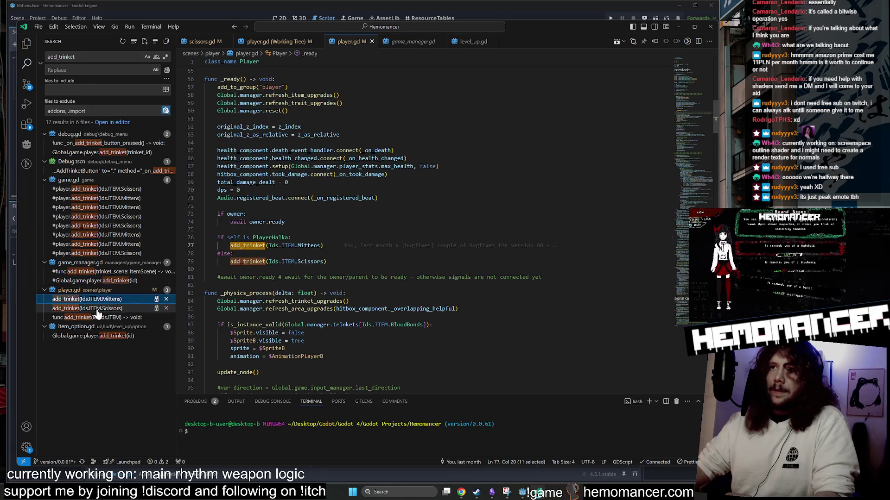
{"action": "left_click", "coordinate": [97, 309]}
{"action": "left_click", "coordinate": [95, 318]}
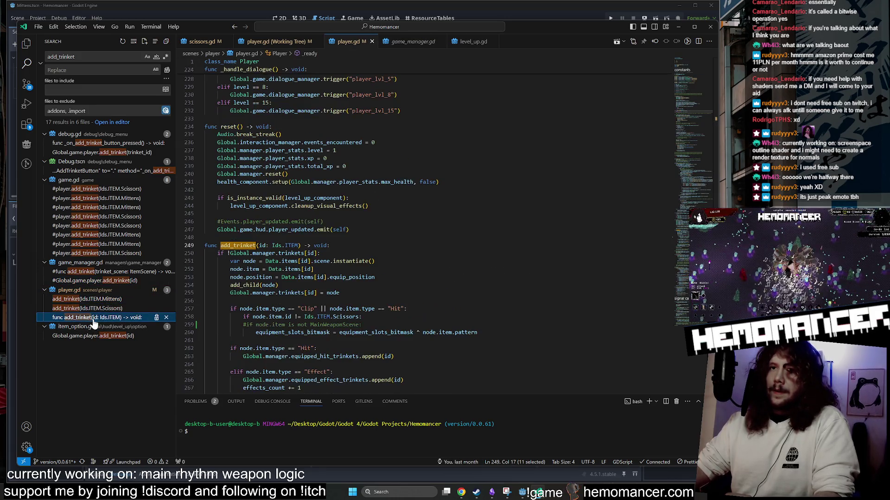
Step: Preview the item_option.gd, Scissors and Mittens add_trinket calls, then return to the definition
{"action": "scroll", "coordinate": [417, 231], "scroll_direction": "down", "scroll_amount": 5}
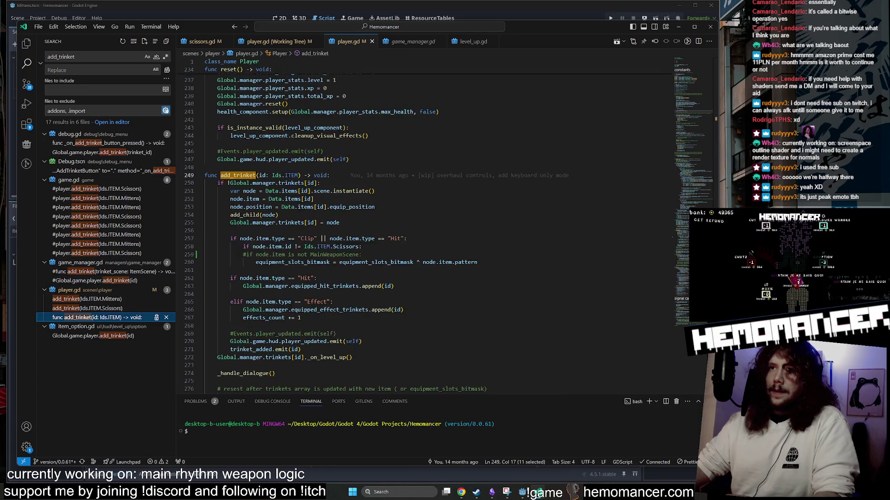
{"action": "scroll", "coordinate": [417, 231], "scroll_direction": "up", "scroll_amount": 2}
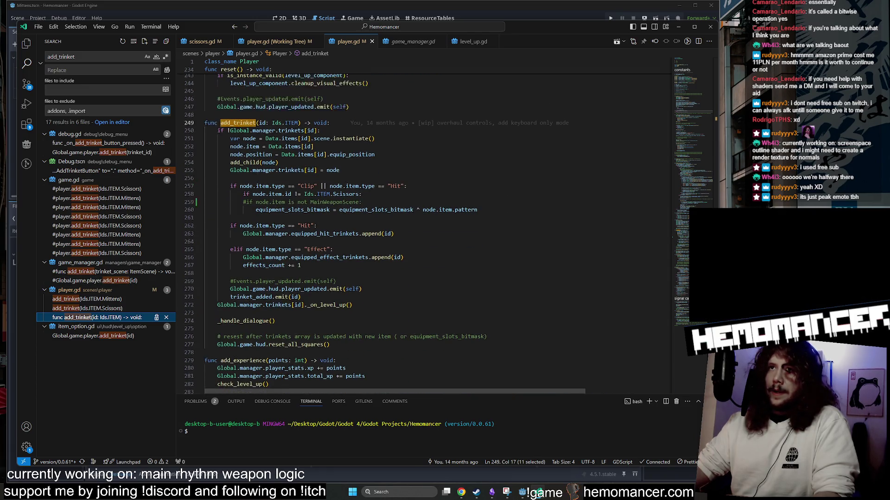
{"action": "left_click", "coordinate": [95, 335]}
{"action": "left_click", "coordinate": [103, 318]}
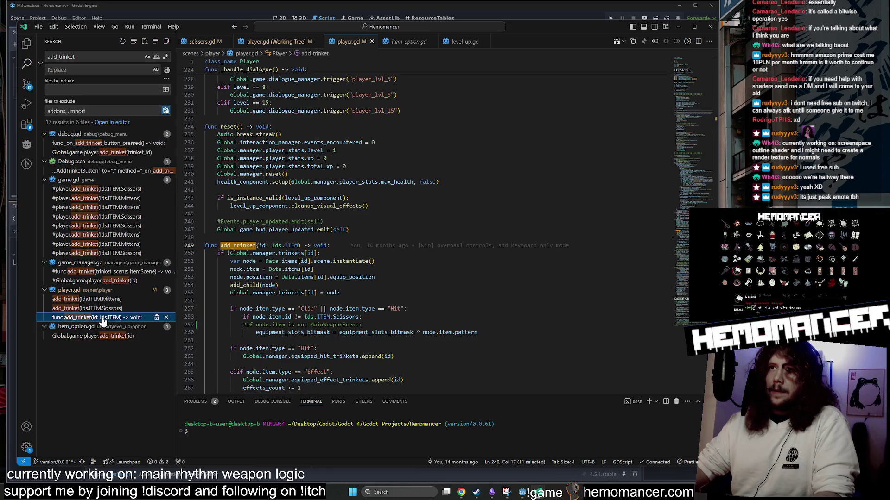
{"action": "left_click", "coordinate": [105, 308]}
{"action": "left_click", "coordinate": [107, 300]}
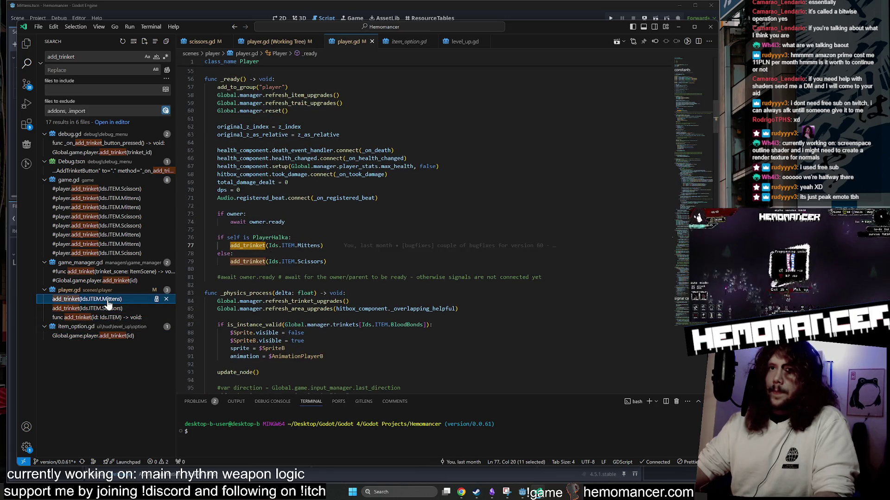
{"action": "left_click", "coordinate": [107, 318]}
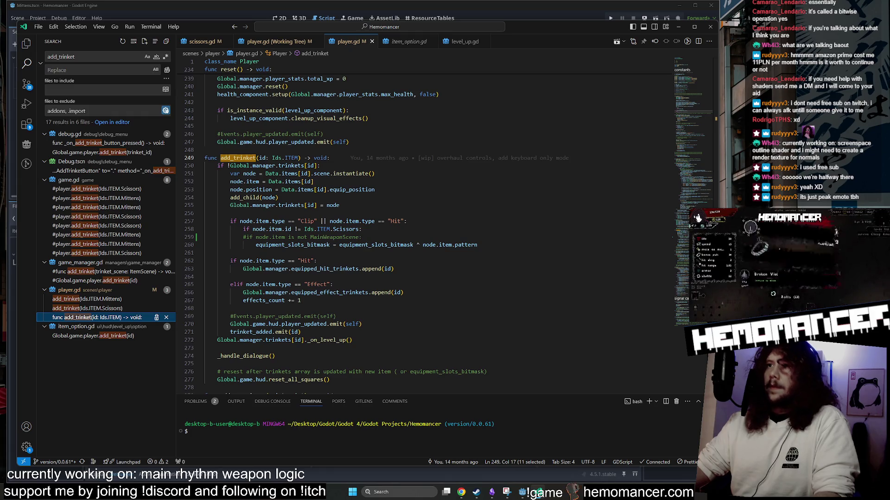
Step: Select line 258's Scissors exclusion condition, leaving the caret just after Scissors
{"action": "mouse_move", "coordinate": [347, 230]}
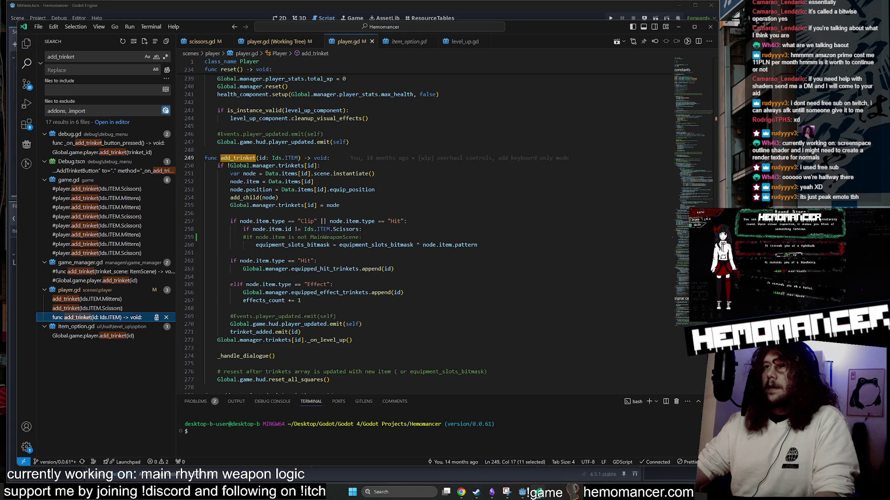
{"action": "mouse_move", "coordinate": [361, 229]}
{"action": "left_mouse_down"}
{"action": "mouse_move", "coordinate": [231, 229]}
{"action": "mouse_move", "coordinate": [268, 245]}
{"action": "mouse_move", "coordinate": [477, 244]}
{"action": "left_mouse_up"}
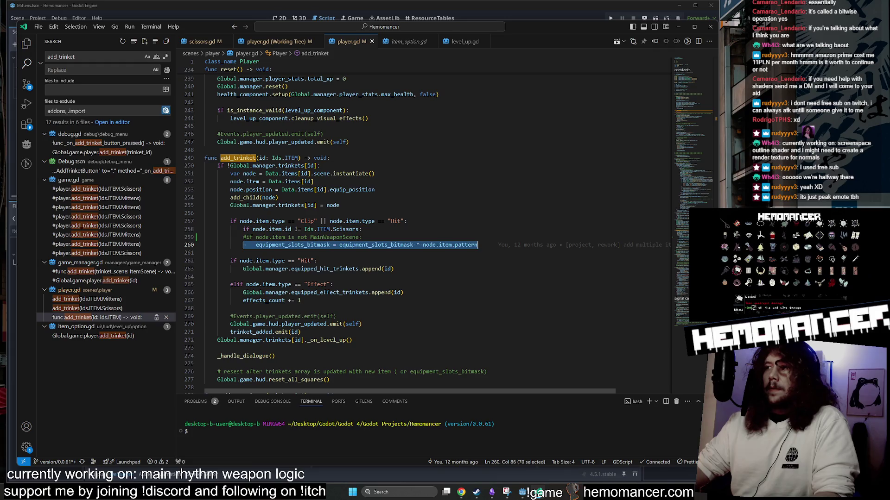
{"action": "mouse_move", "coordinate": [477, 245]}
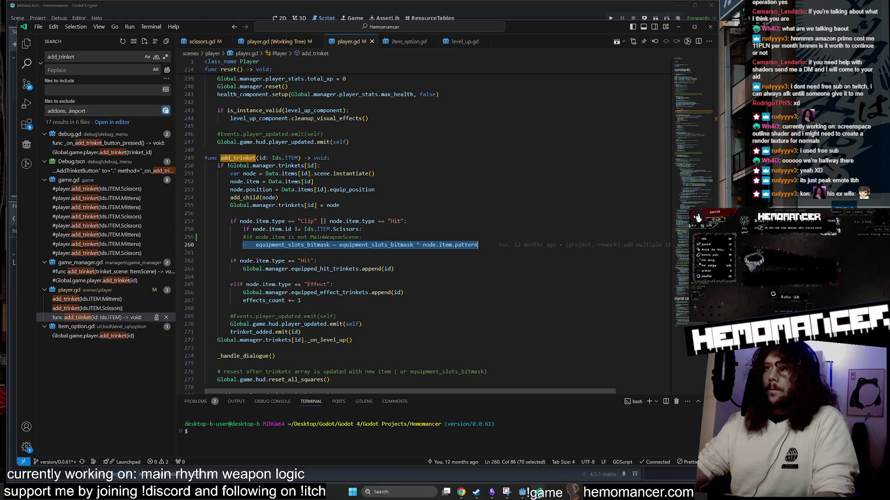
{"action": "left_click", "coordinate": [360, 229]}
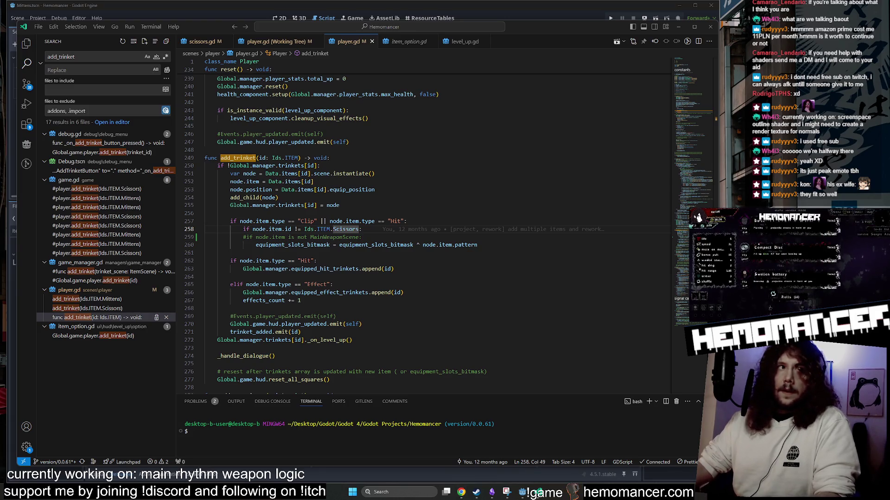
Step: Inspect node.item assignment, the scene instantiation and the commented MainWeaponScene check in add_trinket
{"action": "left_click", "coordinate": [313, 181]}
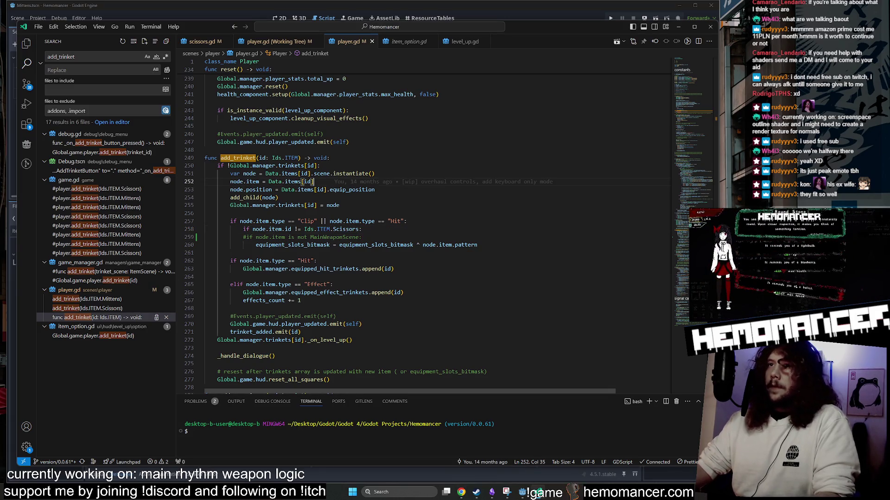
{"action": "left_click", "coordinate": [340, 206]}
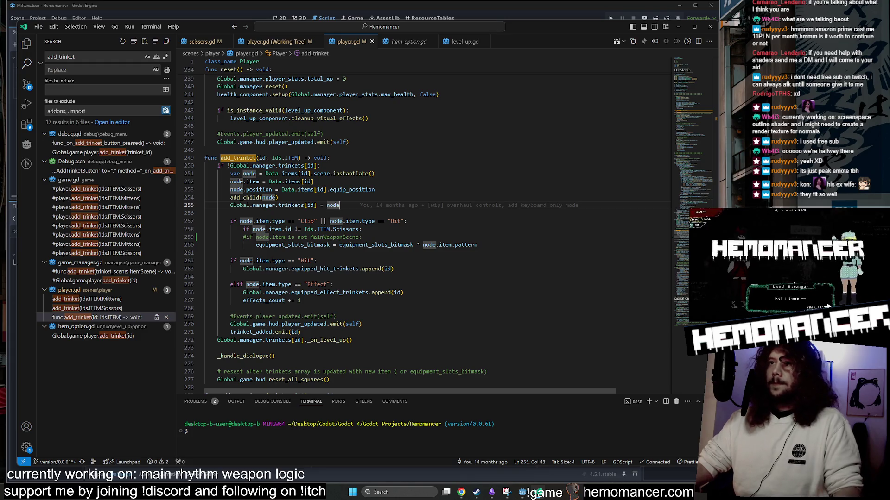
{"action": "left_click", "coordinate": [375, 174]}
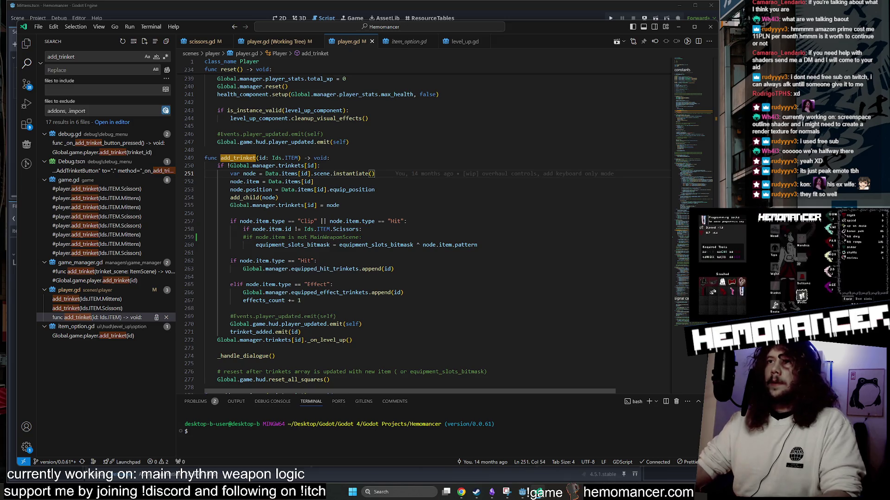
{"action": "left_click", "coordinate": [265, 230]}
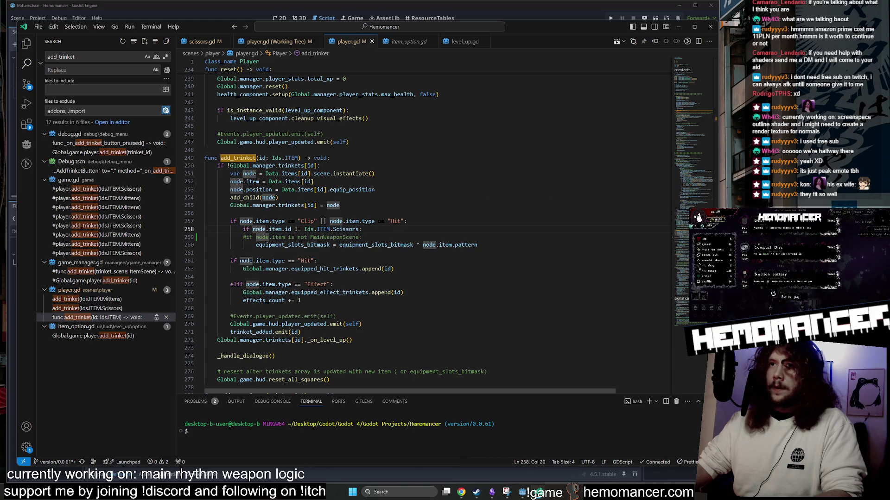
{"action": "left_click", "coordinate": [456, 237]}
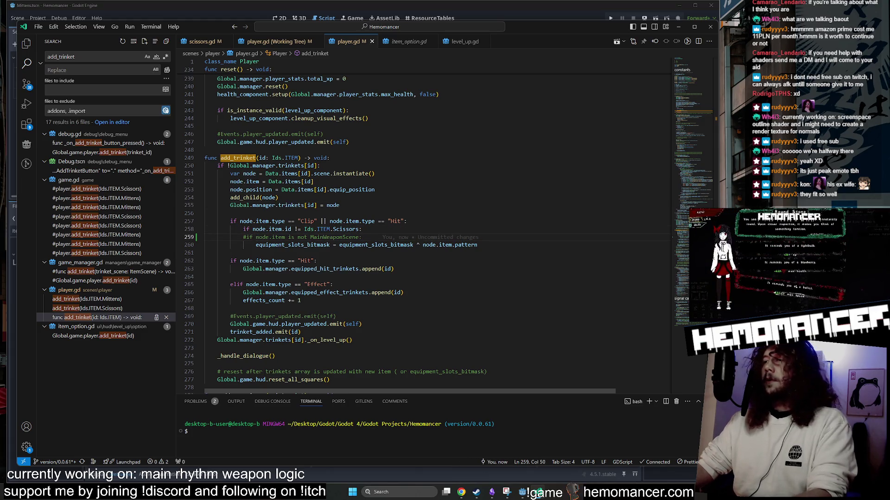
{"action": "scroll", "coordinate": [334, 231], "scroll_direction": "down", "scroll_amount": 4}
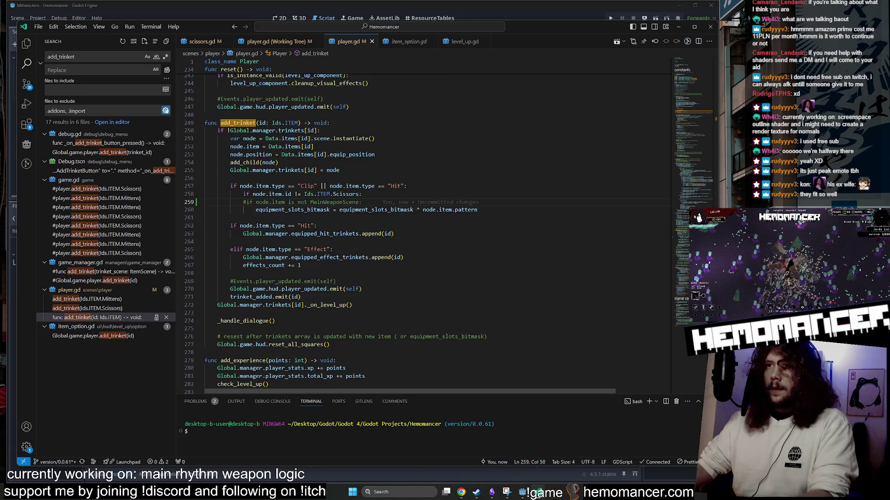
{"action": "scroll", "coordinate": [334, 232], "scroll_direction": "up", "scroll_amount": 4}
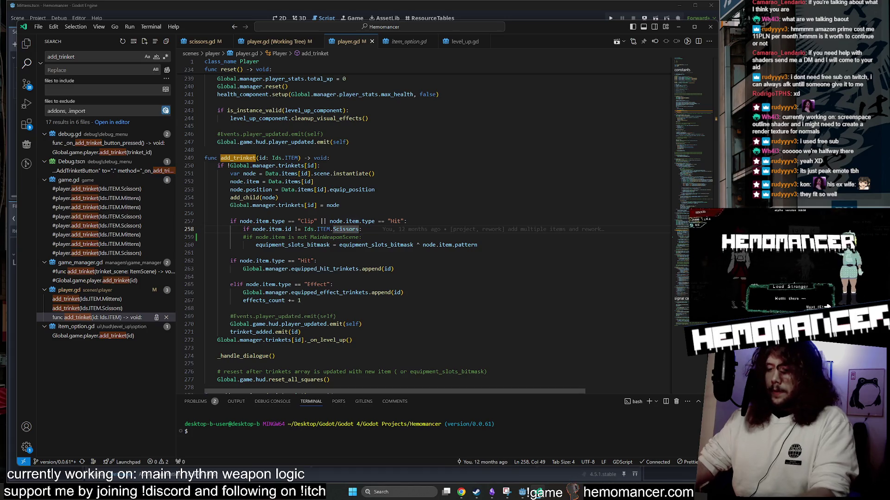
{"action": "mouse_move", "coordinate": [352, 221]}
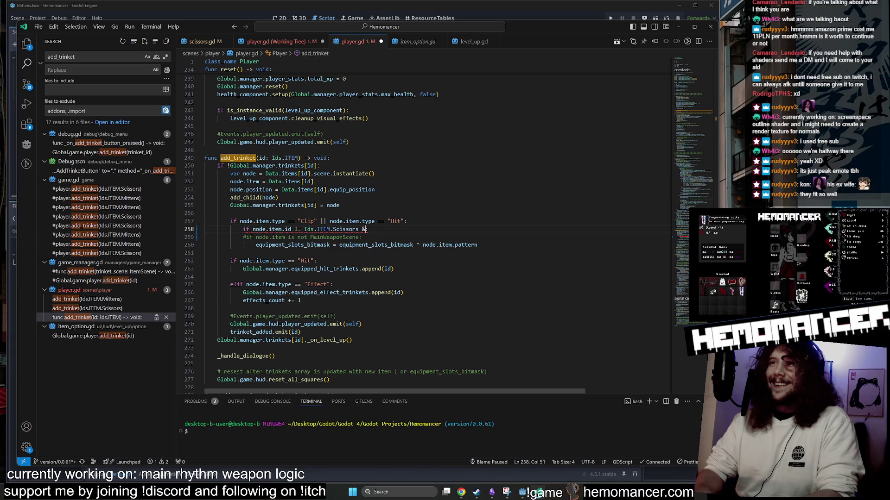
Step: Duplicate line 258's Scissors check as a Mittens exclusion and save player.gd
{"action": "type", "text": ":"}
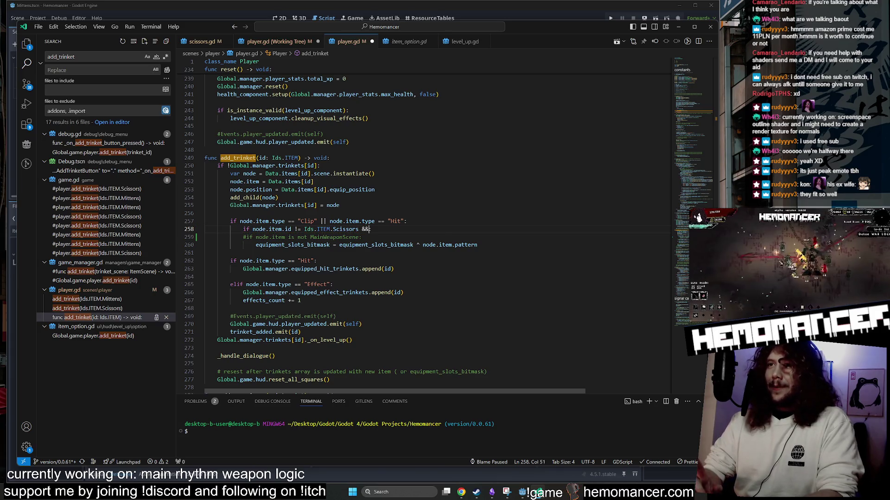
{"action": "key", "text": "ctrl+shift+Left"}
{"action": "key", "text": "ctrl+shift+Left"}
{"action": "key", "text": "ctrl+shift+Left"}
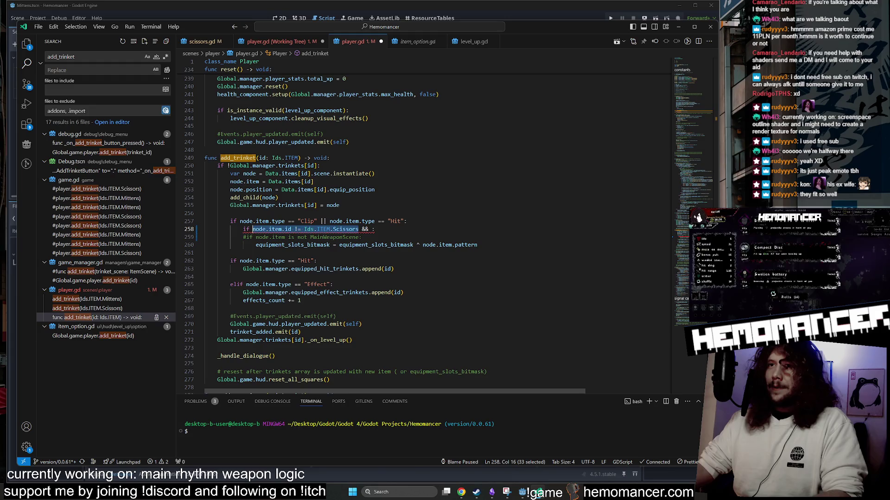
{"action": "key", "text": "ctrl+c"}
{"action": "key", "text": "End"}
{"action": "key", "text": "Left"}
{"action": "key", "text": "ctrl+v"}
{"action": "key", "text": "ctrl+shift+Left"}
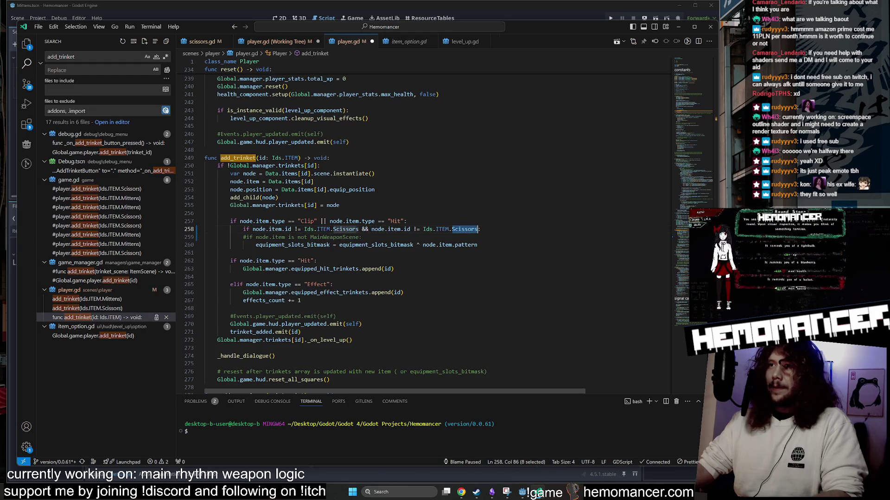
{"action": "type", "text": "Mitt"}
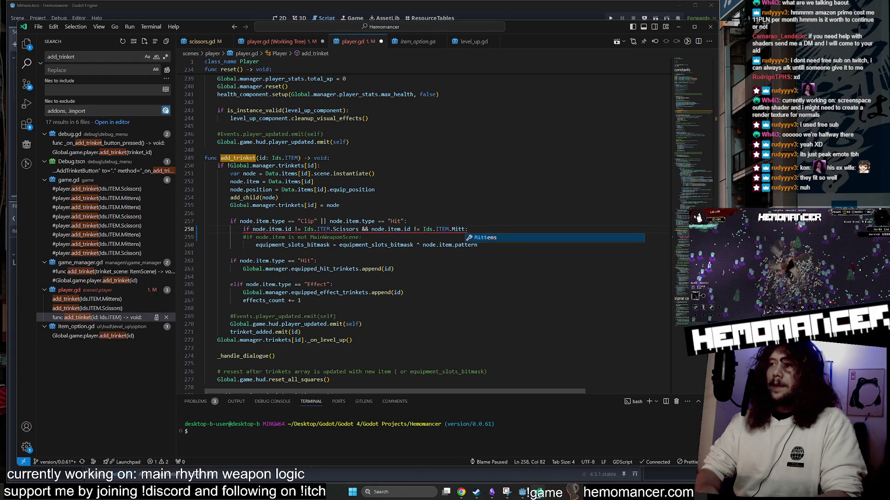
{"action": "key", "text": "Return"}
{"action": "key", "text": "ctrl+s"}
Step: Append '& node.item.id != Ids.ITEM.BloodBonds:' to the line 258 condition
{"action": "type", "text": "& "}
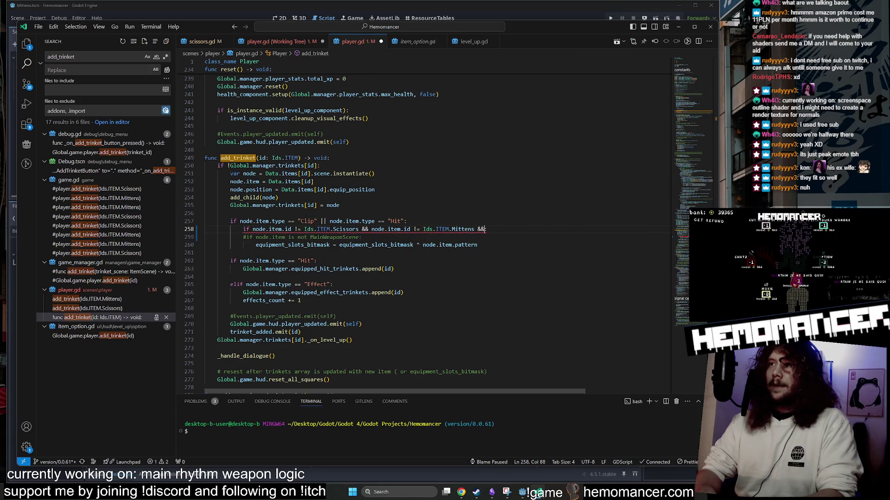
{"action": "type", "text": "node."}
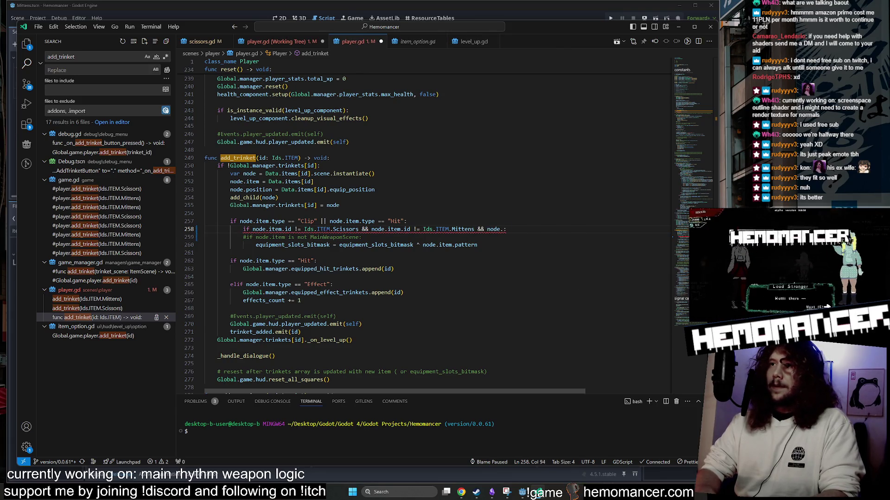
{"action": "type", "text": "item.id"}
{"action": "key", "text": "ctrl+s"}
{"action": "type", "text": "!"}
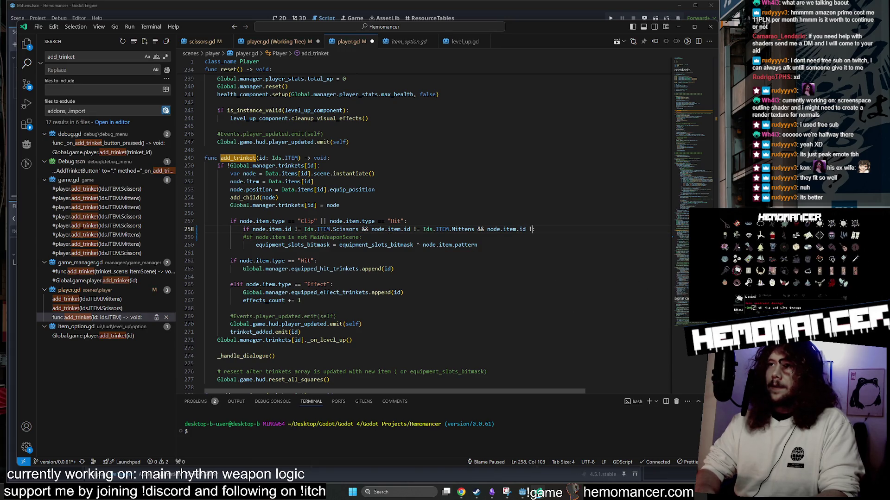
{"action": "type", "text": "= "}
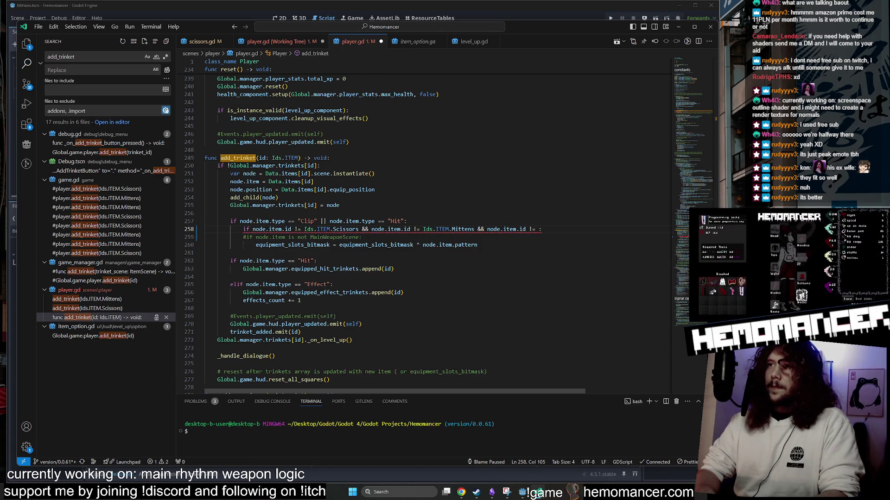
{"action": "type", "text": "Ids."}
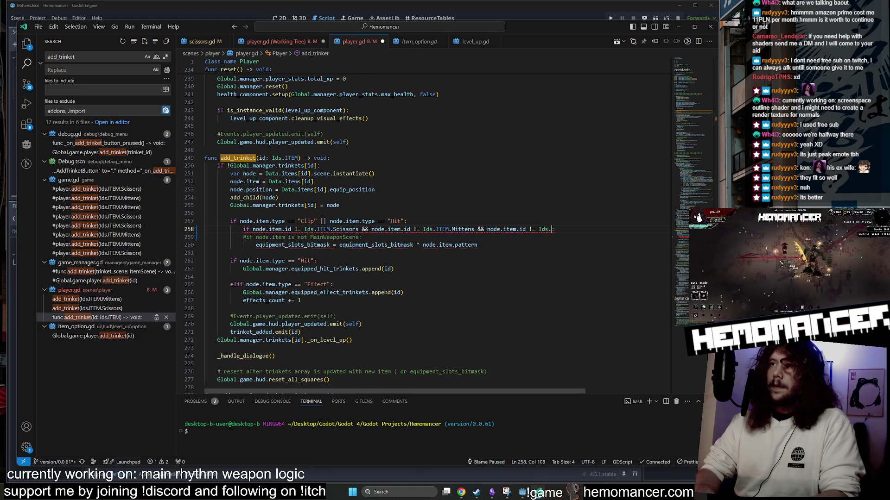
{"action": "type", "text": "ITEM.Blo"}
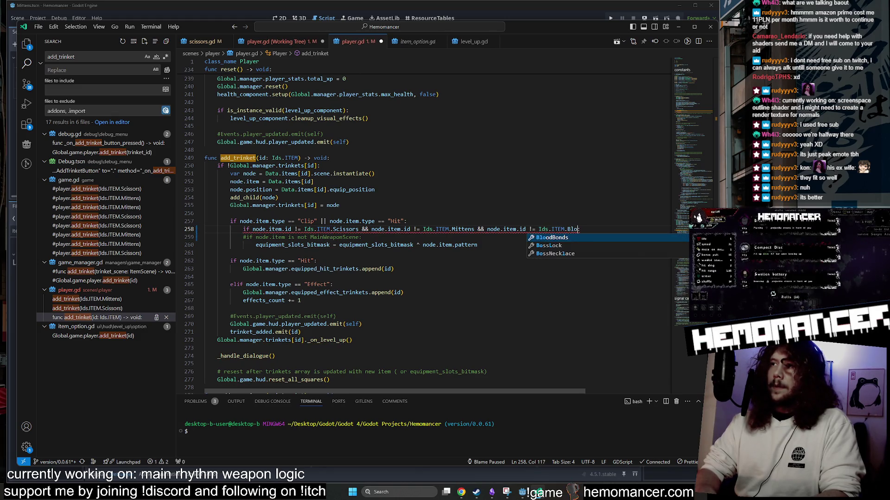
{"action": "key", "text": "Tab"}
{"action": "type", "text": ":"}
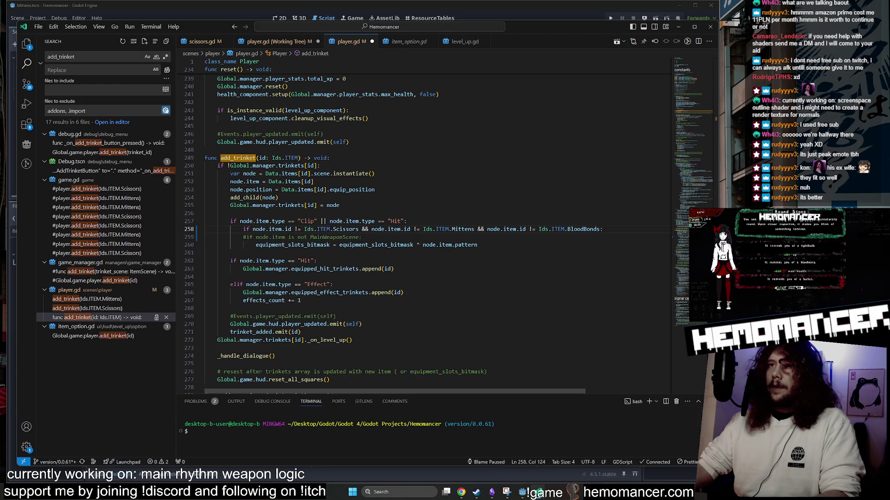
Step: Review the line 258 condition and nearby lines up to add_child(node)
{"action": "left_click_drag", "start_coordinate": [243, 229], "coordinate": [603, 228]}
{"action": "left_click", "coordinate": [602, 228]}
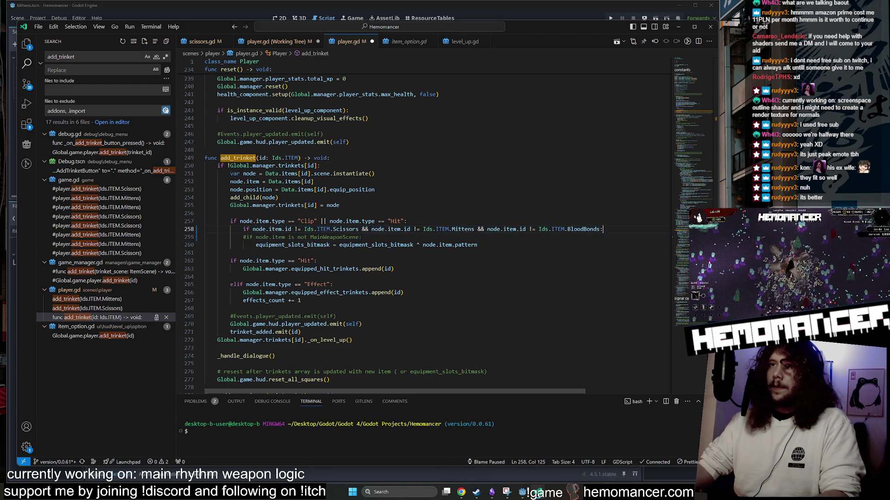
{"action": "left_click", "coordinate": [297, 229]}
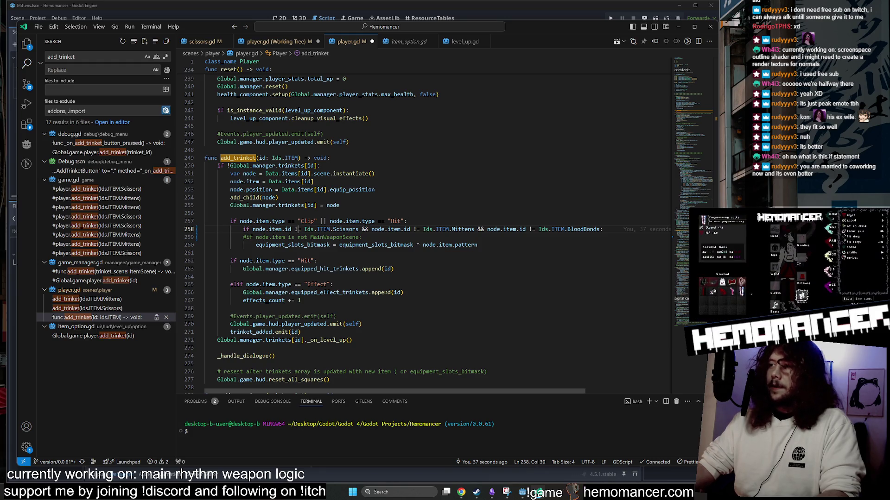
{"action": "left_click", "coordinate": [371, 190]}
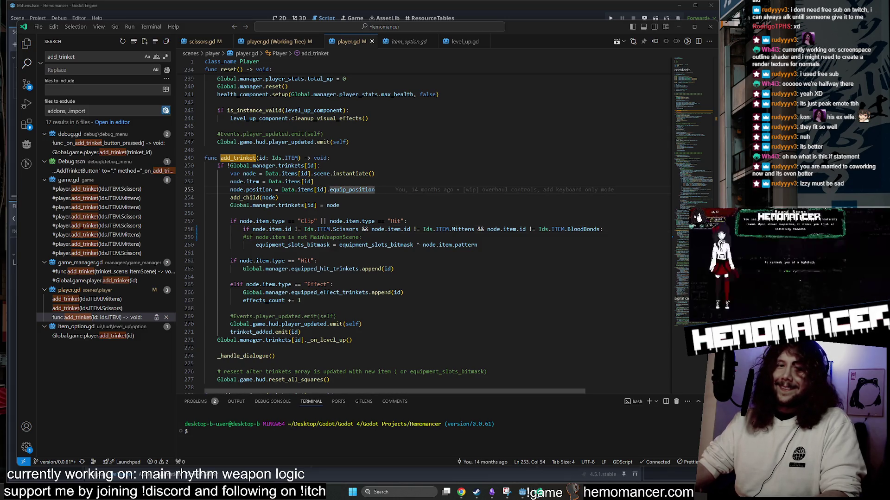
{"action": "left_click", "coordinate": [330, 158]}
{"action": "left_click", "coordinate": [278, 197]}
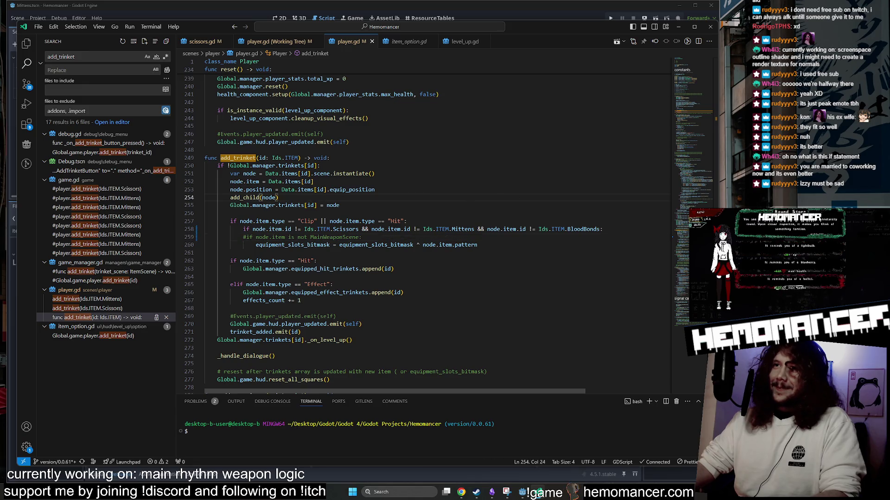
Step: Run the game from Godot with F5, travel from the lobby into a level, then return to the main menu
{"action": "left_click", "coordinate": [525, 493]}
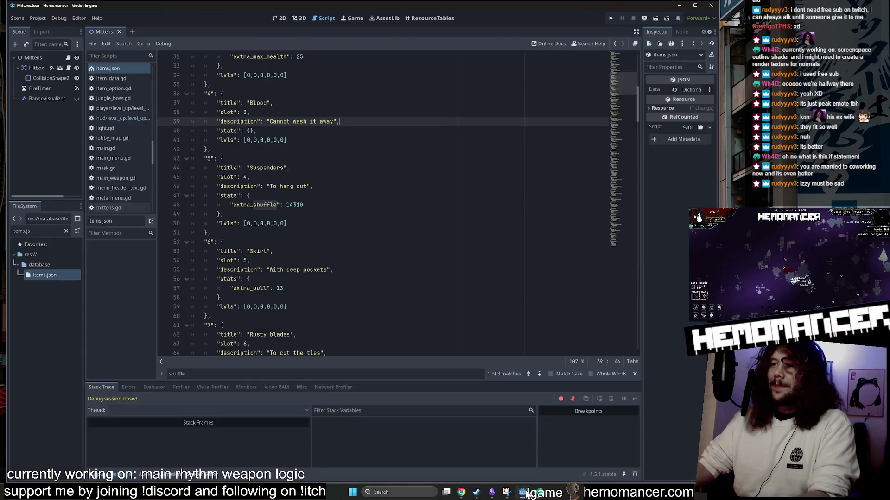
{"action": "left_click", "coordinate": [334, 158]}
{"action": "key", "text": "F5"}
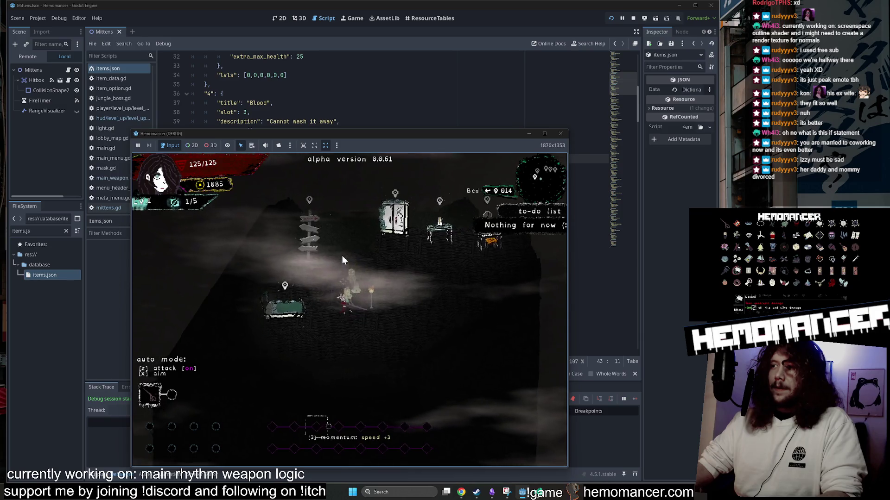
{"action": "key", "text": "z"}
{"action": "key", "text": "w"}
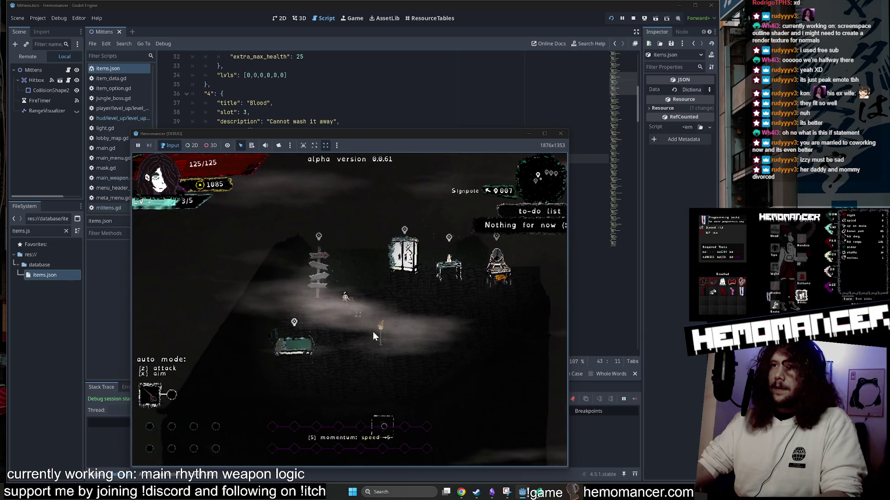
{"action": "key", "text": "e"}
{"action": "key", "text": "Return"}
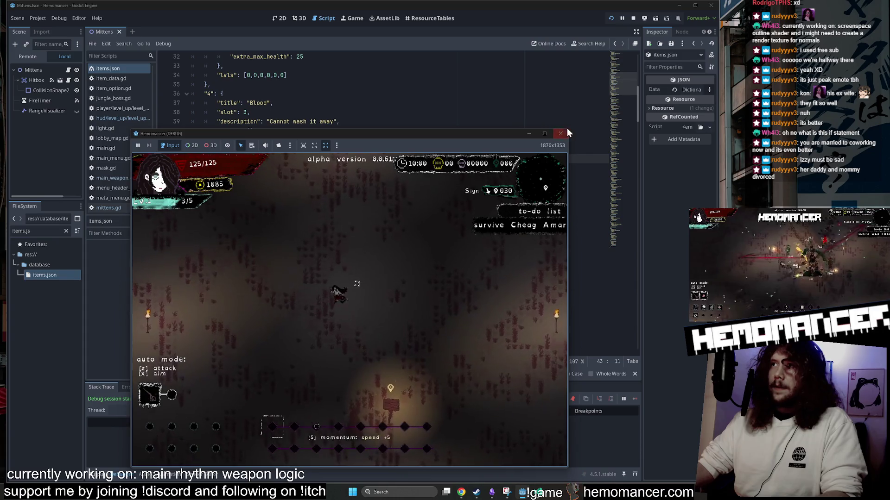
{"action": "key", "text": "F5"}
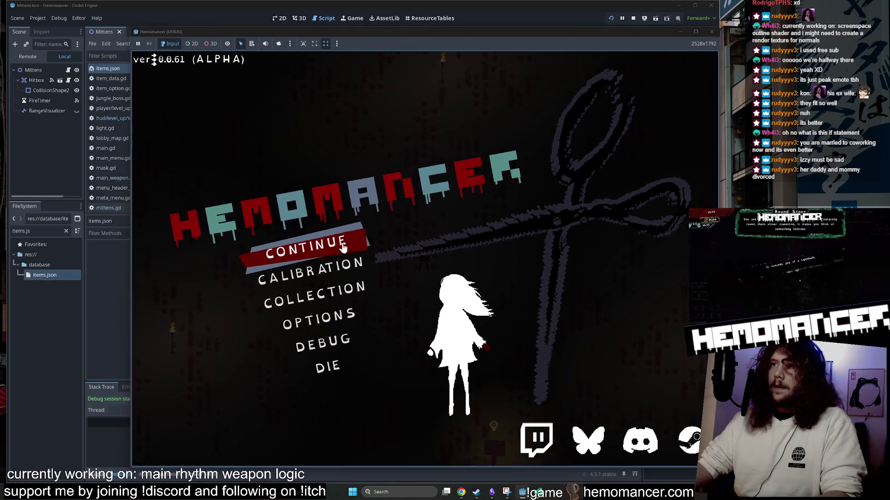
Step: Continue into the level and reroll the level-up item offers eleven times
{"action": "left_click", "coordinate": [343, 248]}
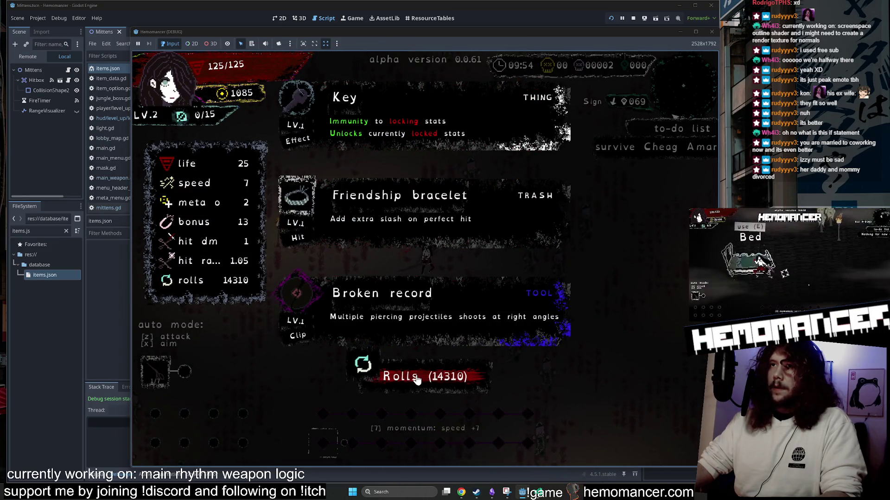
{"action": "left_click", "coordinate": [417, 379]}
{"action": "left_click", "coordinate": [414, 382]}
{"action": "left_click", "coordinate": [412, 383]}
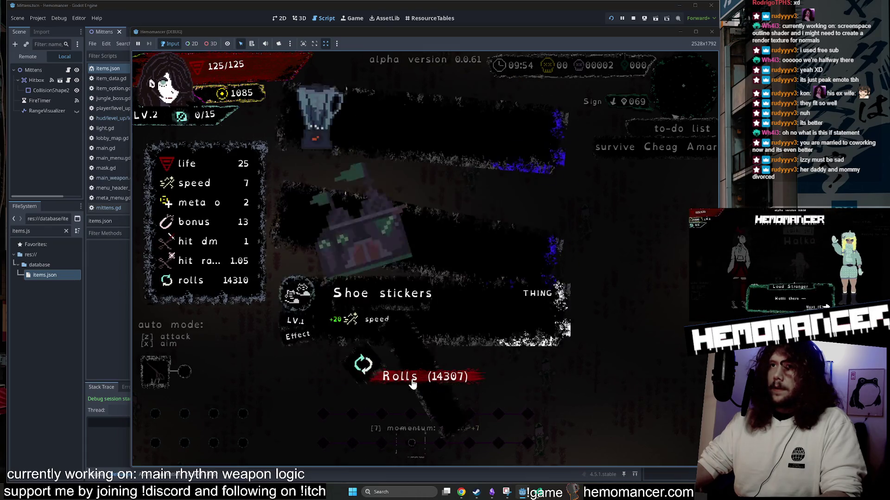
{"action": "left_click", "coordinate": [413, 384]}
{"action": "left_click", "coordinate": [412, 383]}
{"action": "left_click", "coordinate": [412, 384]}
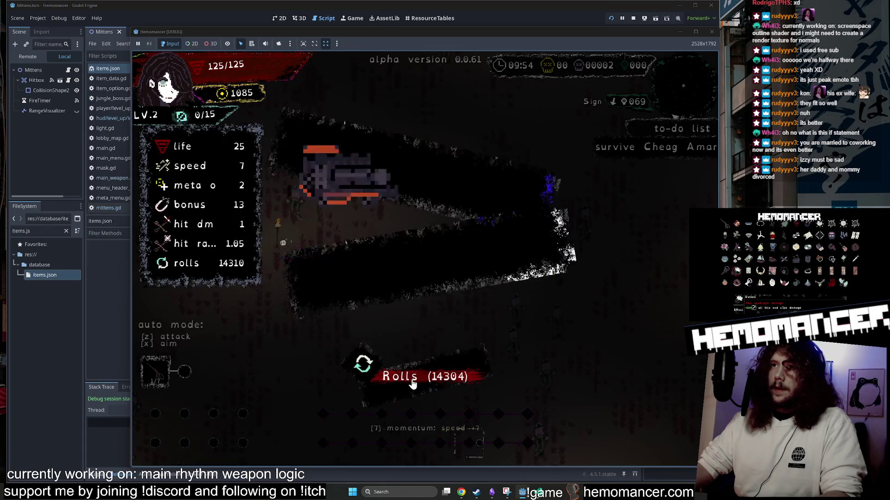
{"action": "left_click", "coordinate": [412, 384]}
{"action": "left_click", "coordinate": [412, 383]}
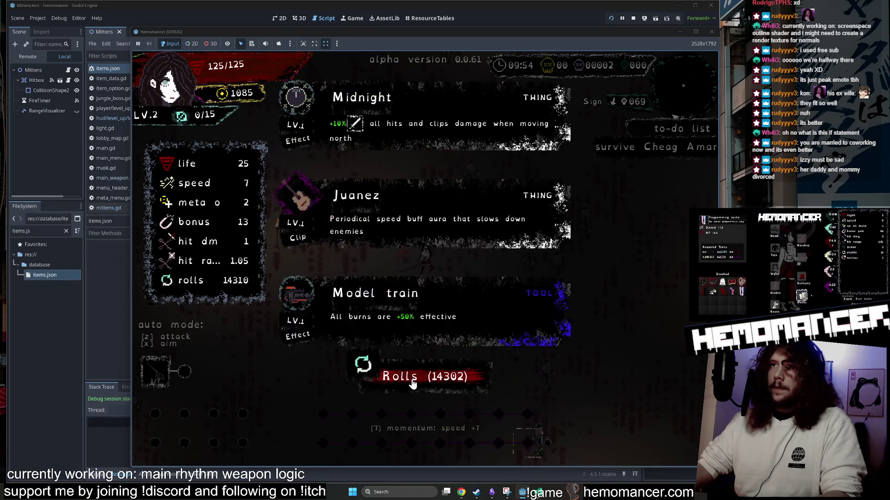
{"action": "left_click", "coordinate": [413, 383]}
{"action": "left_click", "coordinate": [413, 384]}
{"action": "left_click", "coordinate": [412, 383]}
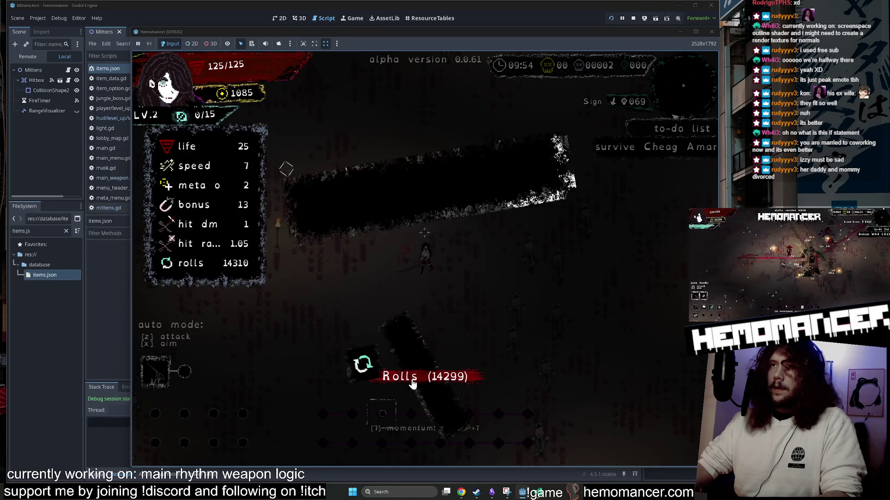
Step: Choose the Blood Bonds trinket, then reposition and narrow the game window
{"action": "left_click", "coordinate": [384, 218]}
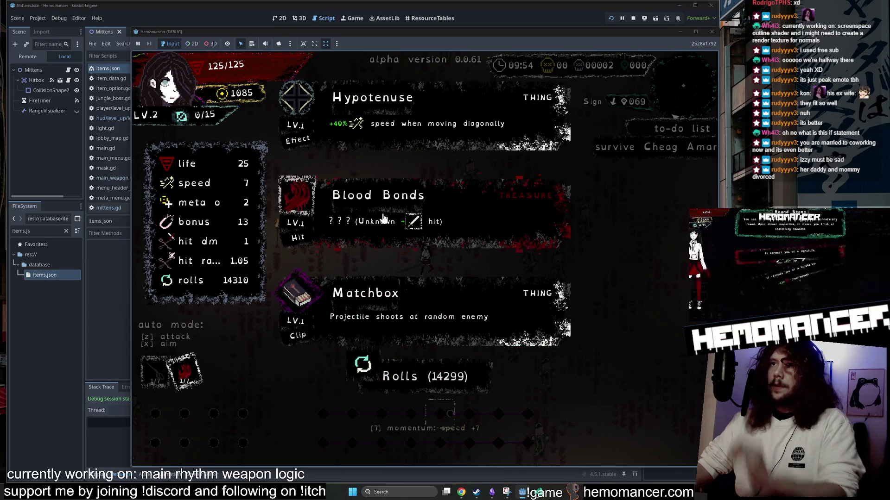
{"action": "left_click", "coordinate": [445, 115]}
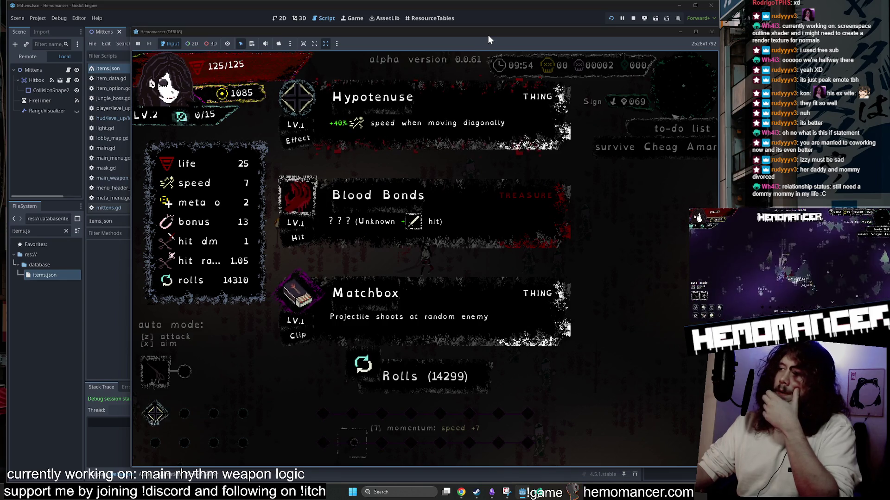
{"action": "mouse_move", "coordinate": [488, 35]}
{"action": "left_mouse_down"}
{"action": "mouse_move", "coordinate": [385, 351]}
{"action": "mouse_move", "coordinate": [415, 271]}
{"action": "mouse_move", "coordinate": [462, 49]}
{"action": "mouse_move", "coordinate": [449, 32]}
{"action": "mouse_move", "coordinate": [495, 29]}
{"action": "mouse_move", "coordinate": [459, 35]}
{"action": "mouse_move", "coordinate": [447, 24]}
{"action": "left_mouse_up"}
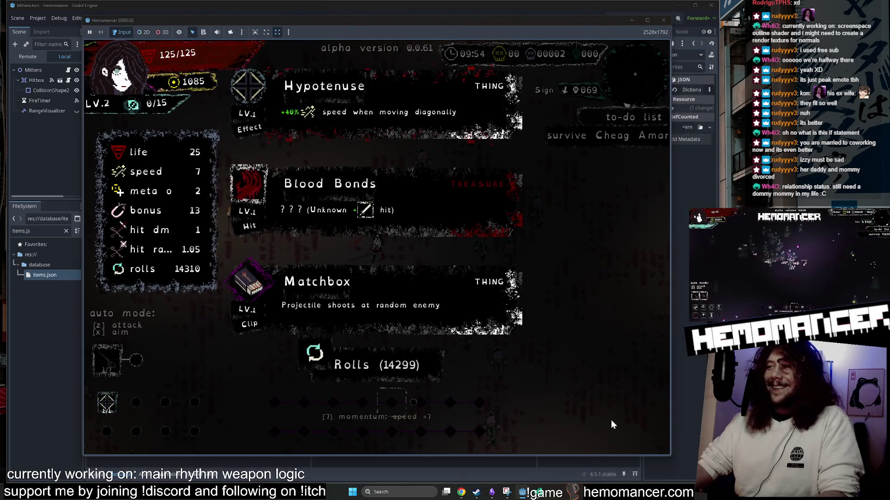
{"action": "mouse_move", "coordinate": [673, 456]}
{"action": "left_mouse_down"}
{"action": "mouse_move", "coordinate": [660, 470]}
{"action": "mouse_move", "coordinate": [682, 474]}
{"action": "mouse_move", "coordinate": [660, 466]}
{"action": "left_mouse_up"}
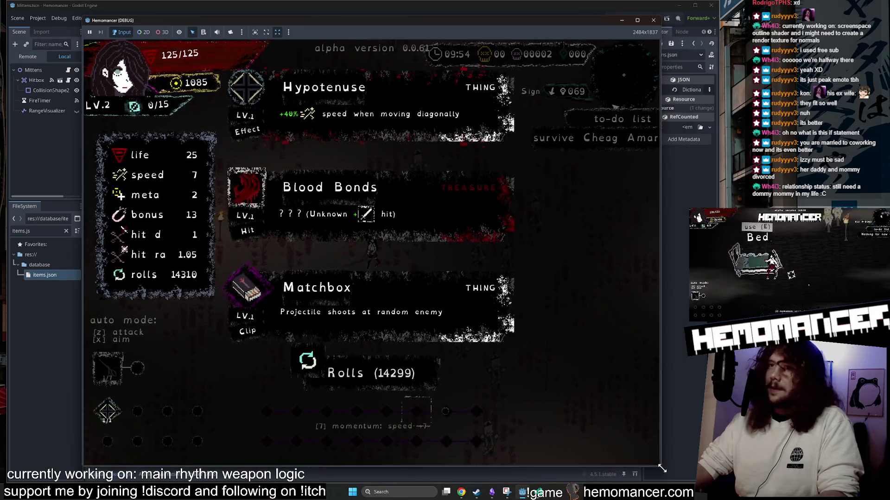
Step: Reroll again, take the Friendship bracelet, and escape back to the main menu
{"action": "left_click", "coordinate": [398, 384]}
{"action": "left_click", "coordinate": [399, 385]}
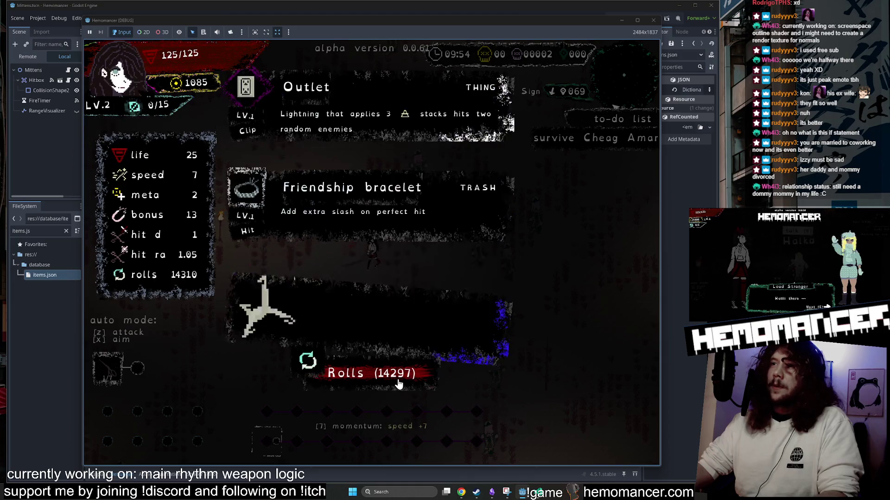
{"action": "left_click", "coordinate": [330, 210]}
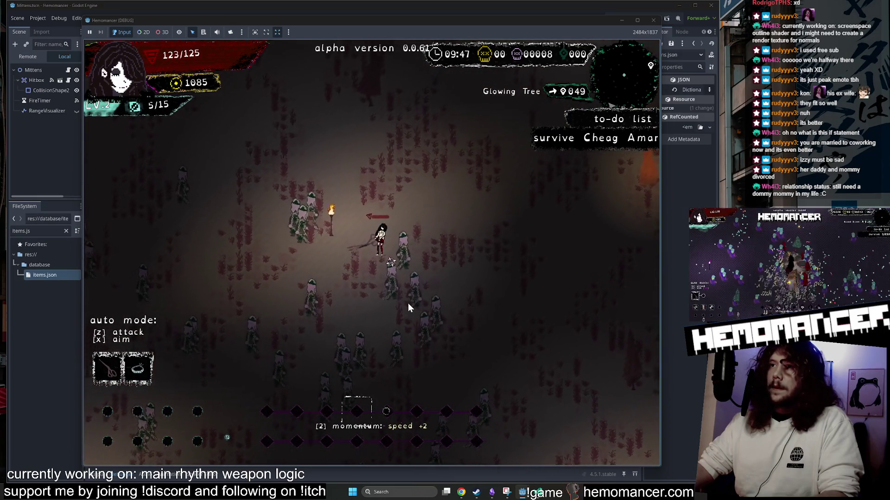
{"action": "key", "text": "Escape"}
Step: Strip the BloodBonds and Mittens exclusions so line 258 excludes only Scissors, remove the commented line, and save
{"action": "left_click", "coordinate": [652, 21]}
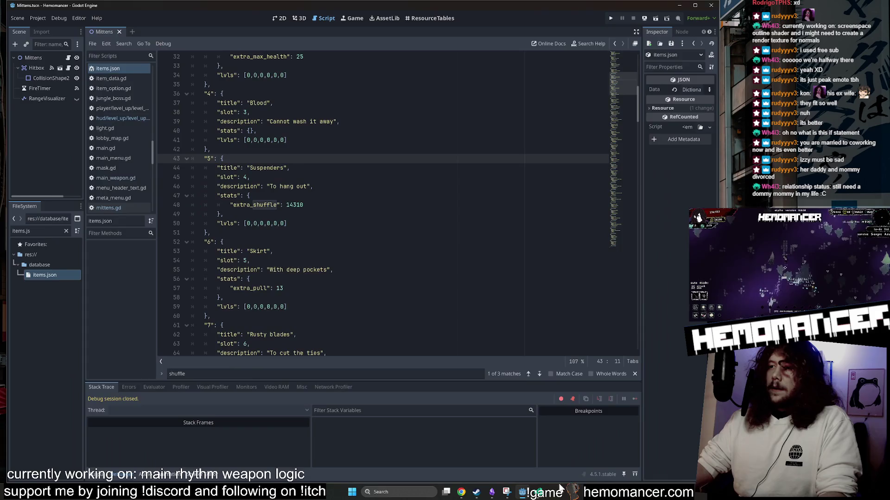
{"action": "key", "text": "alt+Tab"}
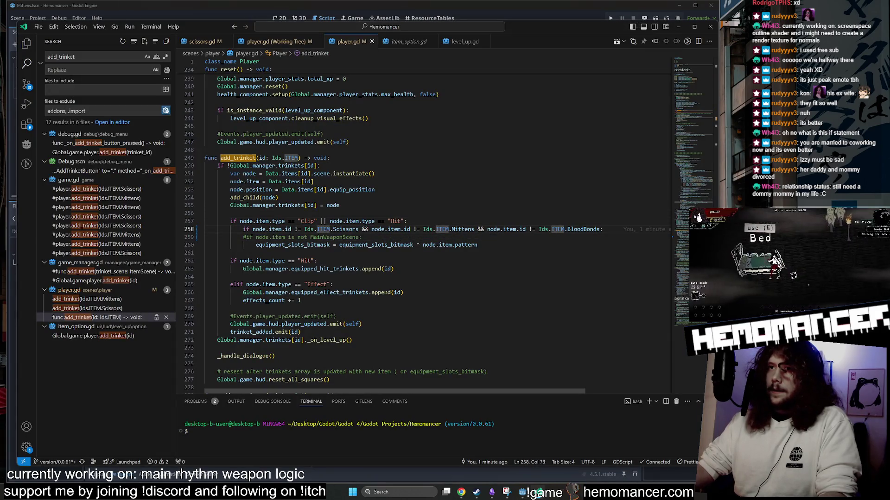
{"action": "left_click", "coordinate": [362, 236]}
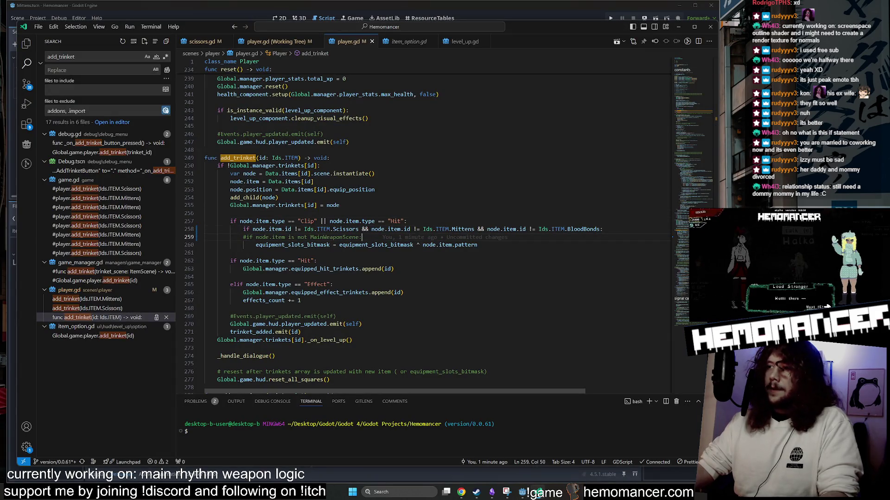
{"action": "left_click_drag", "start_coordinate": [599, 229], "coordinate": [550, 229]}
{"action": "key", "text": "BackSpace"}
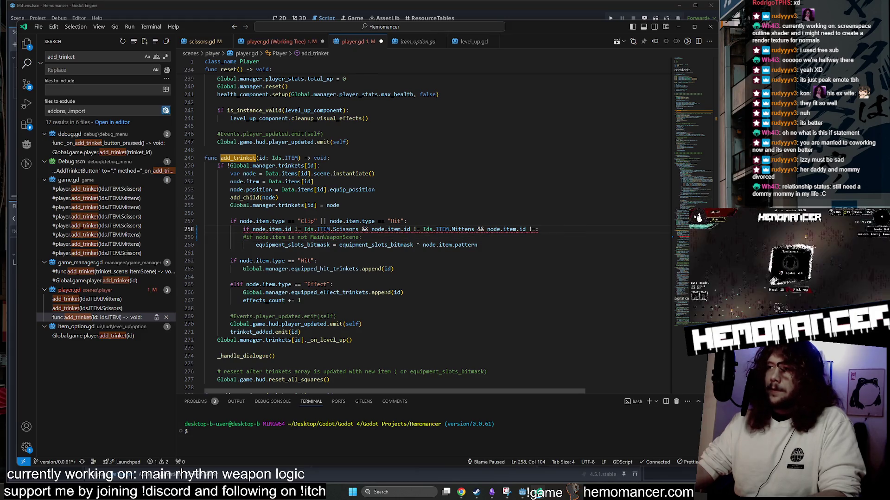
{"action": "key", "text": "ctrl+BackSpace"}
{"action": "key", "text": "ctrl+BackSpace"}
{"action": "key", "text": "ctrl+BackSpace"}
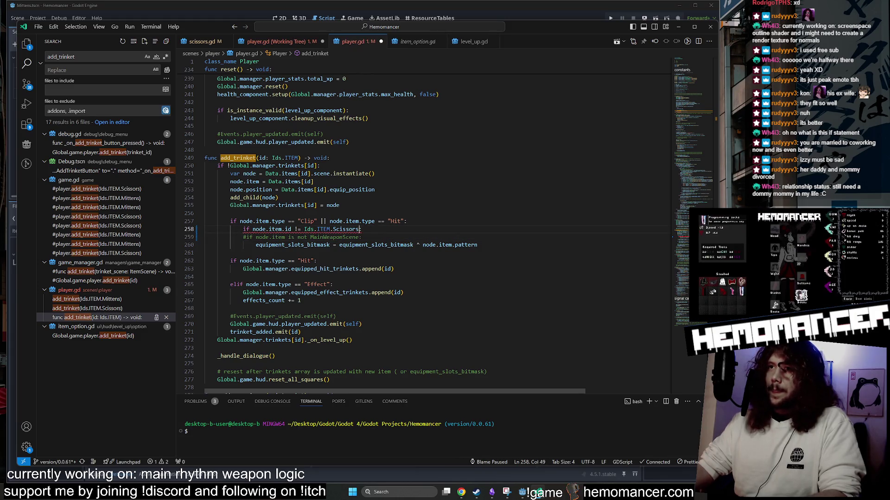
{"action": "type", "text": "&&"}
{"action": "key", "text": "BackSpace"}
{"action": "key", "text": "BackSpace"}
{"action": "key", "text": "BackSpace"}
{"action": "type", "text": ":"}
{"action": "key", "text": "Down"}
{"action": "key", "text": "ctrl+shift+k"}
{"action": "key", "text": "ctrl+s"}
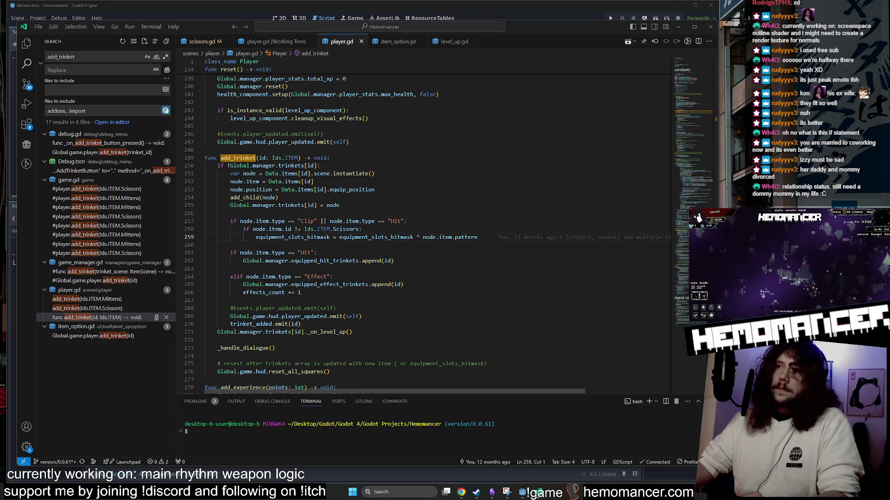
Step: Launch the game in debug from Godot with F5, then return to VS Code
{"action": "left_click", "coordinate": [316, 253]}
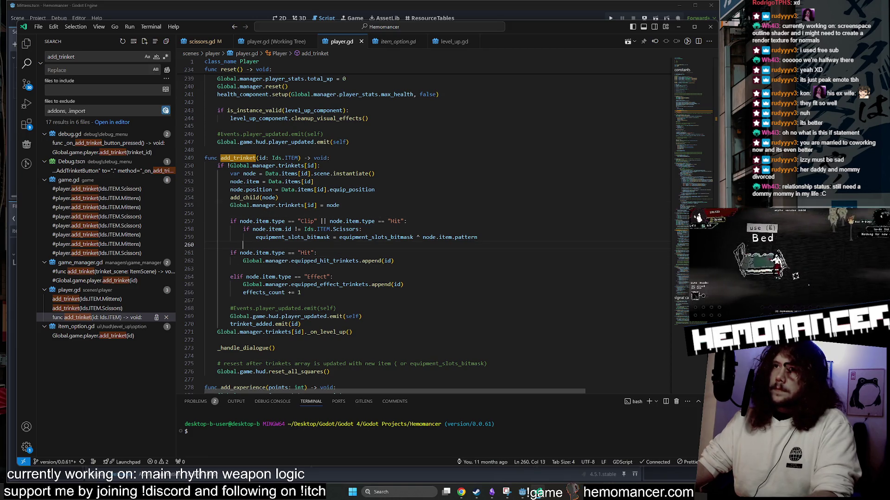
{"action": "key", "text": "alt+Tab"}
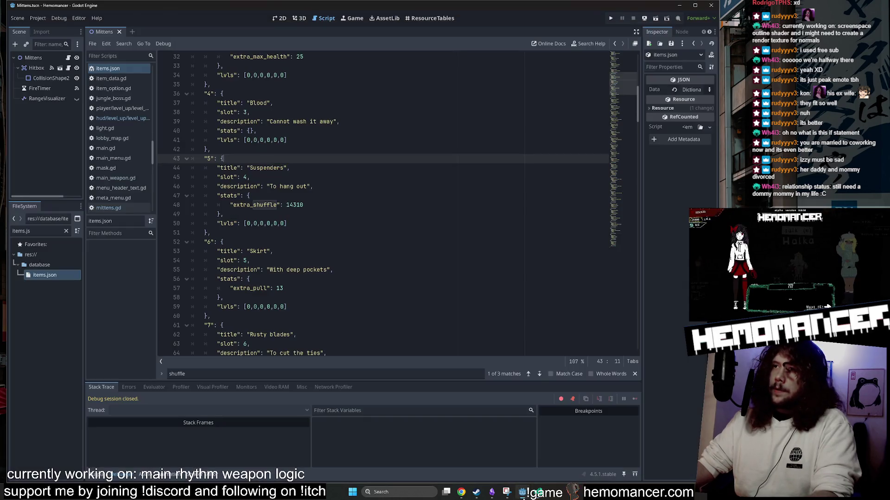
{"action": "key", "text": "F5"}
{"action": "key", "text": "alt+Tab"}
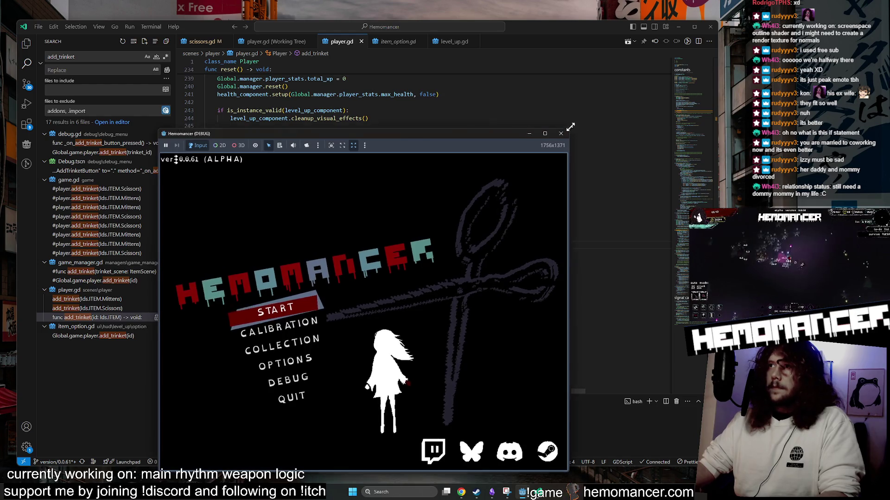
Step: Enlarge the game window, start, travel via the signpole into a level, and move until reaching level 2
{"action": "left_click_drag", "start_coordinate": [566, 132], "coordinate": [647, 45]}
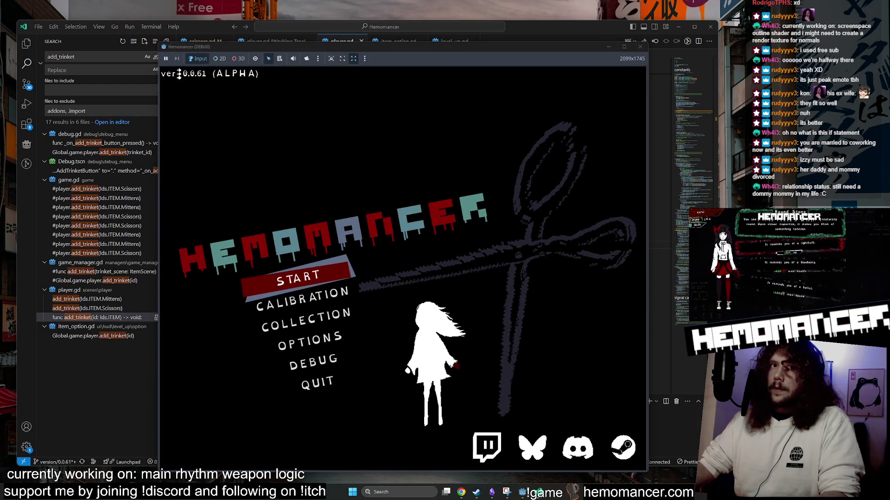
{"action": "left_click", "coordinate": [308, 268]}
{"action": "key", "text": "w"}
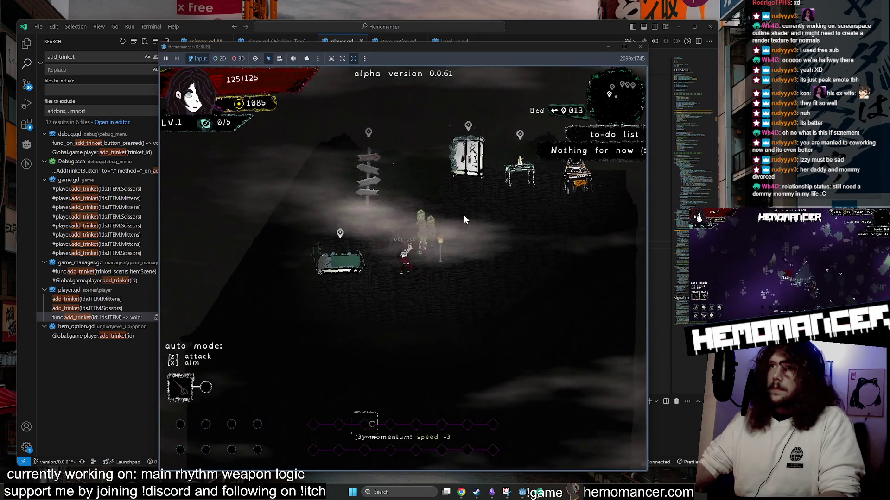
{"action": "key", "text": "a"}
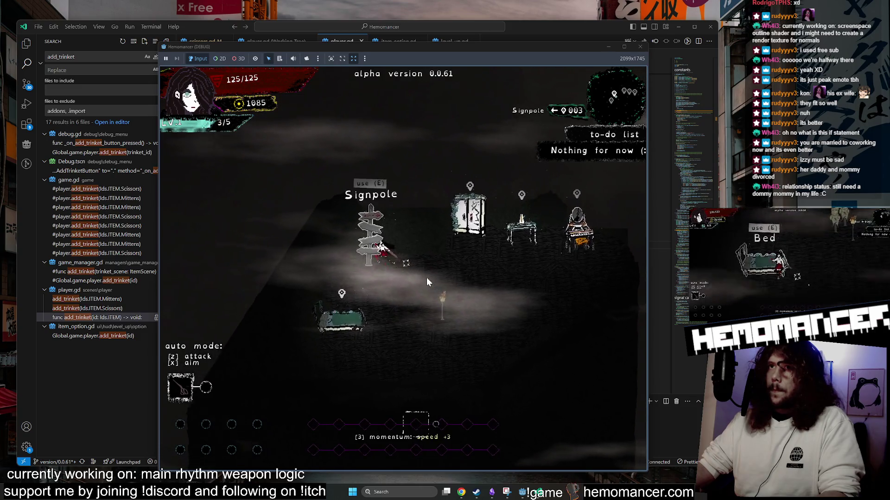
{"action": "key", "text": "e"}
{"action": "left_click", "coordinate": [408, 307]}
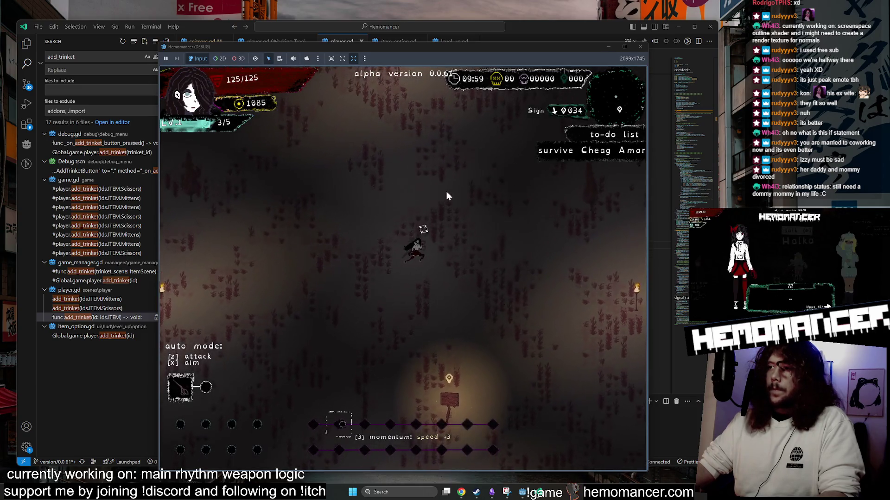
{"action": "key", "text": "w+d"}
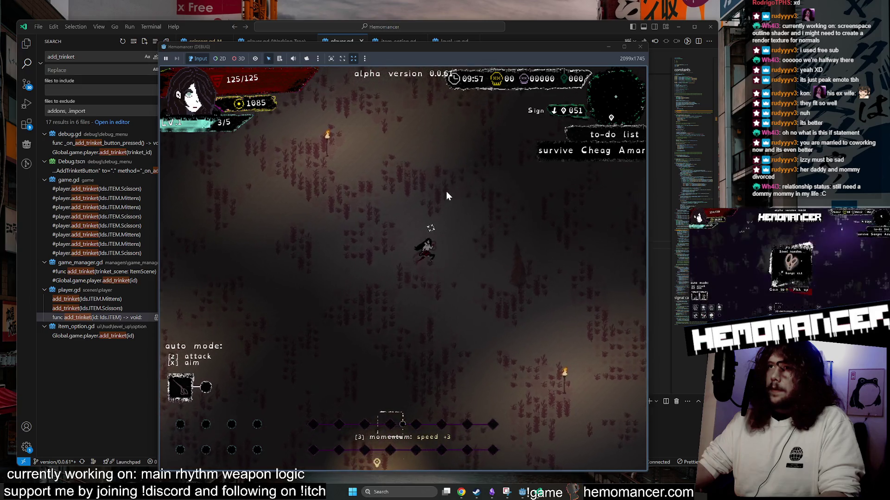
{"action": "key", "text": "w+d"}
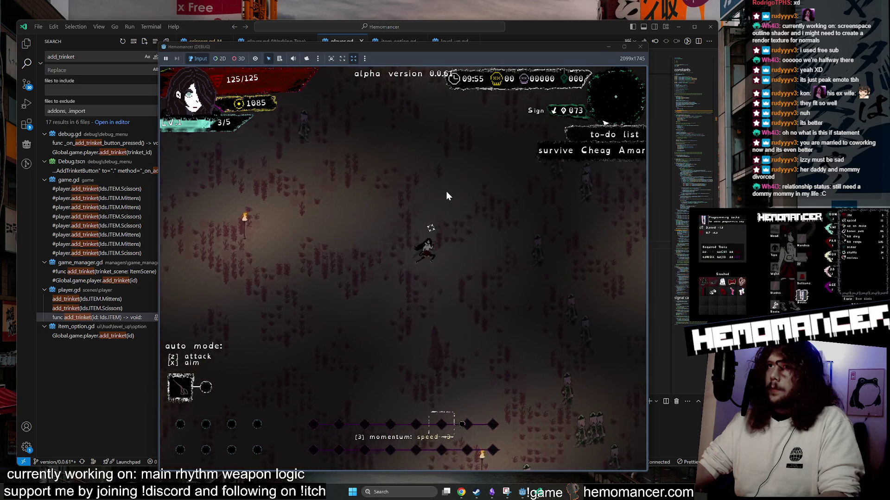
{"action": "key", "text": "d"}
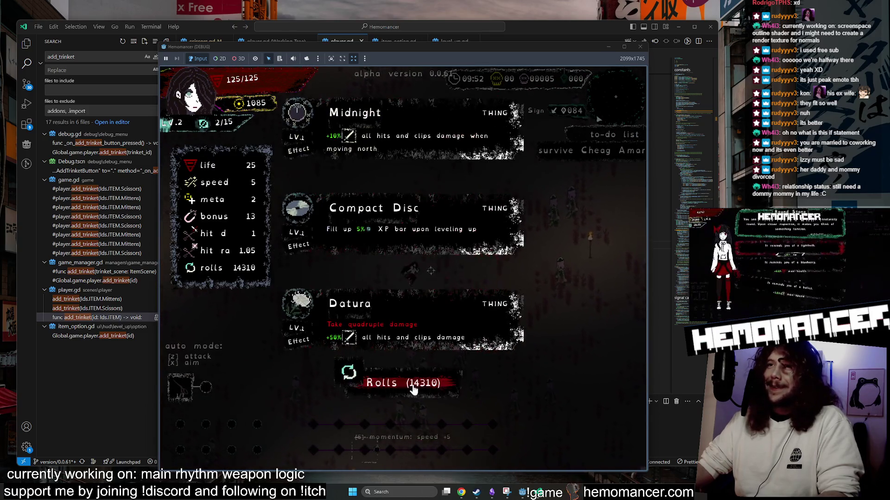
Step: Reroll the level-up trinkets about 25 times, down to 14284 rolls, then close the game
{"action": "left_click", "coordinate": [410, 390]}
{"action": "left_click", "coordinate": [405, 389]}
{"action": "left_click", "coordinate": [405, 389]}
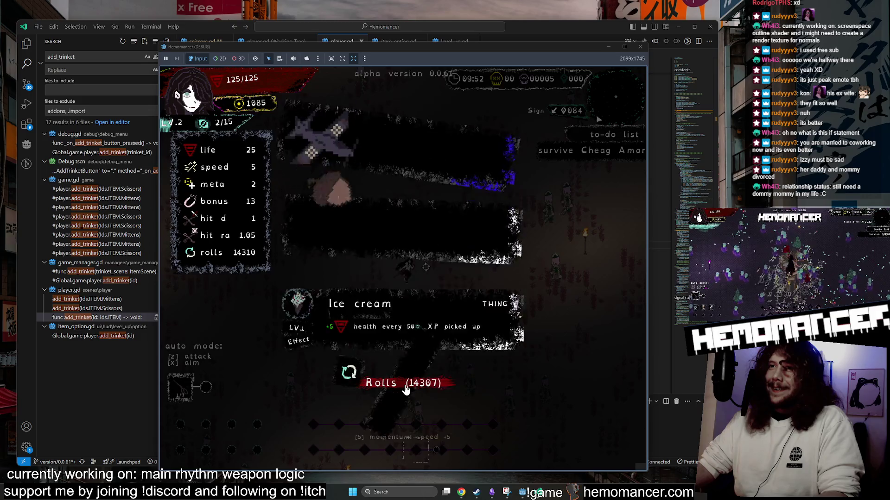
{"action": "left_click", "coordinate": [405, 389]}
{"action": "left_click", "coordinate": [406, 389]}
{"action": "left_click", "coordinate": [405, 389]}
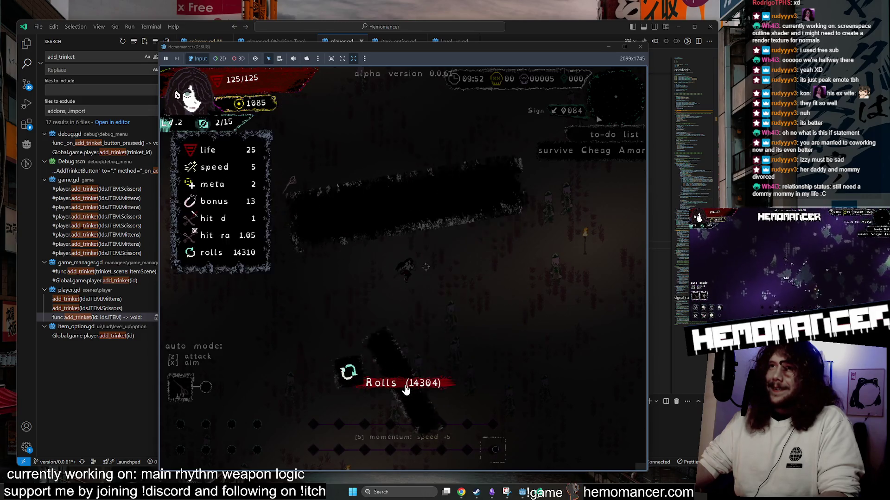
{"action": "left_click", "coordinate": [405, 389]}
{"action": "left_click", "coordinate": [405, 389]}
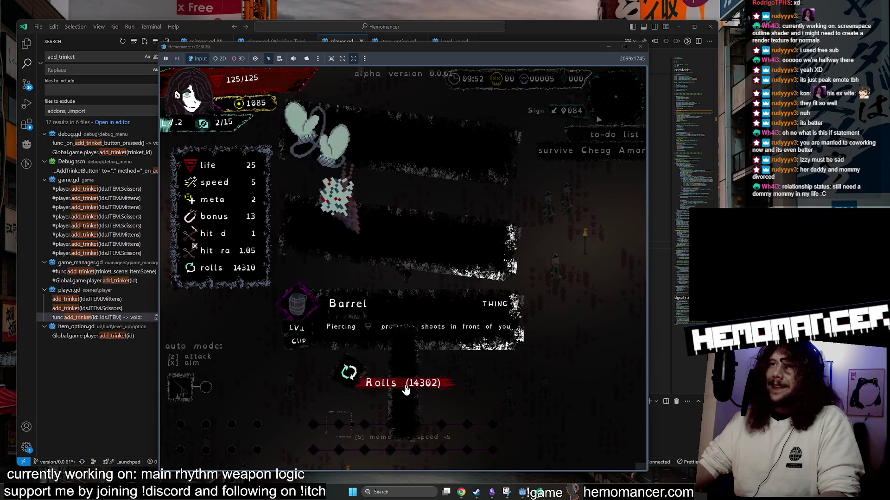
{"action": "left_click", "coordinate": [401, 391]}
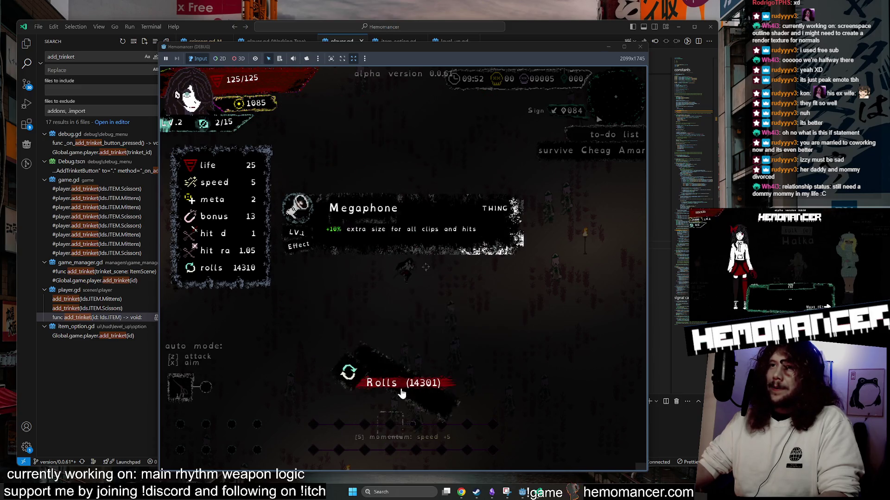
{"action": "left_click", "coordinate": [402, 391]}
{"action": "left_click", "coordinate": [401, 392]}
{"action": "left_click", "coordinate": [401, 392]}
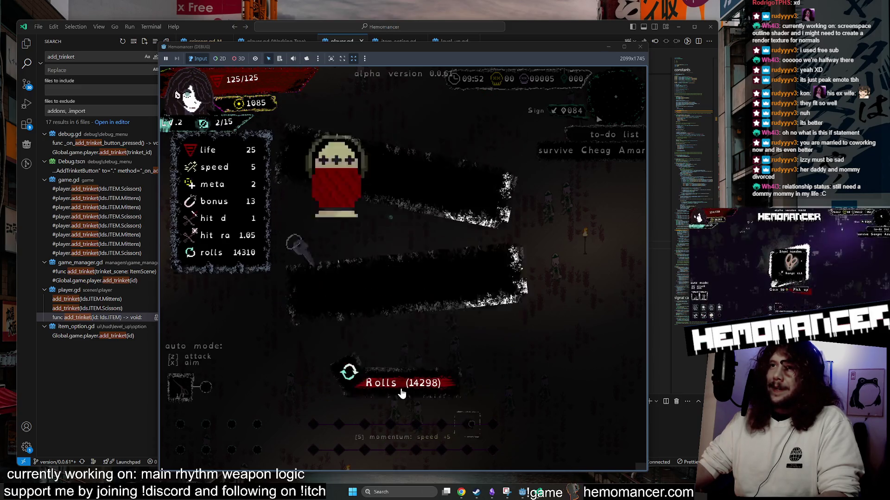
{"action": "left_click", "coordinate": [401, 392]}
{"action": "left_click", "coordinate": [401, 392]}
{"action": "left_click", "coordinate": [401, 391]}
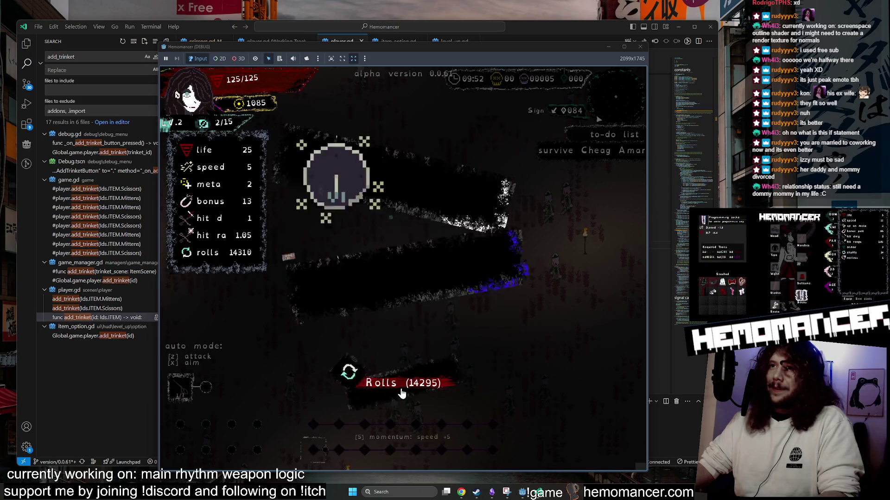
{"action": "left_click", "coordinate": [401, 392]}
{"action": "left_click", "coordinate": [401, 392]}
{"action": "left_click", "coordinate": [401, 392]}
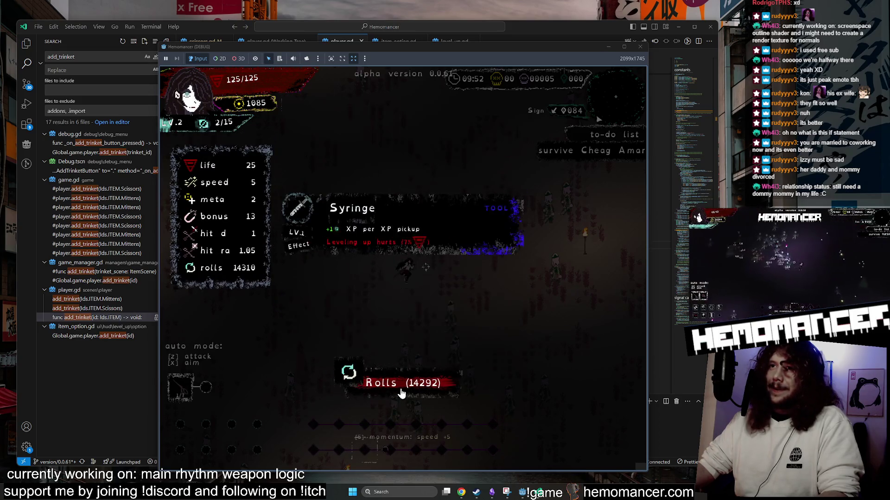
{"action": "left_click", "coordinate": [401, 392]}
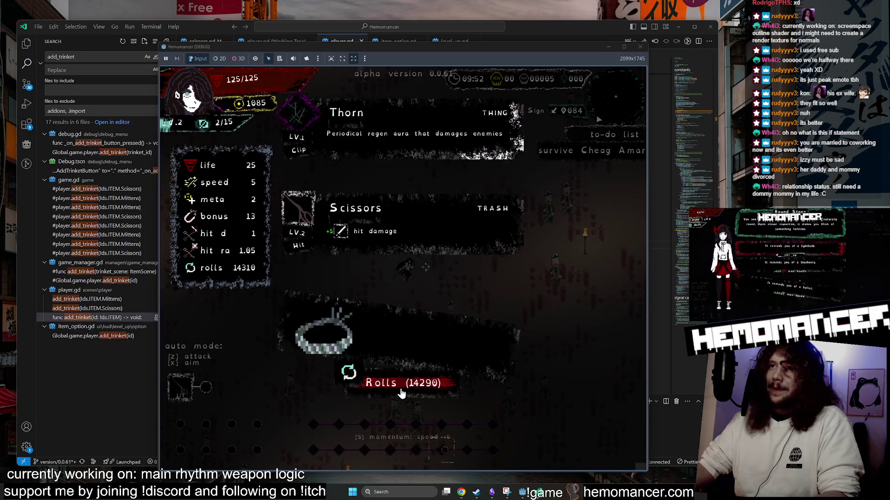
{"action": "left_click", "coordinate": [401, 392]}
{"action": "left_click", "coordinate": [401, 392]}
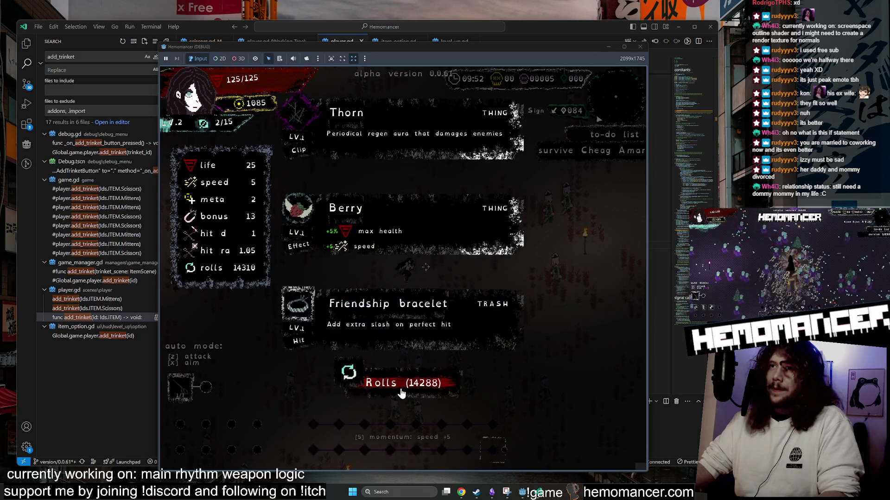
{"action": "left_click", "coordinate": [402, 392]}
{"action": "left_click", "coordinate": [401, 392]}
{"action": "left_click", "coordinate": [401, 392]}
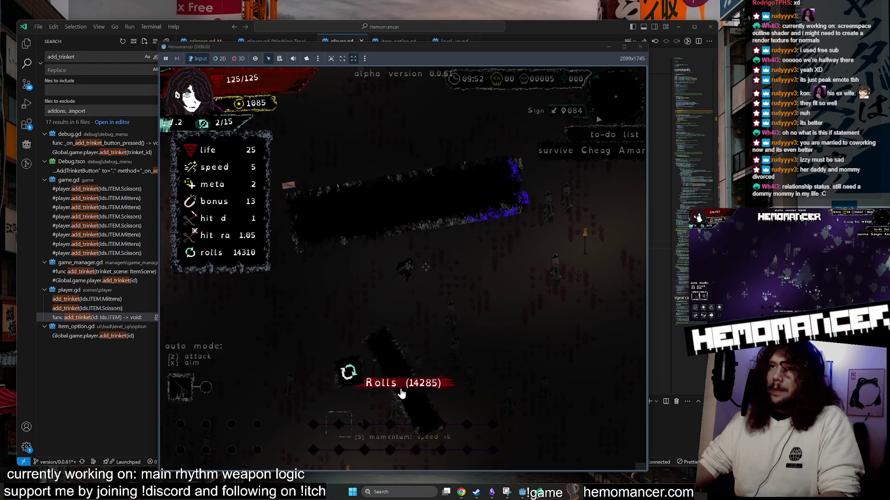
{"action": "left_click", "coordinate": [401, 392]}
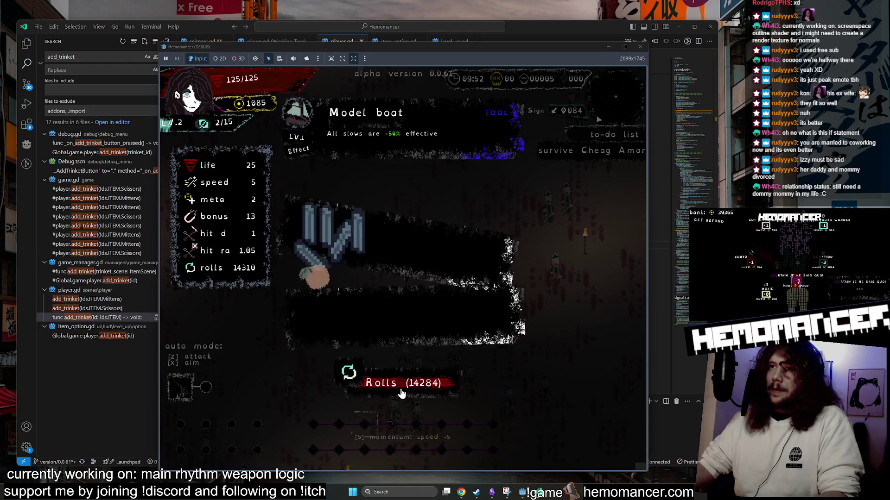
{"action": "left_click", "coordinate": [639, 47]}
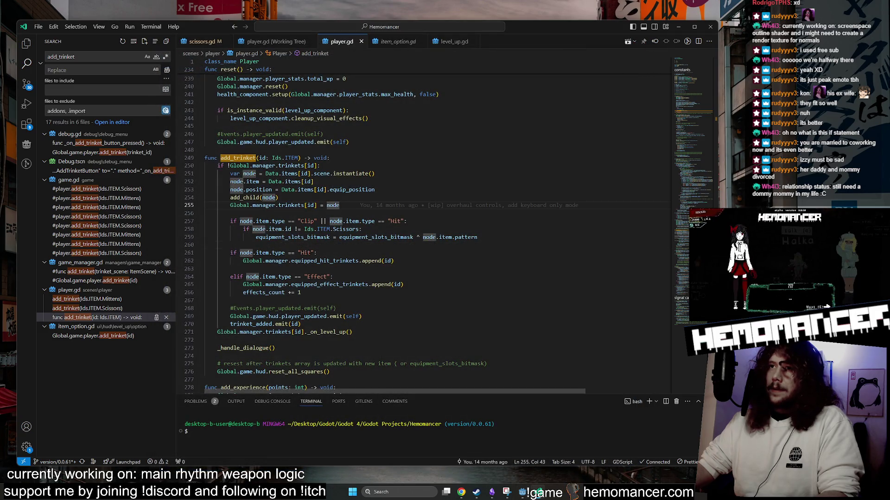
Step: Check the equipment_slots_bitmask line in add_trinket, then drag the browser showing image.png over the editor
{"action": "left_click", "coordinate": [291, 237]}
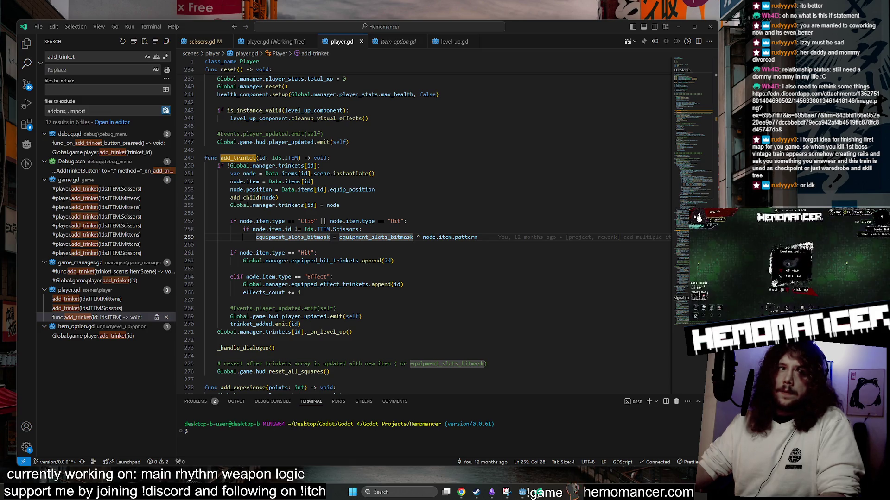
{"action": "mouse_move", "coordinate": [327, 262]}
{"action": "left_mouse_down"}
{"action": "mouse_move", "coordinate": [432, 65]}
{"action": "mouse_move", "coordinate": [360, 60]}
{"action": "mouse_move", "coordinate": [352, 51]}
{"action": "left_mouse_up"}
{"action": "scroll", "coordinate": [342, 280], "scroll_direction": "up", "scroll_amount": 4, "text": "ctrl"}
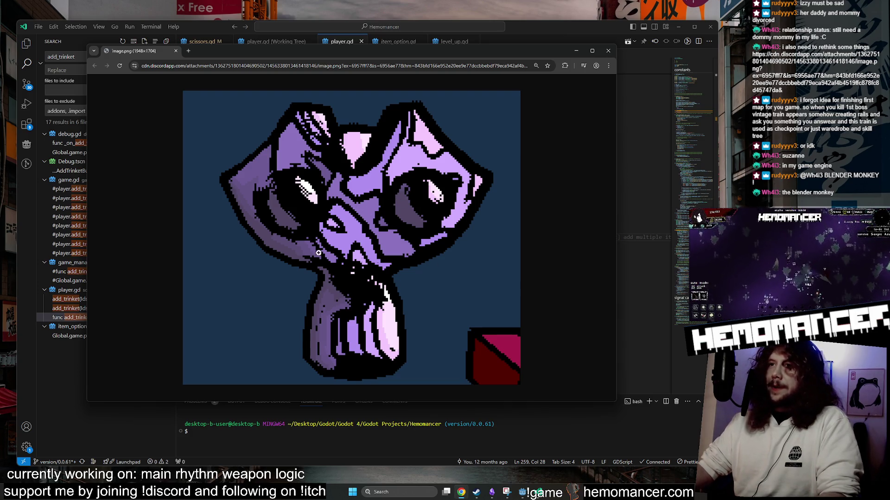
{"action": "scroll", "coordinate": [344, 216], "scroll_direction": "down", "scroll_amount": 7, "text": "ctrl"}
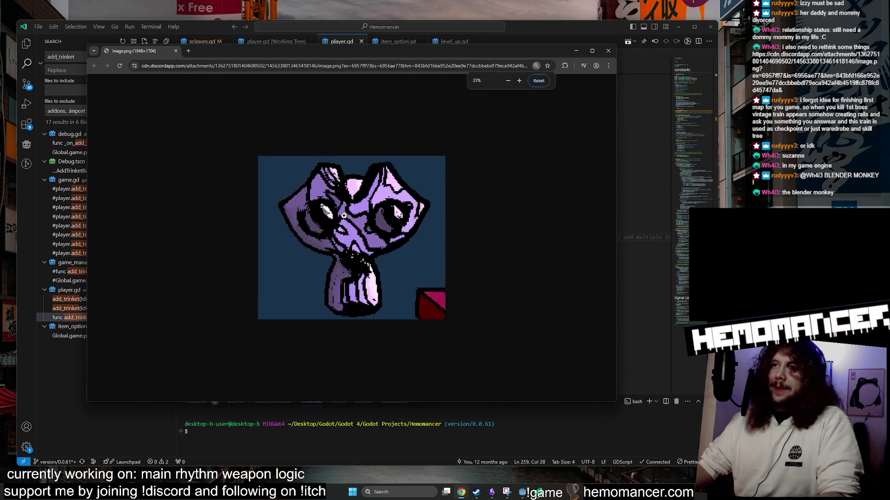
{"action": "scroll", "coordinate": [360, 252], "scroll_direction": "up", "scroll_amount": 3, "text": "ctrl"}
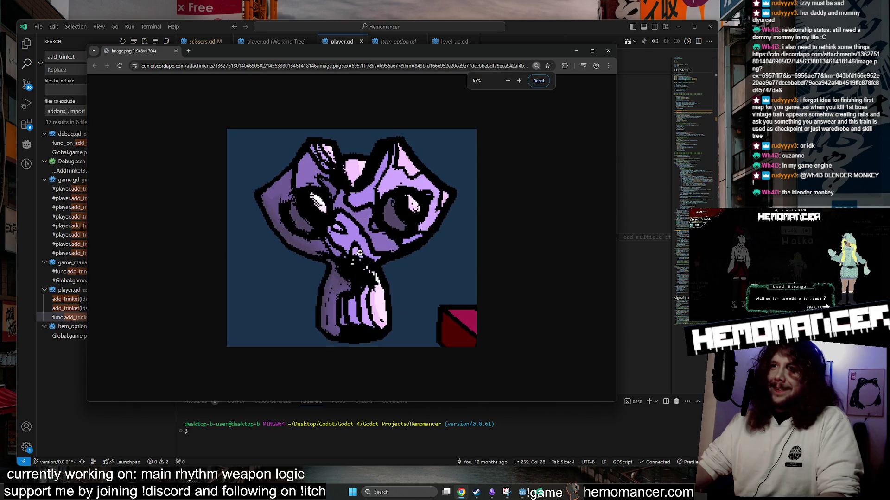
{"action": "scroll", "coordinate": [359, 252], "scroll_direction": "down", "scroll_amount": 3, "text": "ctrl"}
{"action": "scroll", "coordinate": [358, 251], "scroll_direction": "up", "scroll_amount": 3, "text": "ctrl"}
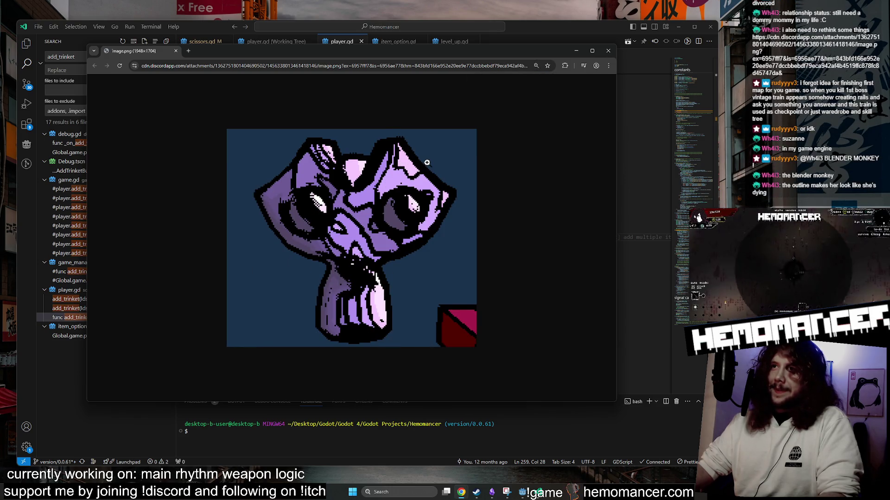
{"action": "scroll", "coordinate": [420, 164], "scroll_direction": "down", "scroll_amount": 1, "text": "ctrl"}
{"action": "scroll", "coordinate": [399, 176], "scroll_direction": "up", "scroll_amount": 1, "text": "ctrl"}
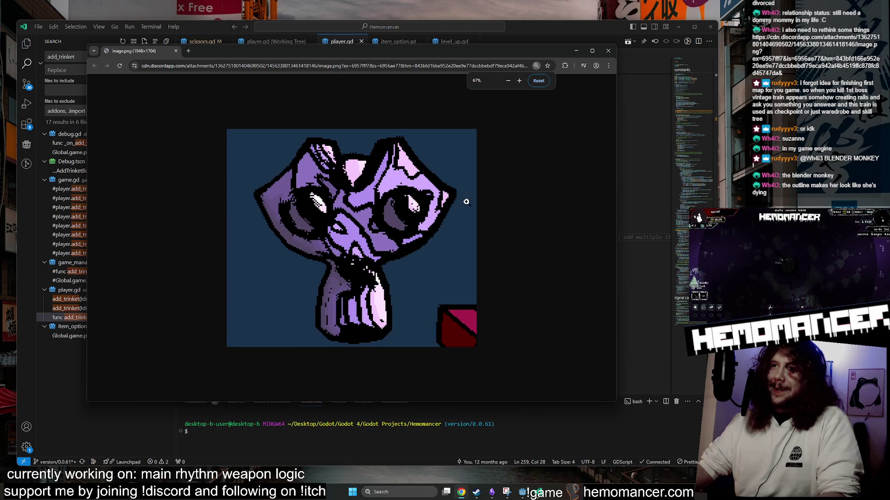
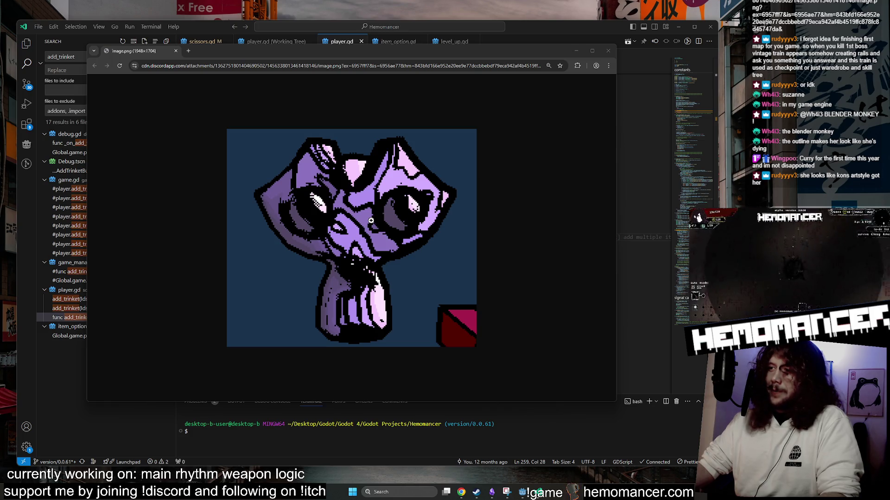
Step: Close the Chrome window showing the Discord monkey image to reveal player.gd again
{"action": "key", "text": "ctrl+w"}
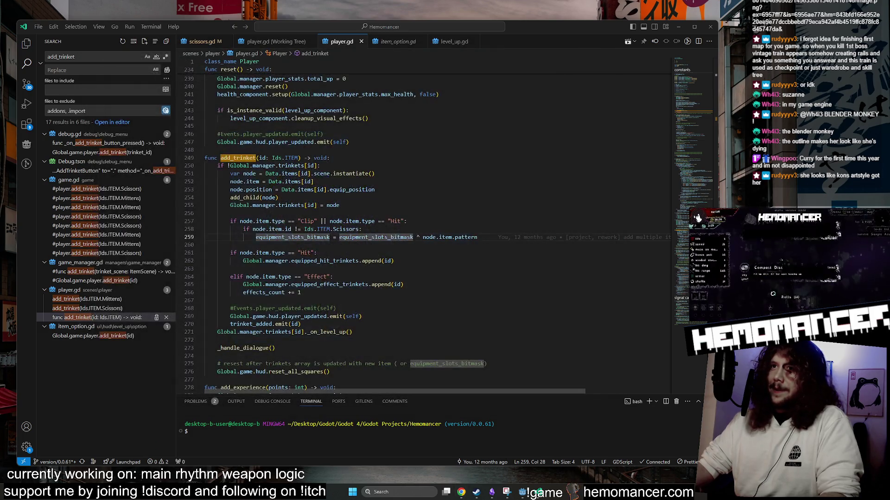
Step: Check item 5 and the 2D scene view in Godot, then go back to the code editor
{"action": "left_click", "coordinate": [522, 493]}
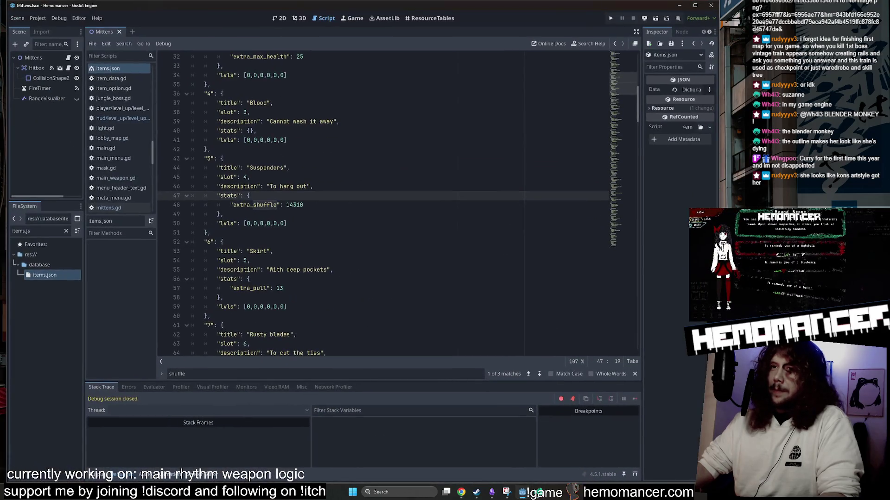
{"action": "left_click", "coordinate": [223, 158]}
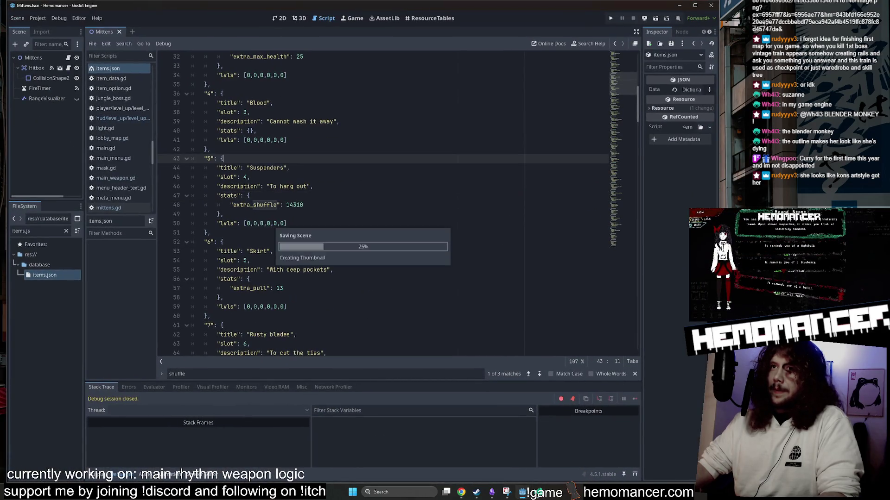
{"action": "left_click", "coordinate": [277, 19]}
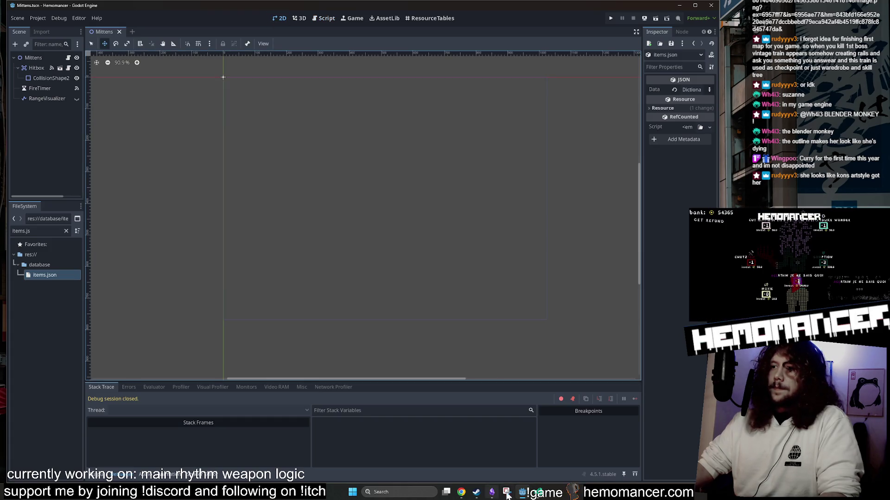
{"action": "left_click", "coordinate": [536, 494]}
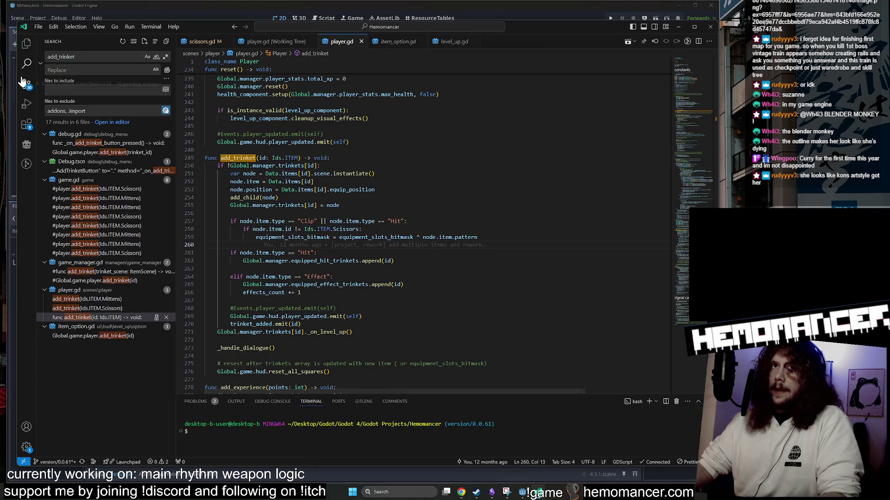
Step: Close player.gd, item_option.gd and level_up.gd, and show the project's folder tree in Explorer
{"action": "middle_click", "coordinate": [332, 43]}
{"action": "middle_click", "coordinate": [332, 43]}
{"action": "middle_click", "coordinate": [333, 43]}
{"action": "middle_click", "coordinate": [298, 42]}
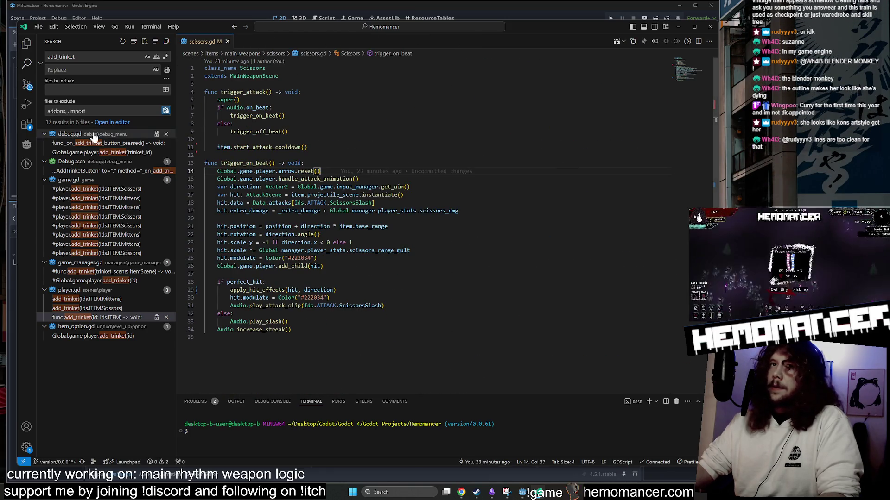
{"action": "left_click", "coordinate": [27, 84]}
{"action": "left_click", "coordinate": [27, 44]}
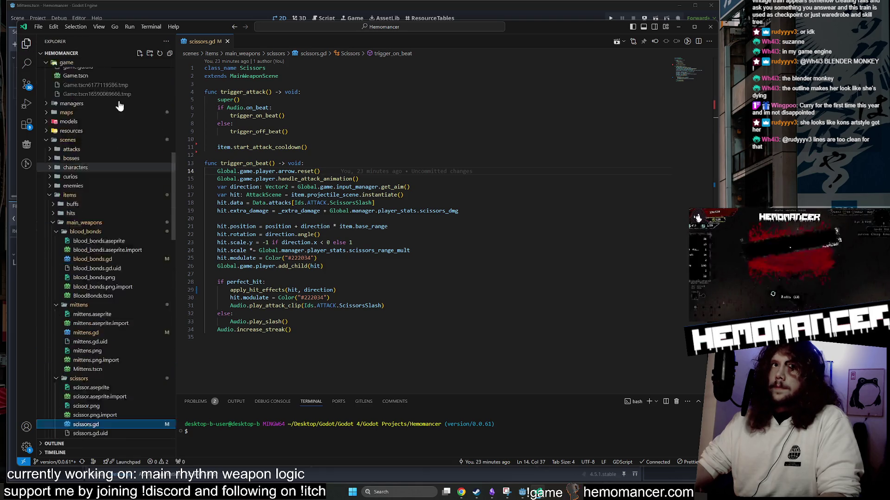
{"action": "left_click", "coordinate": [170, 54]}
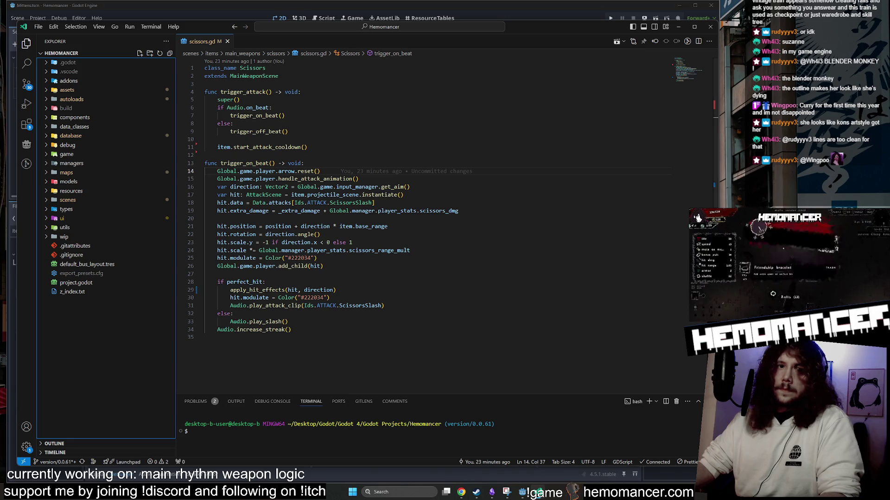
Step: Dismiss the documentation popup and go to scissors.gd's trigger_attack function
{"action": "mouse_move", "coordinate": [380, 195]}
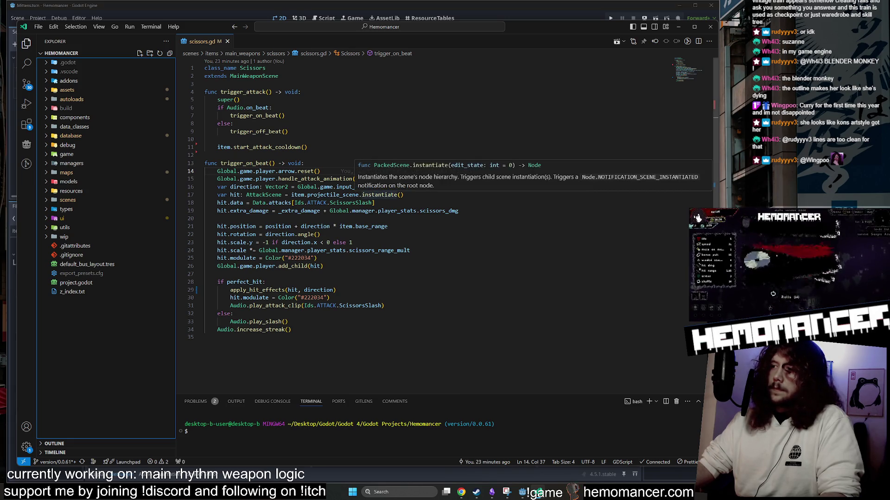
{"action": "left_click", "coordinate": [205, 155]}
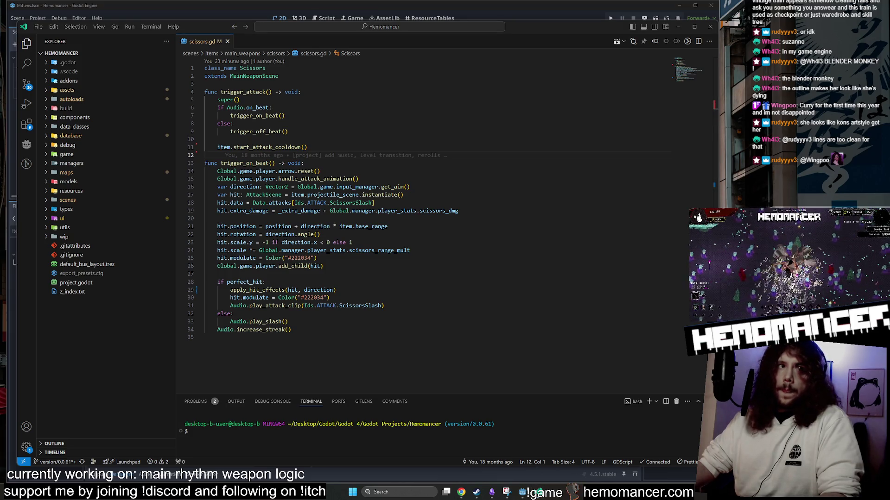
{"action": "left_click", "coordinate": [301, 91]}
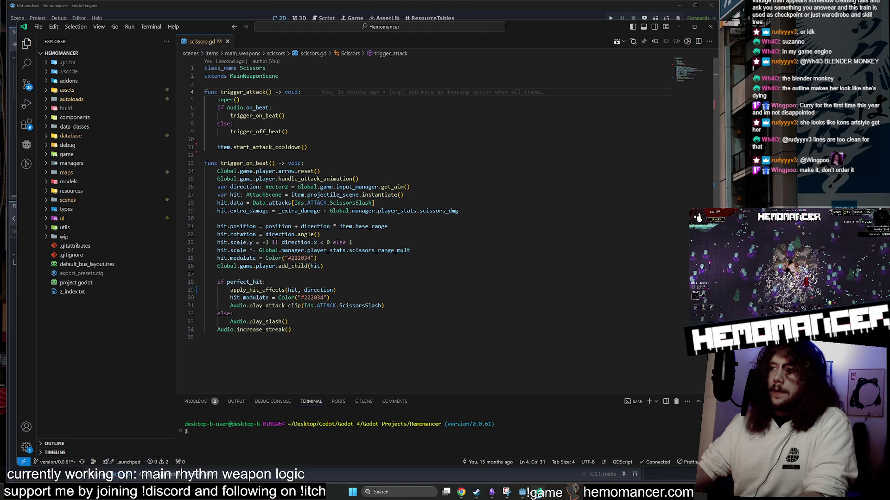
Step: Open the Mittens node's script mittens.gd in Godot and look through its code
{"action": "left_click", "coordinate": [522, 492]}
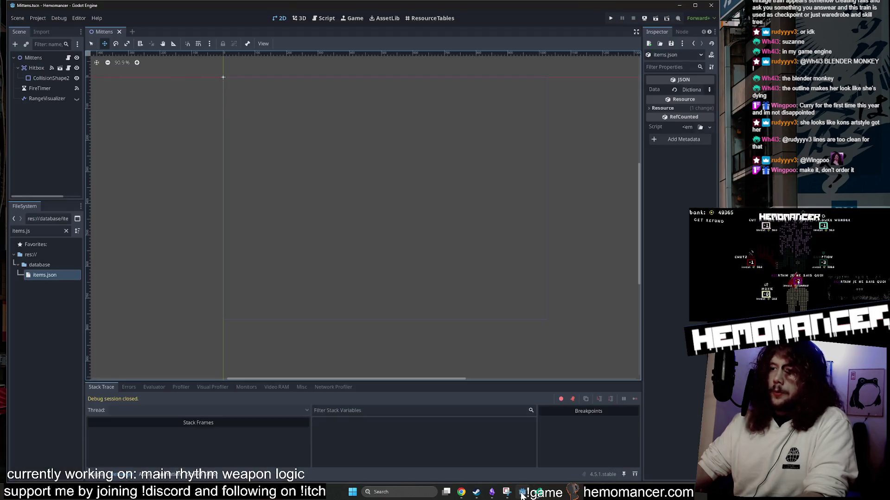
{"action": "scroll", "coordinate": [599, 257], "scroll_direction": "down", "scroll_amount": 2}
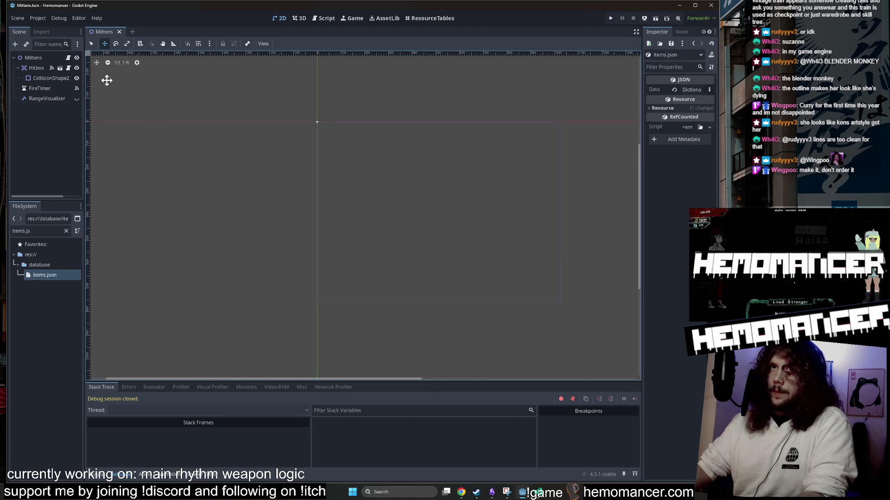
{"action": "left_click", "coordinate": [68, 59]}
{"action": "scroll", "coordinate": [399, 204], "scroll_direction": "up", "scroll_amount": 1}
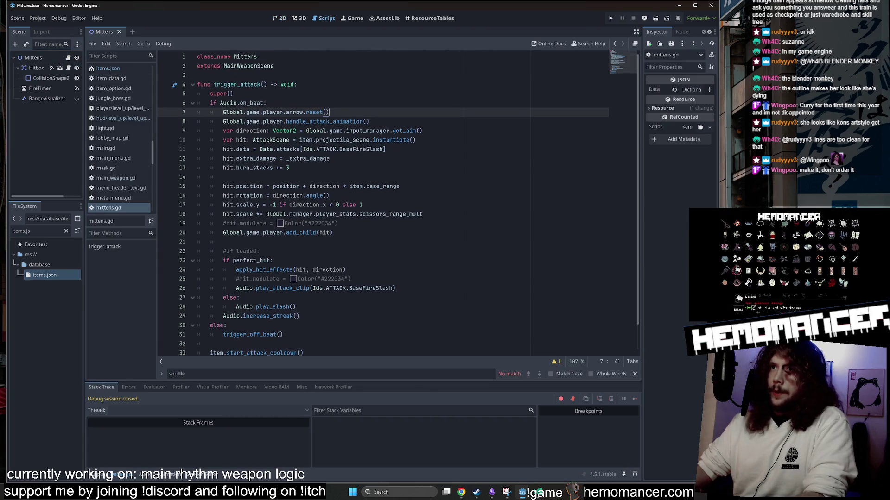
{"action": "scroll", "coordinate": [398, 204], "scroll_direction": "down", "scroll_amount": 1}
{"action": "left_click", "coordinate": [211, 316]}
{"action": "scroll", "coordinate": [398, 204], "scroll_direction": "up", "scroll_amount": 1}
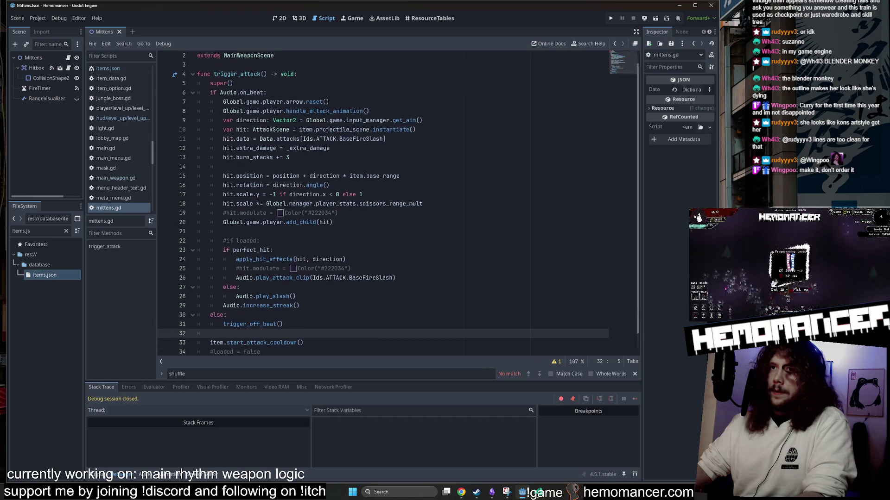
{"action": "mouse_move", "coordinate": [210, 112]}
{"action": "left_mouse_down"}
{"action": "mouse_move", "coordinate": [417, 131]}
{"action": "mouse_move", "coordinate": [300, 288]}
{"action": "left_mouse_up"}
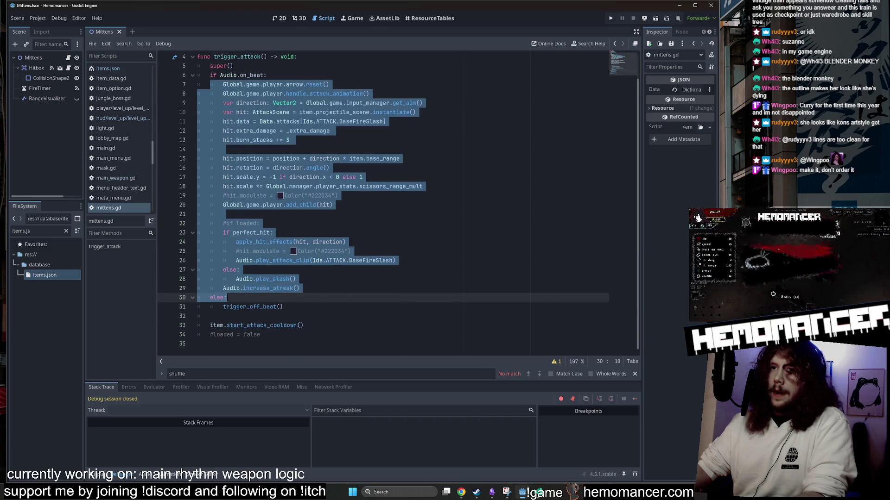
{"action": "left_click", "coordinate": [300, 288]}
{"action": "scroll", "coordinate": [398, 204], "scroll_direction": "up", "scroll_amount": 1}
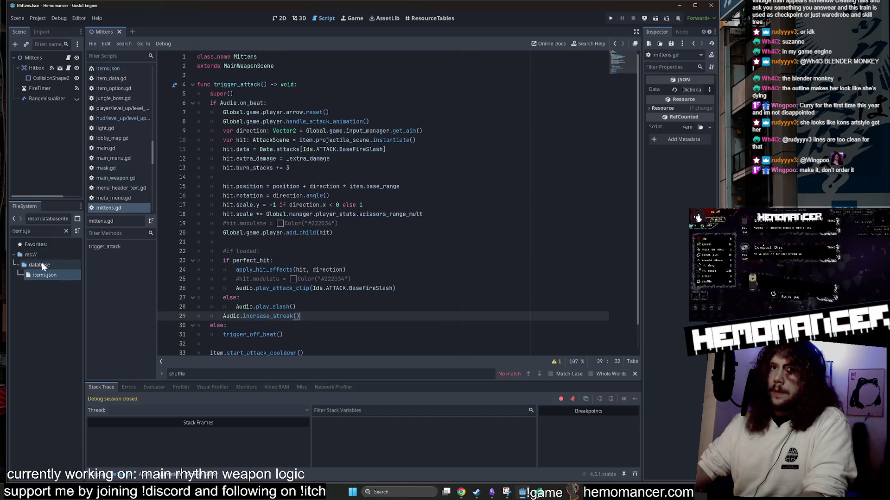
Step: Clear the FileSystem filter to list all folders, then place the caret after BaseFireSlash on line 11
{"action": "left_click", "coordinate": [66, 231]}
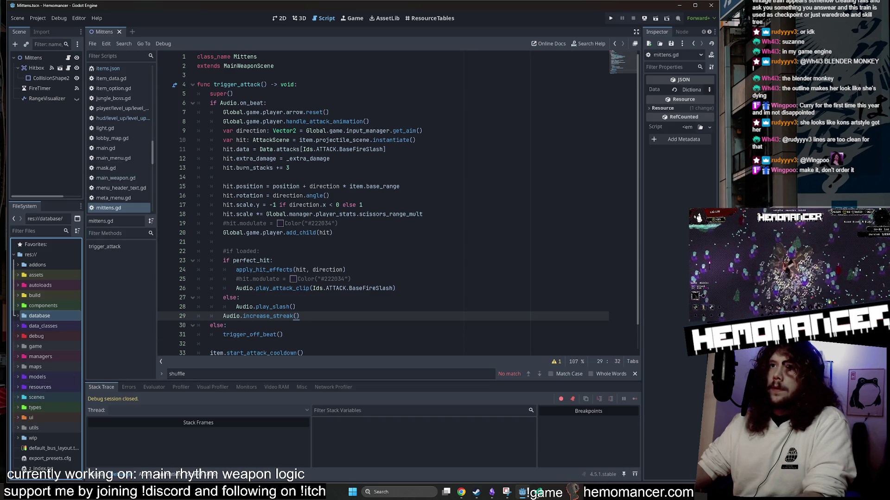
{"action": "scroll", "coordinate": [398, 204], "scroll_direction": "down", "scroll_amount": 1}
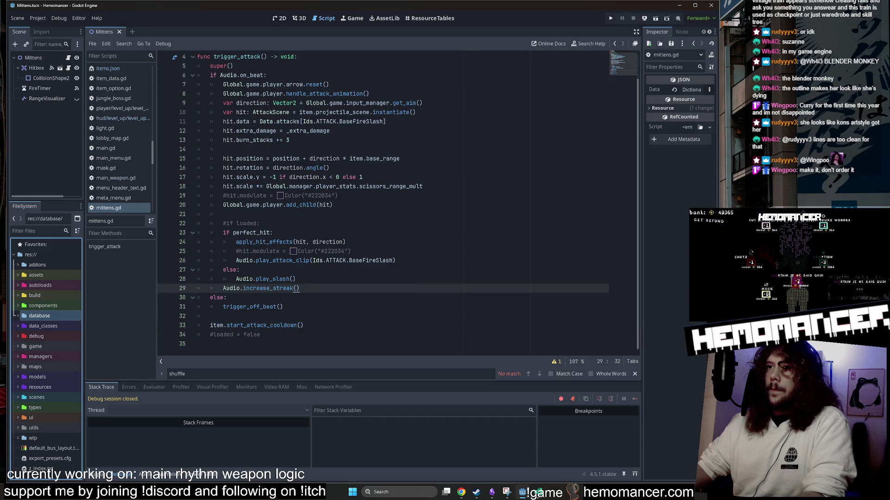
{"action": "scroll", "coordinate": [398, 203], "scroll_direction": "up", "scroll_amount": 1}
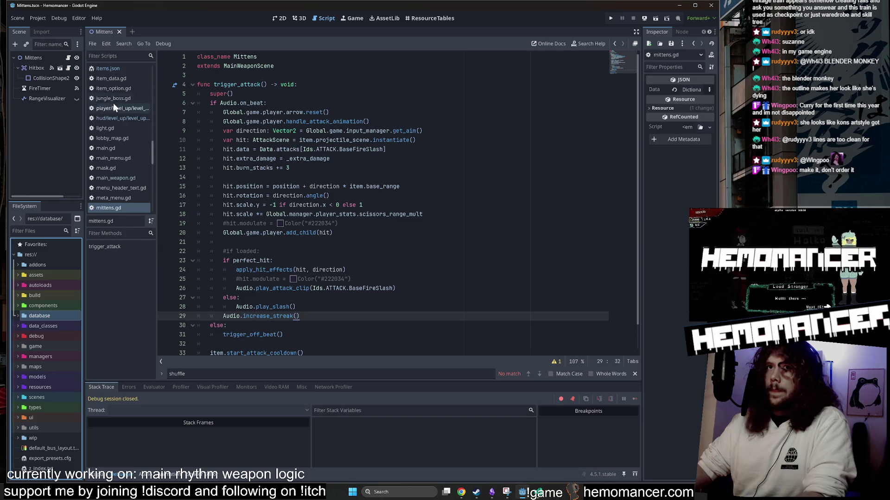
{"action": "mouse_move", "coordinate": [307, 149]}
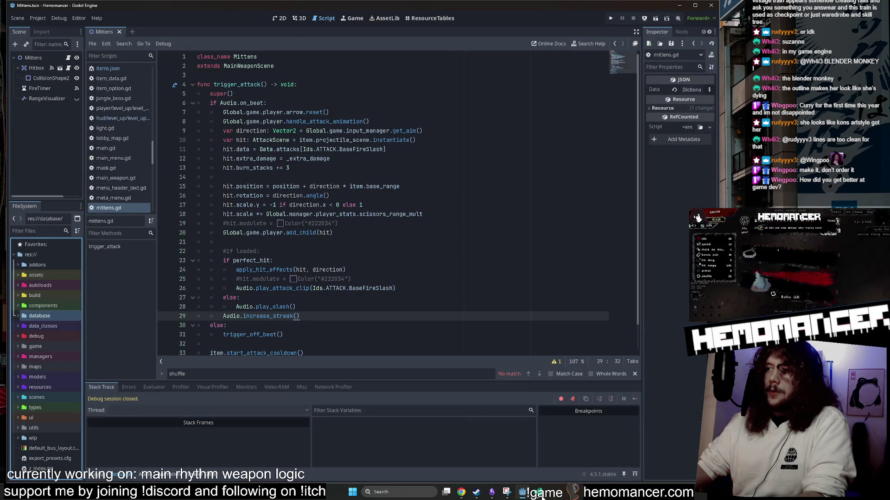
{"action": "left_click", "coordinate": [383, 149]}
{"action": "left_click", "coordinate": [384, 104]}
{"action": "key", "text": "F5"}
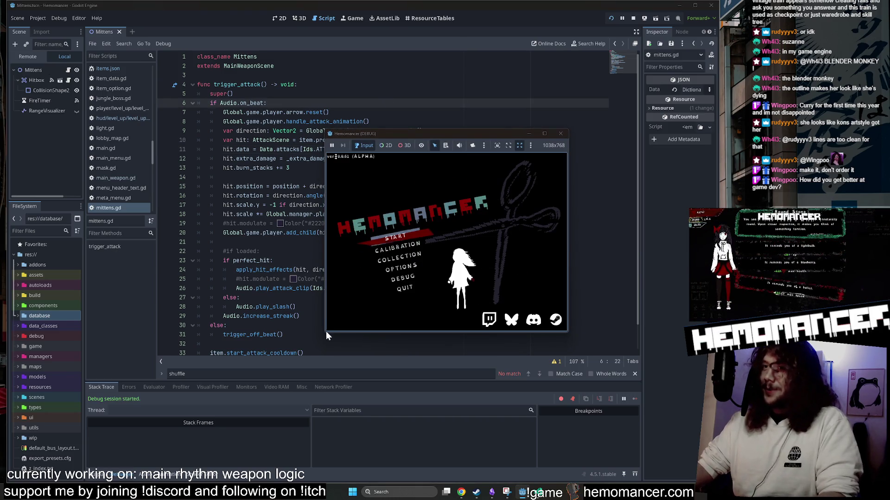
{"action": "left_click_drag", "start_coordinate": [325, 332], "coordinate": [173, 458]}
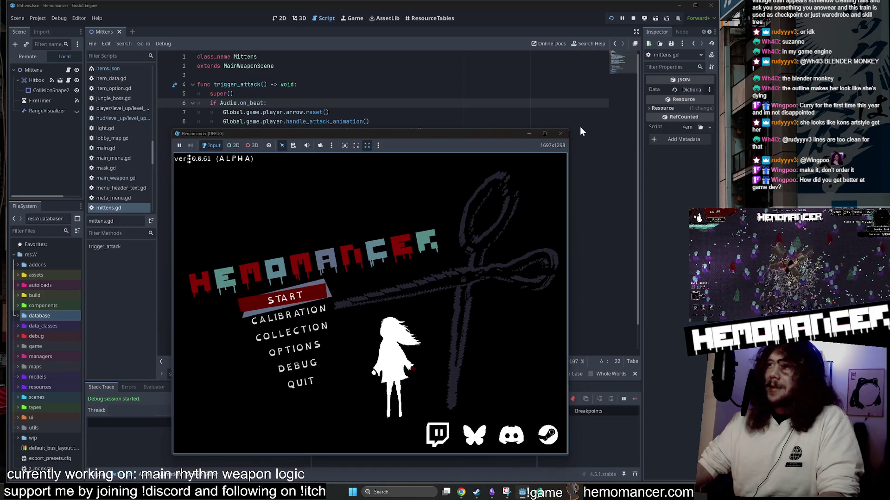
{"action": "mouse_move", "coordinate": [569, 130]}
{"action": "left_mouse_down"}
{"action": "mouse_move", "coordinate": [596, 86]}
{"action": "mouse_move", "coordinate": [651, 46]}
{"action": "left_mouse_up"}
{"action": "left_click", "coordinate": [359, 260]}
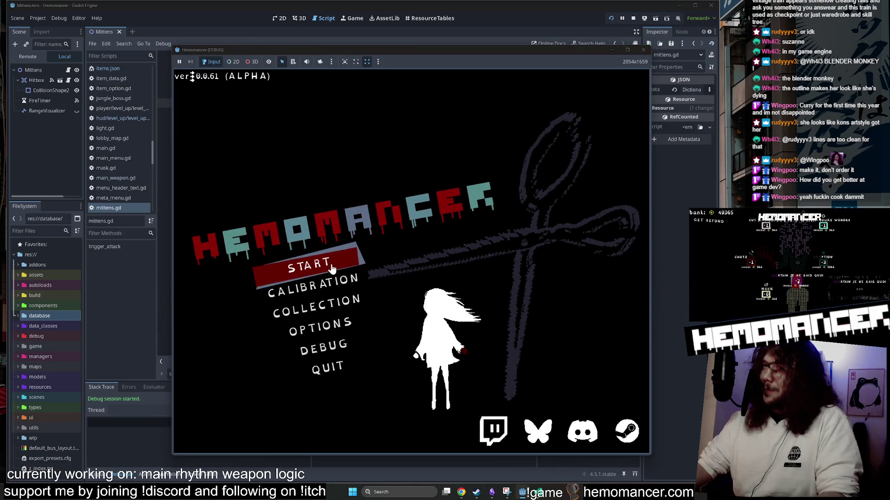
{"action": "key", "text": "z"}
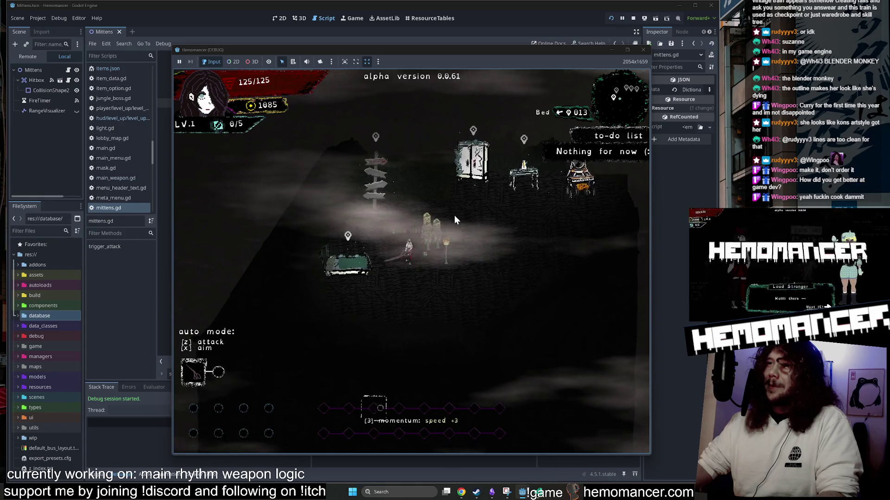
{"action": "key", "text": "a"}
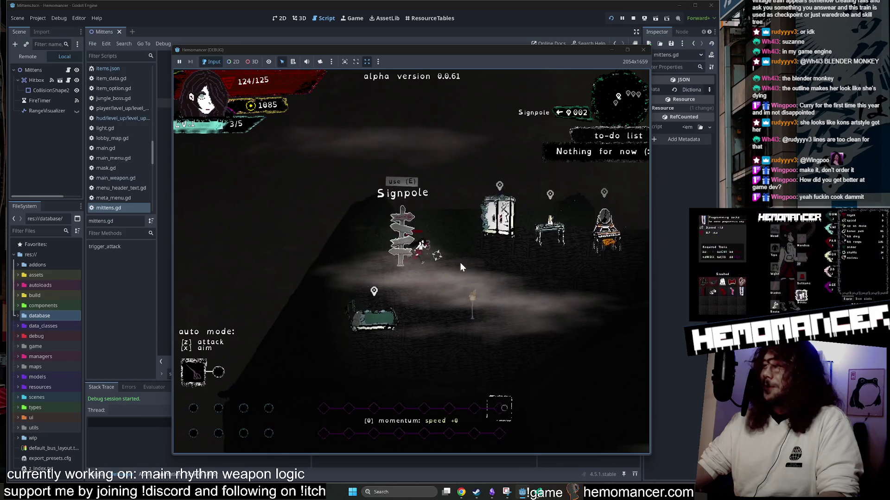
{"action": "key", "text": "e"}
{"action": "key", "text": "e"}
{"action": "key", "text": "w"}
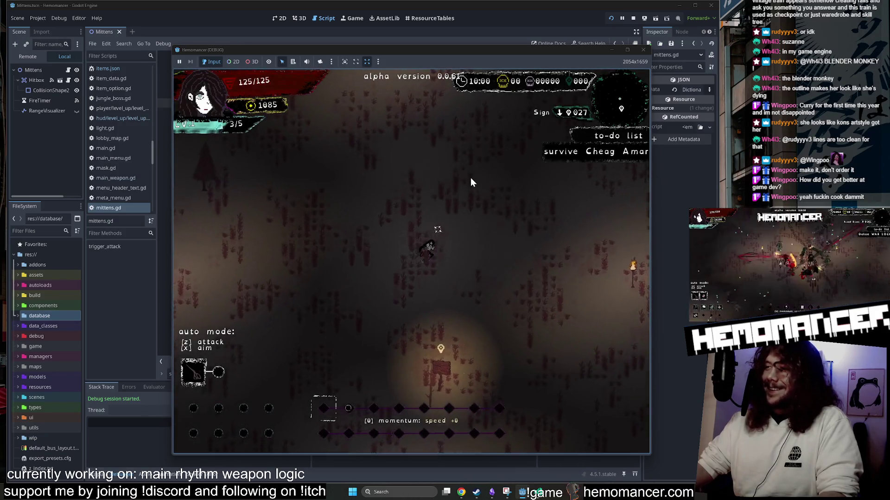
{"action": "key", "text": "w"}
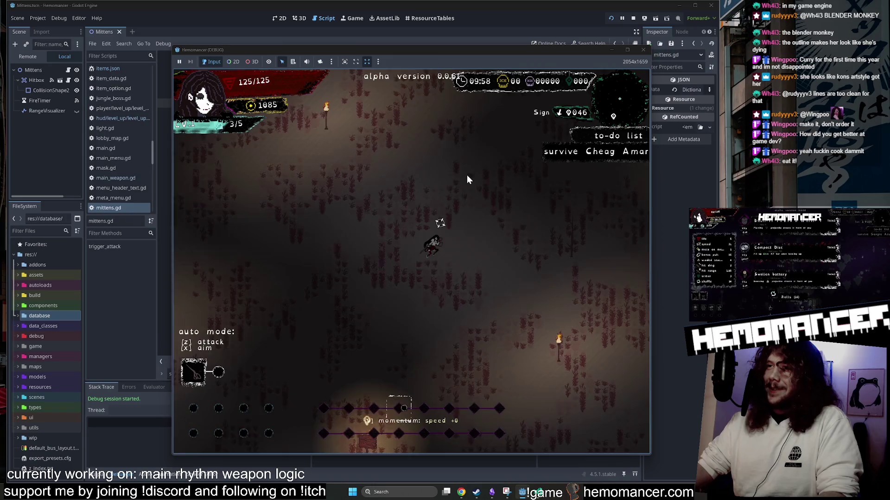
{"action": "key", "text": "w"}
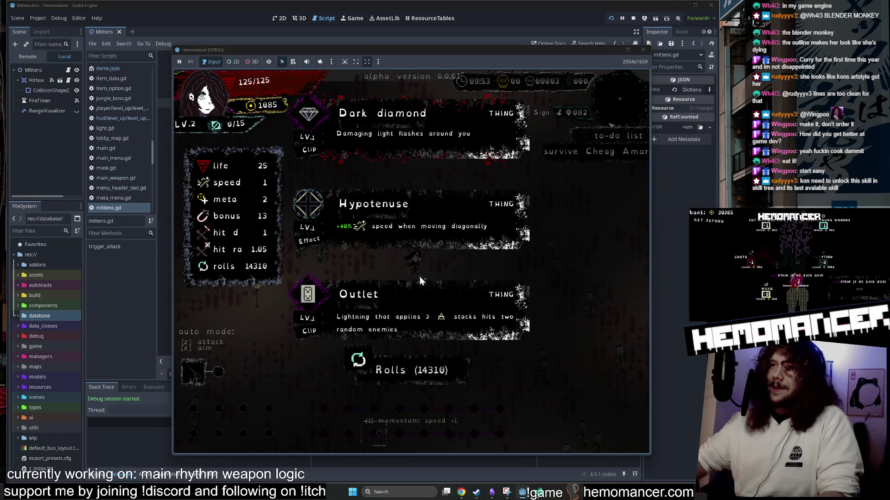
{"action": "left_click", "coordinate": [433, 230]}
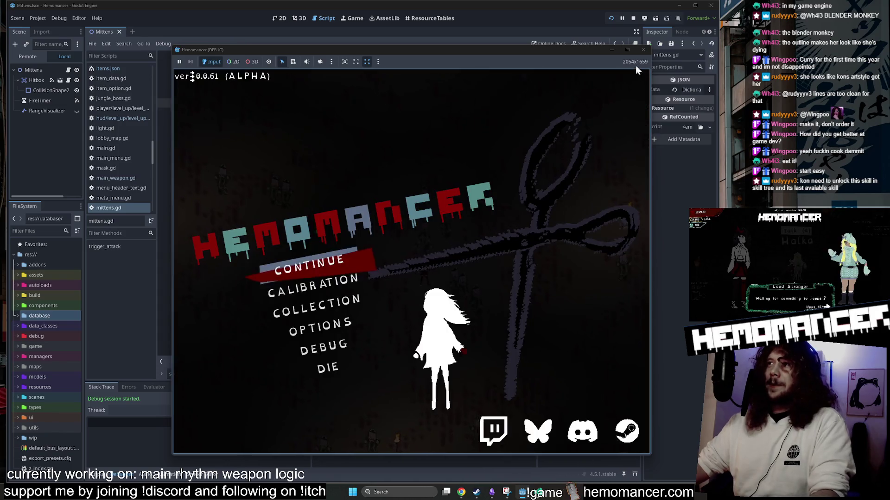
Step: End the test run and open the HUD's level_up.gd through a 'level' quick-open search
{"action": "left_click", "coordinate": [643, 49]}
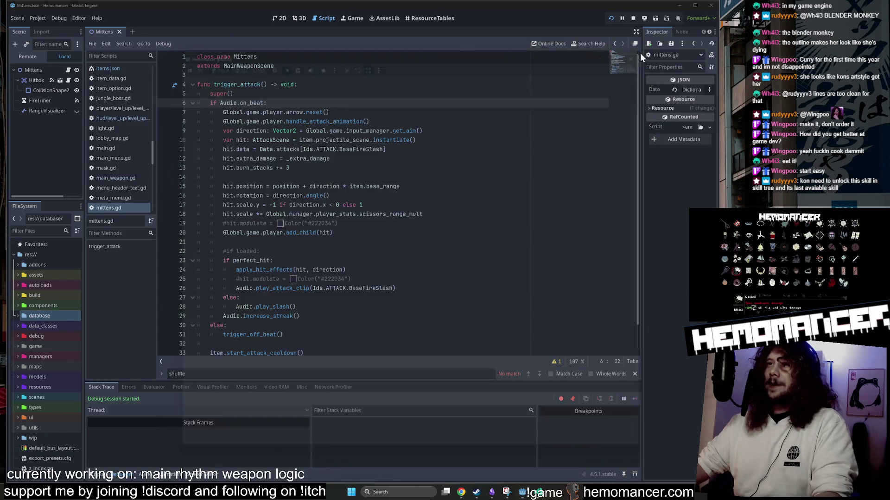
{"action": "key", "text": "shift+alt+o"}
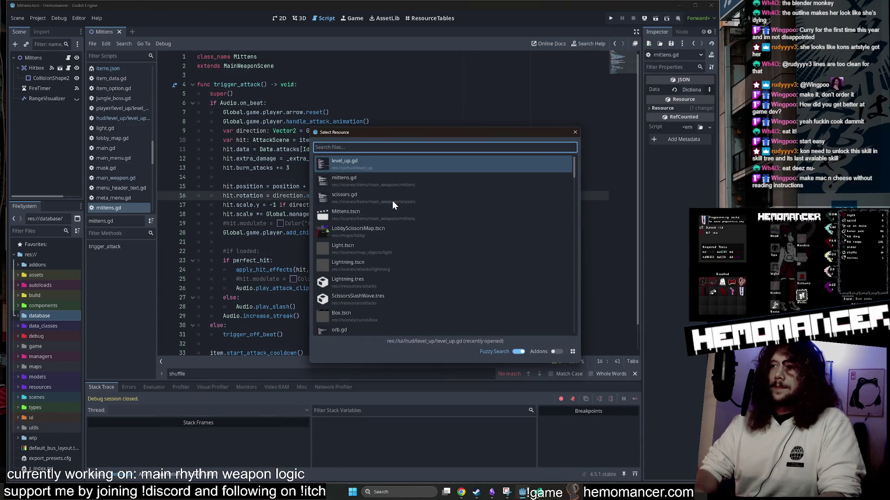
{"action": "type", "text": "level"}
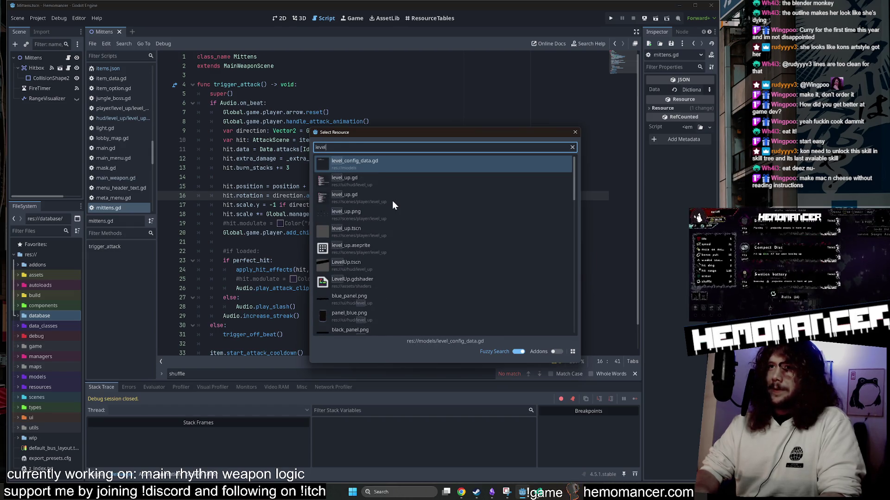
{"action": "key", "text": "Down"}
{"action": "key", "text": "Down"}
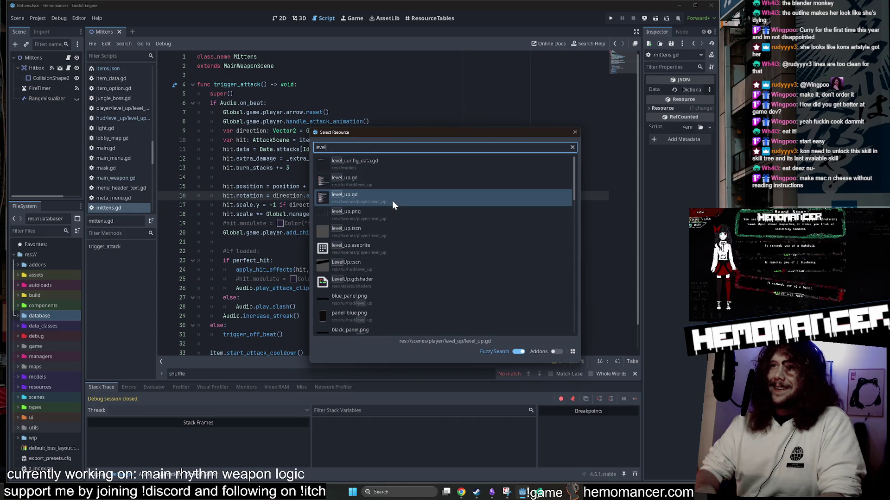
{"action": "key", "text": "Up"}
{"action": "key", "text": "Return"}
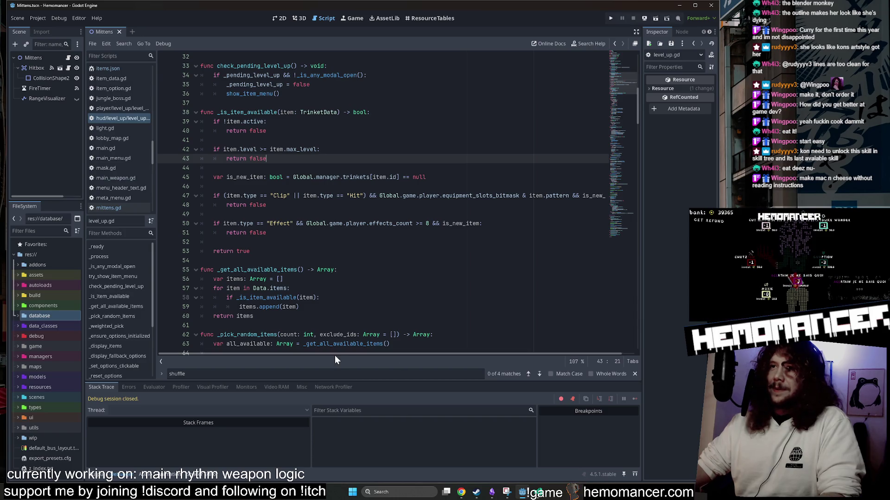
Step: Add a new line after the active-item check in _is_item_available
{"action": "mouse_move", "coordinate": [335, 352]}
{"action": "left_mouse_down"}
{"action": "mouse_move", "coordinate": [348, 354]}
{"action": "mouse_move", "coordinate": [299, 352]}
{"action": "mouse_move", "coordinate": [320, 353]}
{"action": "left_mouse_up"}
{"action": "double_click", "coordinate": [247, 112]}
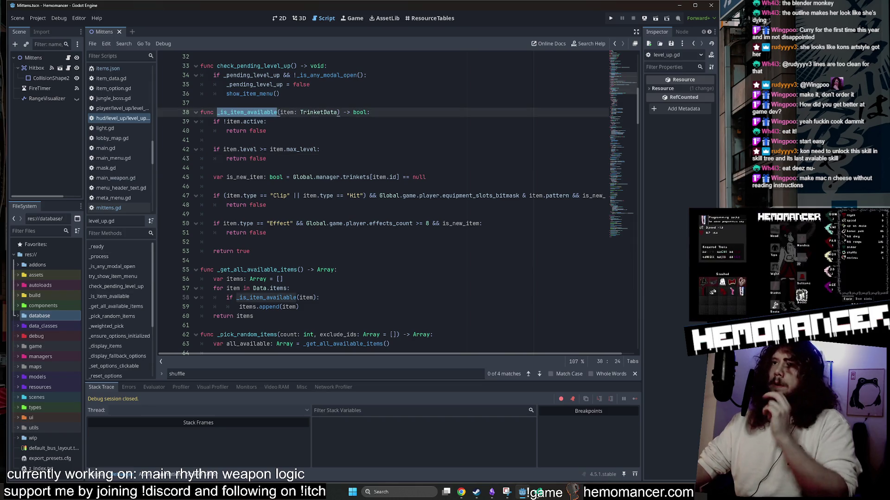
{"action": "left_click", "coordinate": [267, 131]}
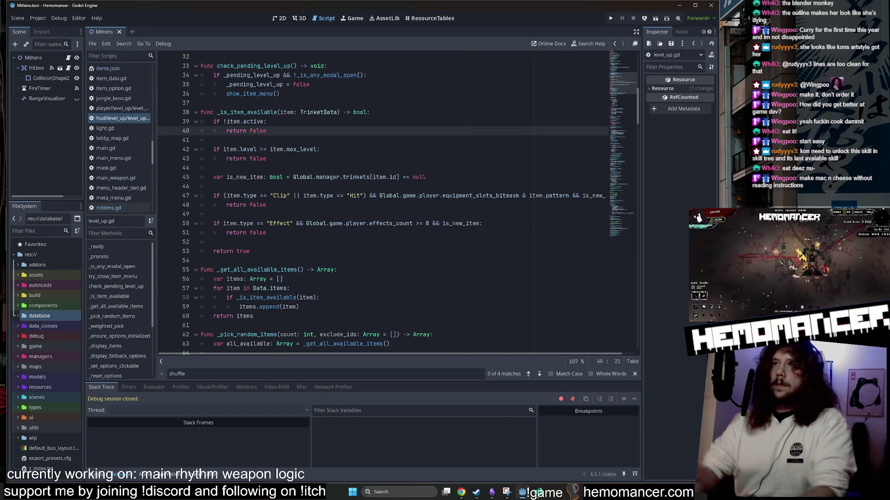
{"action": "key", "text": "Return"}
{"action": "key", "text": "Return"}
{"action": "key", "text": "BackSpace"}
Step: Write the condition 'if item is MainWeaponScene' on the new line
{"action": "type", "text": "if "}
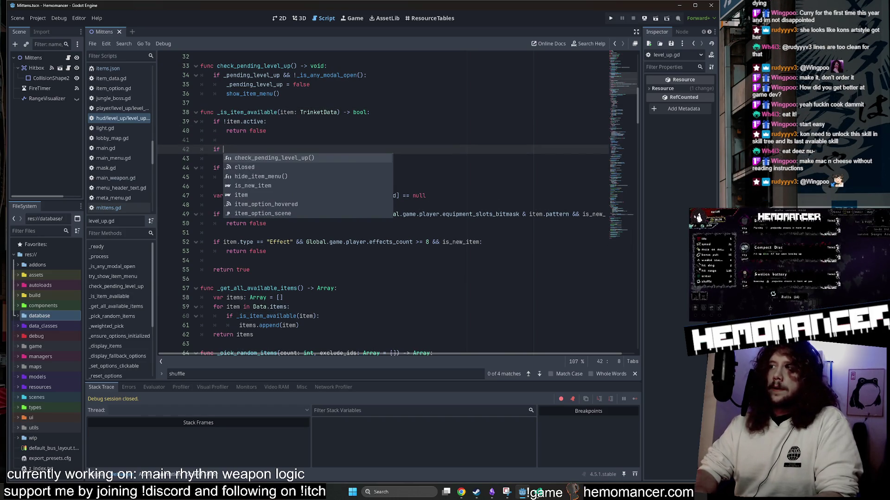
{"action": "type", "text": "item"}
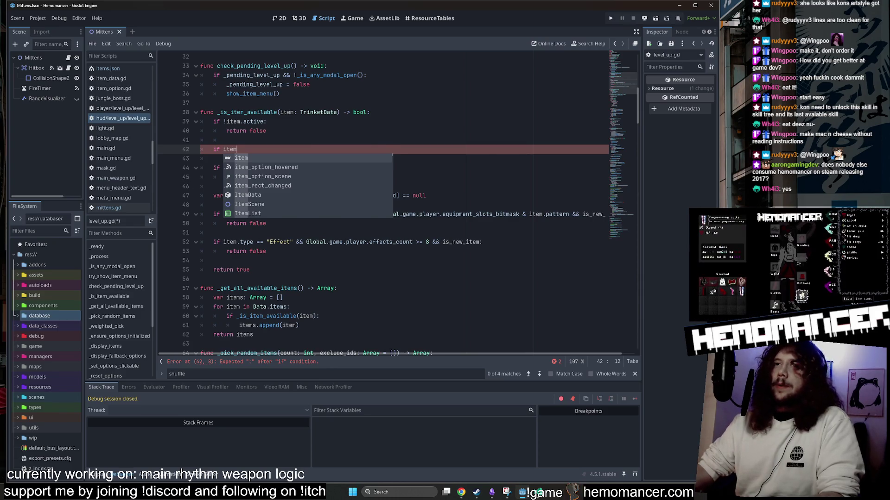
{"action": "type", "text": "."}
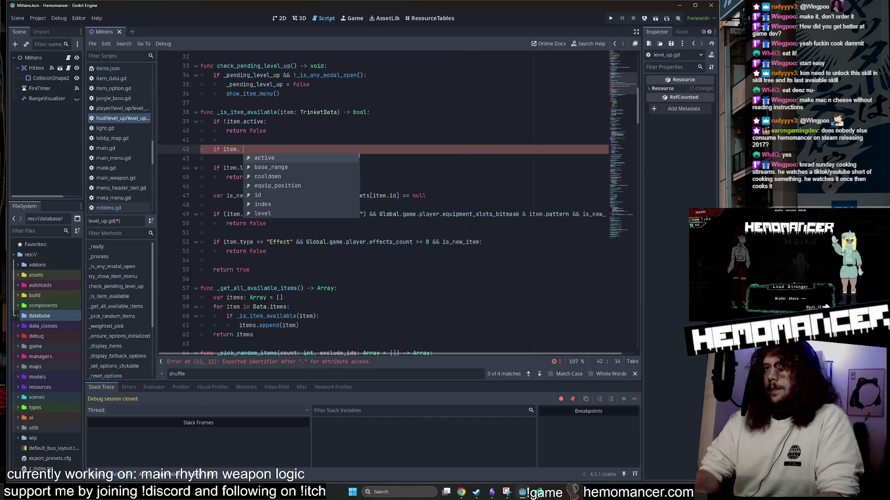
{"action": "key", "text": "BackSpace"}
{"action": "key", "text": "BackSpace"}
{"action": "type", "text": "."}
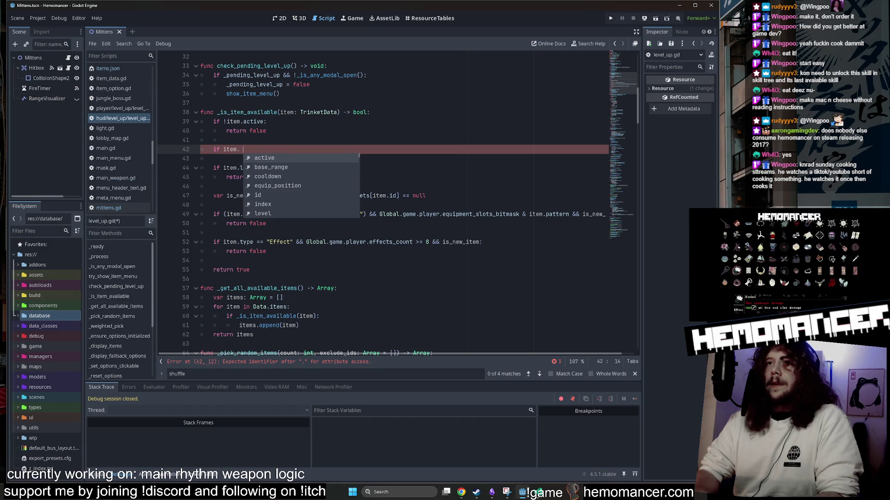
{"action": "type", "text": "type"}
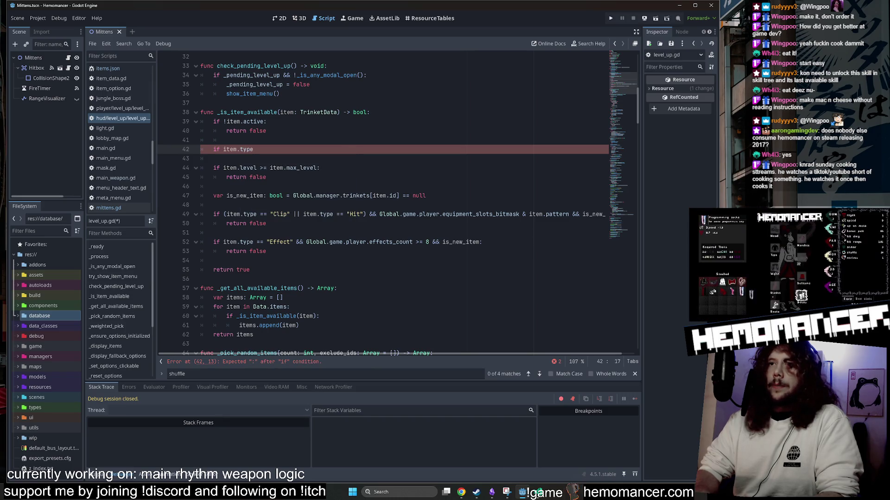
{"action": "key", "text": "BackSpace"}
{"action": "key", "text": "BackSpace"}
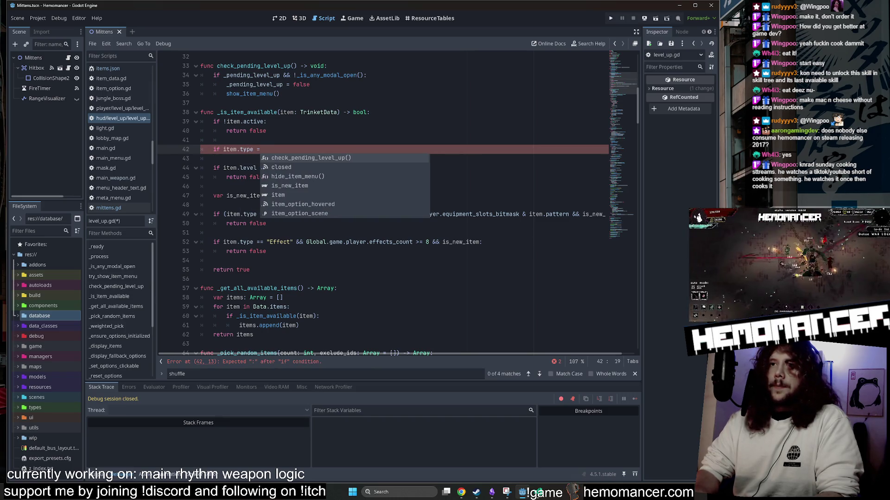
{"action": "key", "text": "BackSpace"}
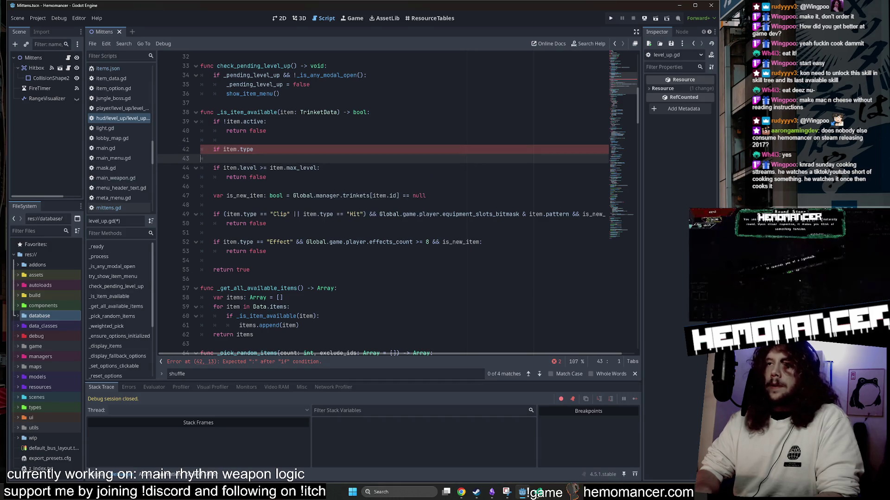
{"action": "key", "text": "BackSpace"}
{"action": "key", "text": "BackSpace"}
{"action": "key", "text": "BackSpace"}
{"action": "type", "text": "is MainWeaponScene"}
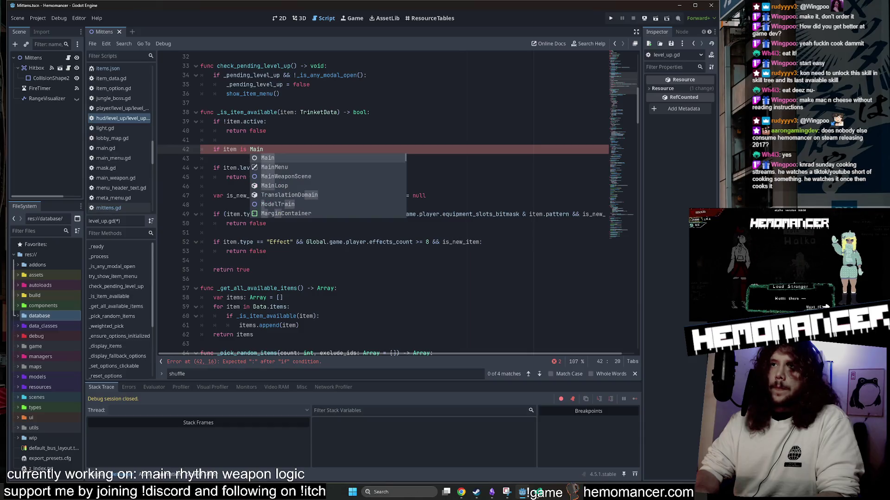
{"action": "left_click", "coordinate": [213, 158]}
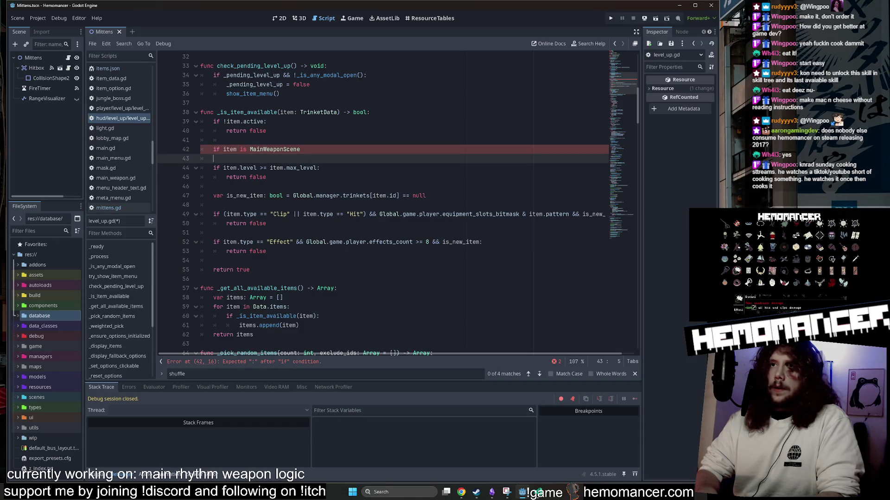
{"action": "left_click", "coordinate": [247, 150]}
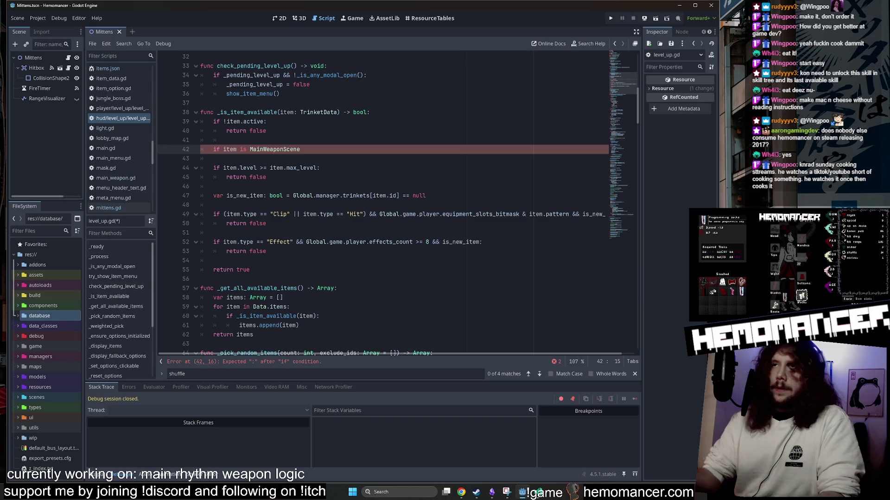
Step: Jump to the TrinketData class definition to check its properties
{"action": "left_click", "coordinate": [317, 112], "text": "ctrl"}
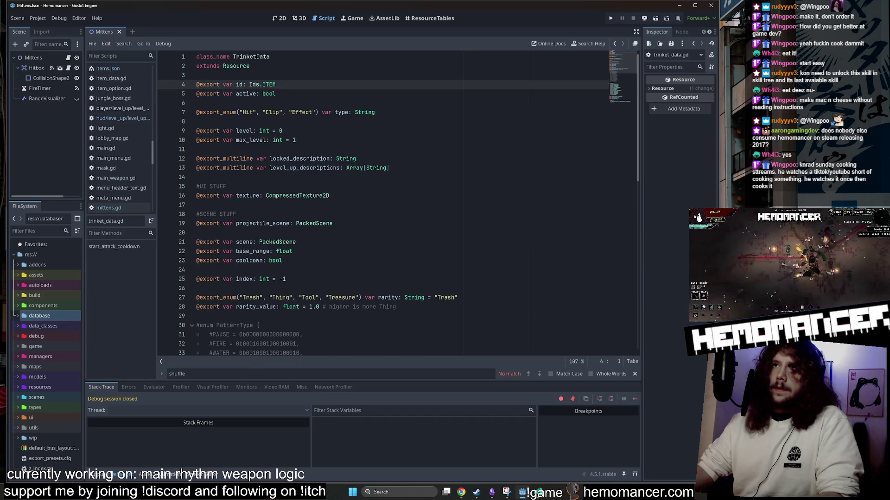
{"action": "scroll", "coordinate": [394, 204], "scroll_direction": "down", "scroll_amount": 3}
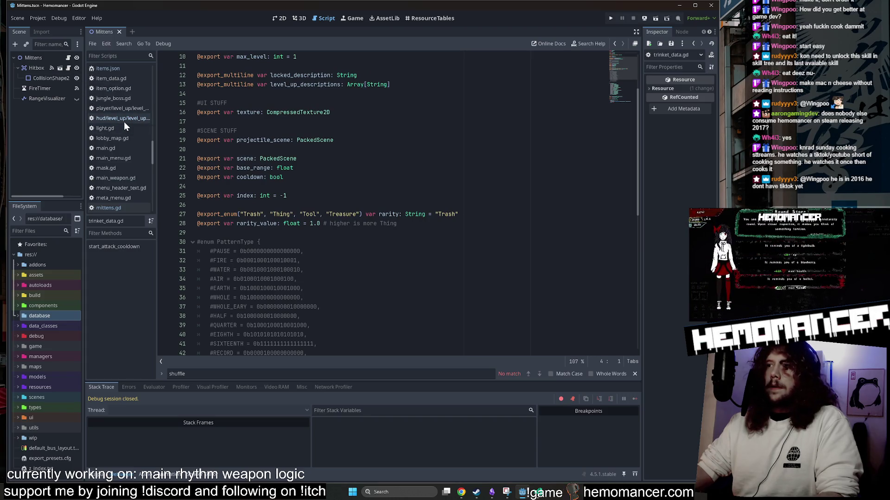
{"action": "left_click", "coordinate": [539, 496]}
{"action": "left_click", "coordinate": [523, 495]}
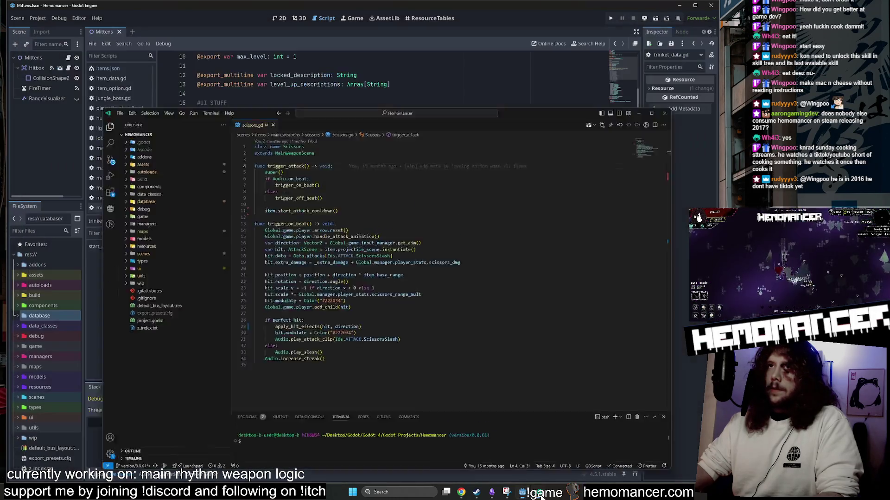
Step: Review the Source Control diffs of scissors.gd, orb.gd, mittens.gd and main_weapon.gd, then go back to Godot
{"action": "left_click", "coordinate": [491, 493]}
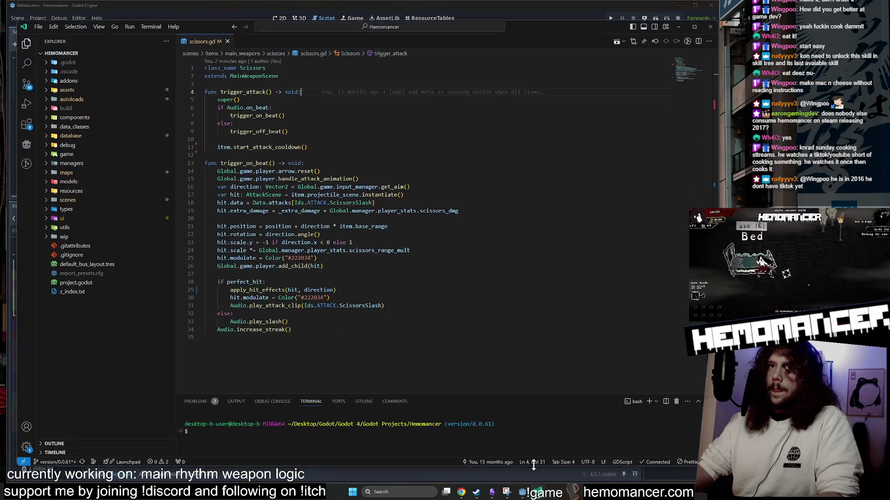
{"action": "left_click", "coordinate": [18, 87]}
{"action": "left_click", "coordinate": [88, 361]}
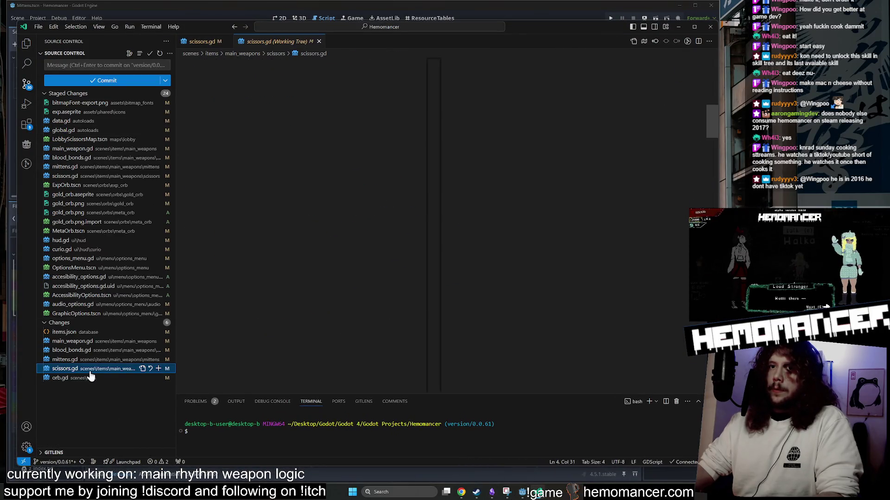
{"action": "left_click", "coordinate": [88, 352]}
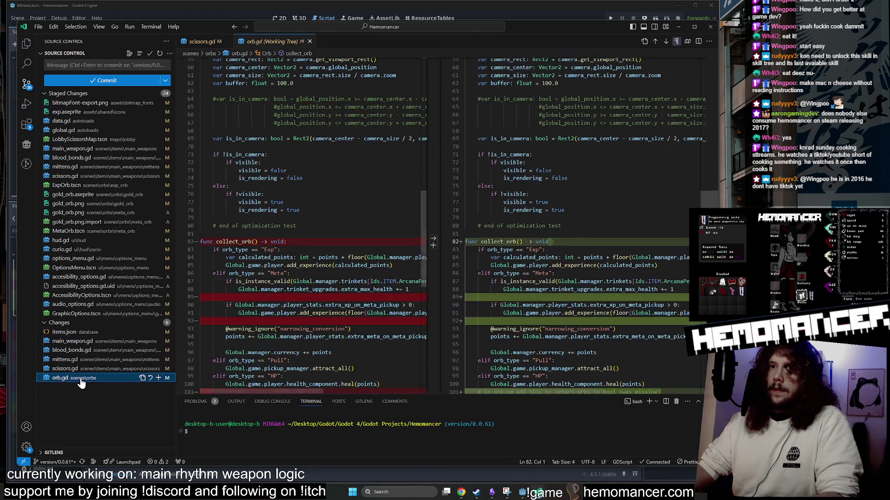
{"action": "left_click", "coordinate": [86, 368]}
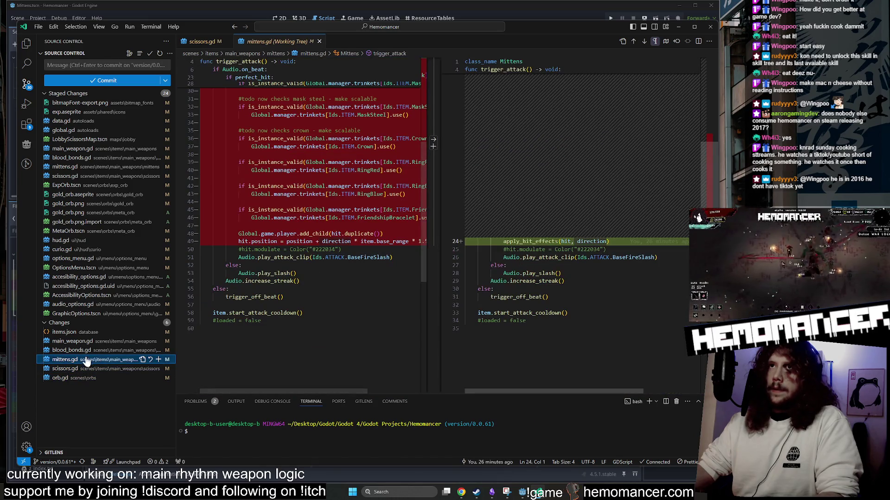
{"action": "left_click", "coordinate": [88, 351]}
{"action": "left_click", "coordinate": [87, 342]}
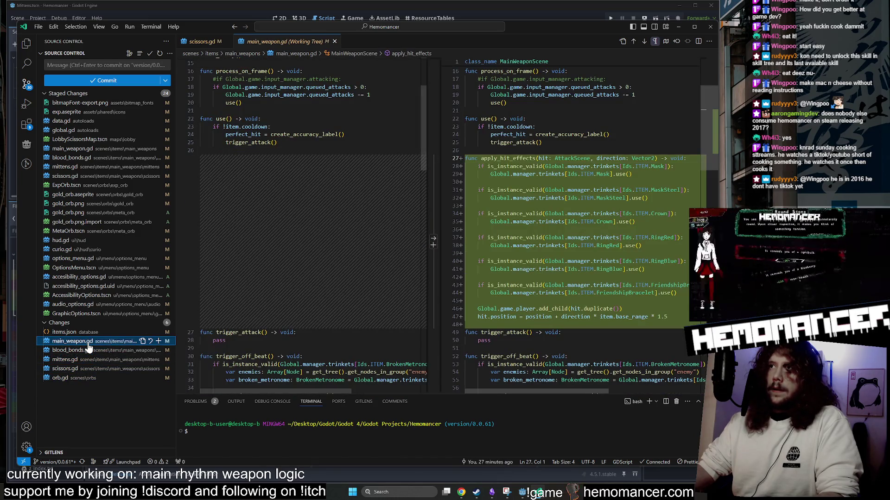
{"action": "left_click", "coordinate": [80, 378]}
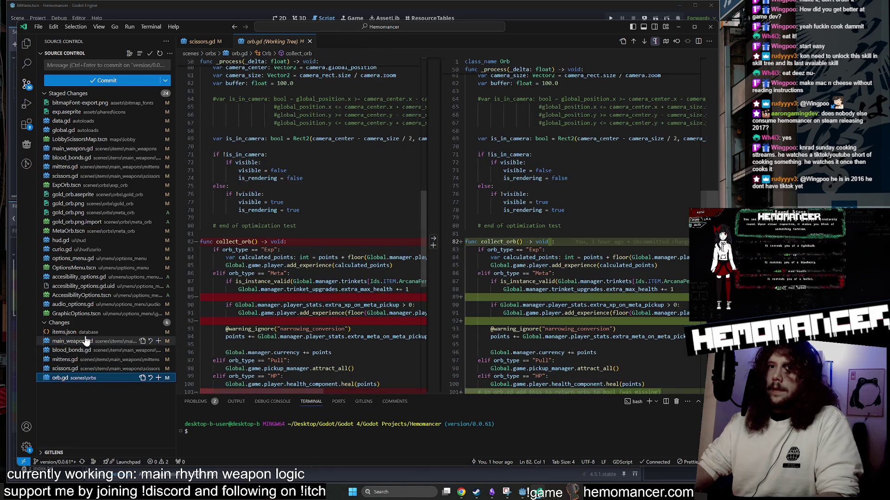
{"action": "double_click", "coordinate": [672, 25]}
{"action": "left_click", "coordinate": [671, 25]}
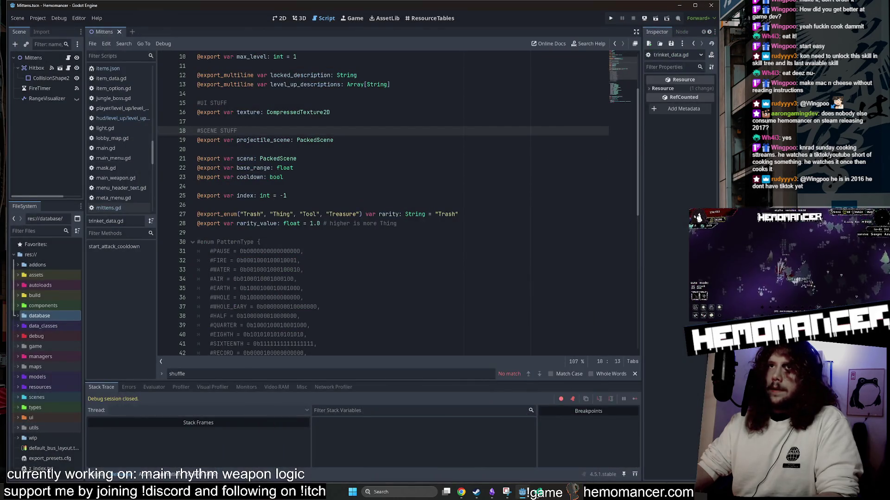
Step: Reopen level_up.gd, insert '.scene' after item on line 42, and begin an && clause
{"action": "scroll", "coordinate": [164, 122], "scroll_direction": "down", "scroll_amount": 3}
{"action": "left_click", "coordinate": [124, 119]}
{"action": "type", "text": "if item is MainWeaponScene:"}
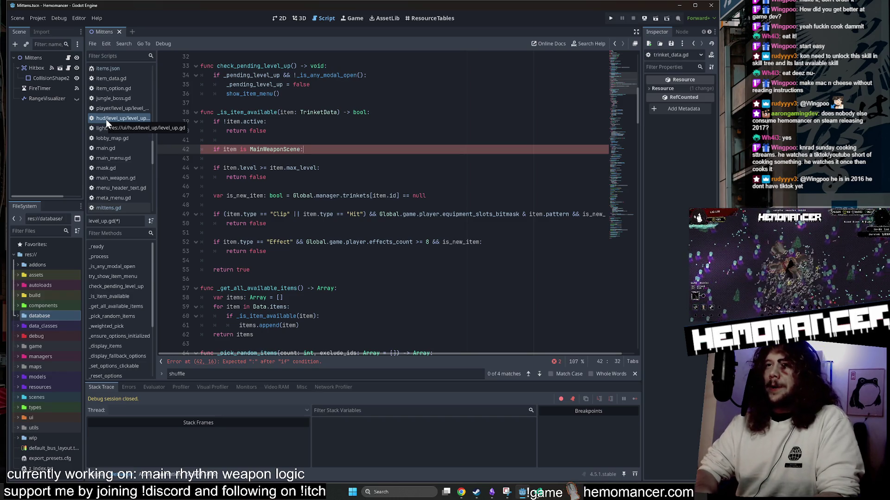
{"action": "key", "text": "Left"}
{"action": "key", "text": "Left"}
{"action": "key", "text": "Left"}
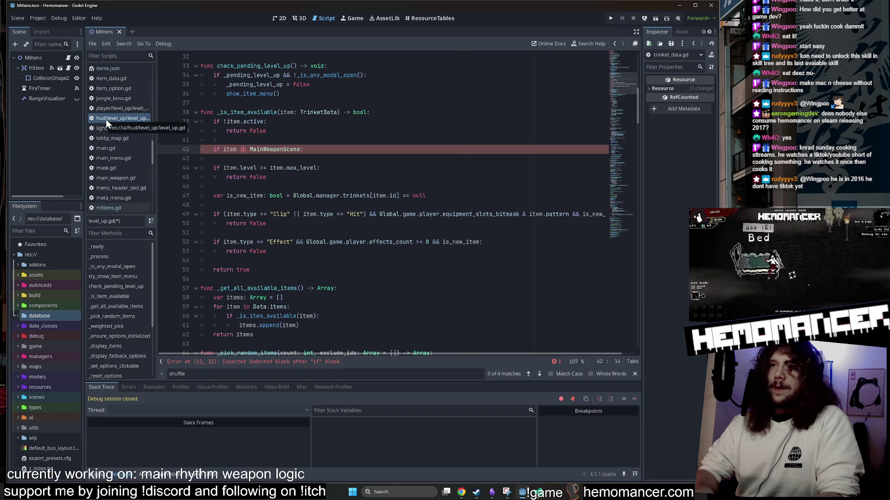
{"action": "type", "text": ".scene"}
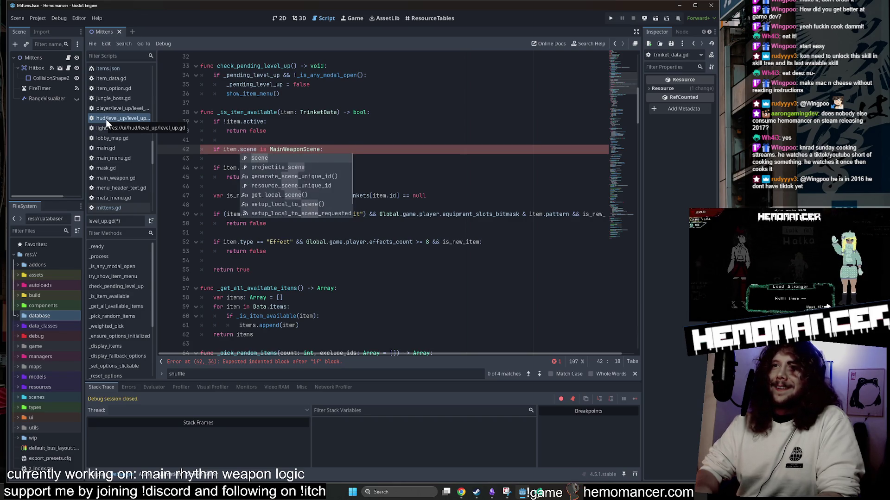
{"action": "key", "text": "Escape"}
{"action": "key", "text": "Down"}
{"action": "key", "text": "Down"}
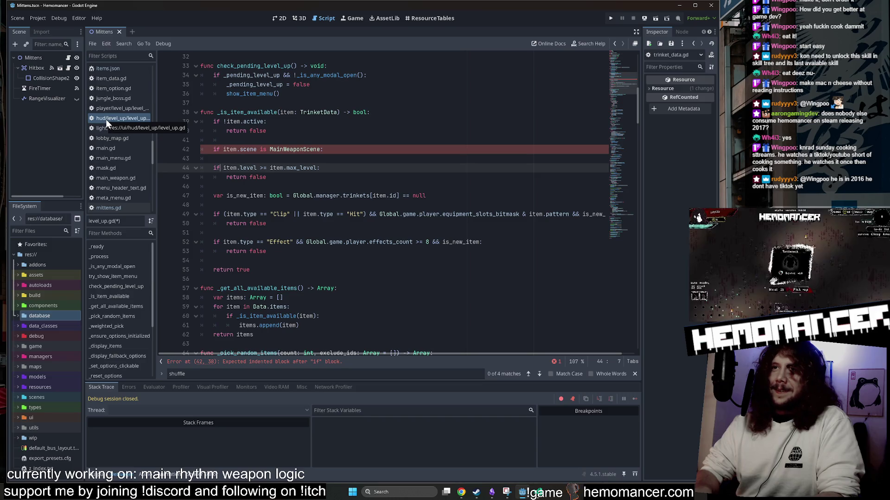
{"action": "key", "text": "Up"}
{"action": "key", "text": "Up"}
{"action": "key", "text": "End"}
{"action": "key", "text": "Left"}
{"action": "key", "text": "Left"}
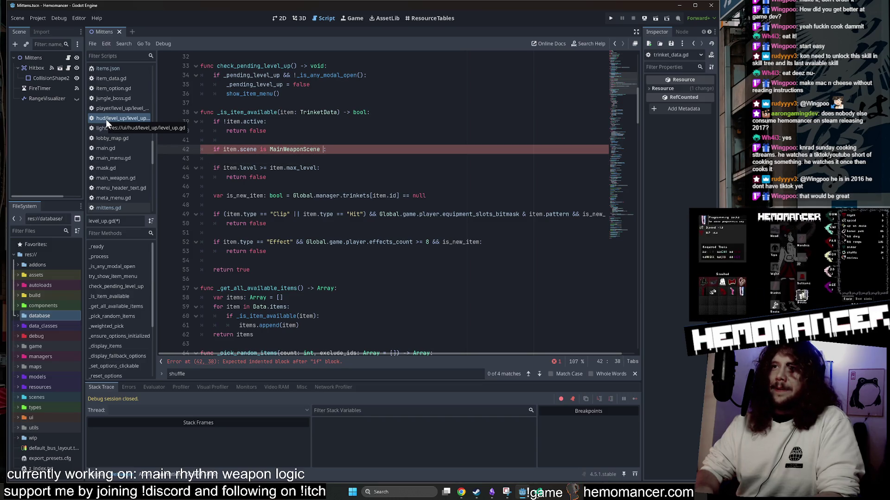
{"action": "type", "text": "&&"}
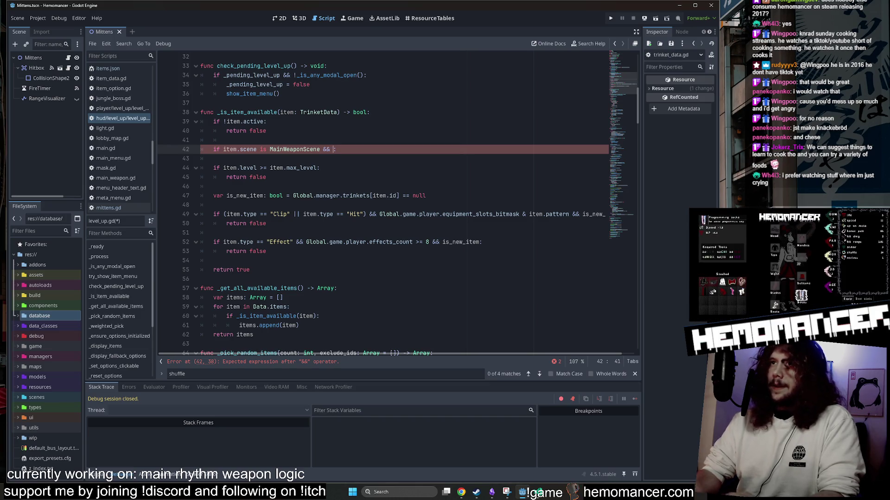
Step: Delete the stray ' eg' on line 42 and add 'return false' on the line below
{"action": "left_click", "coordinate": [329, 149]}
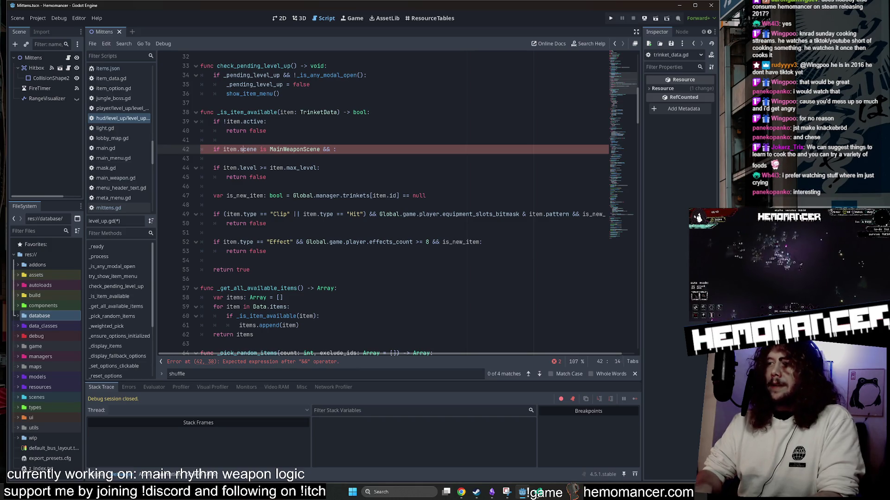
{"action": "left_click", "coordinate": [337, 149]}
{"action": "key", "text": "Left"}
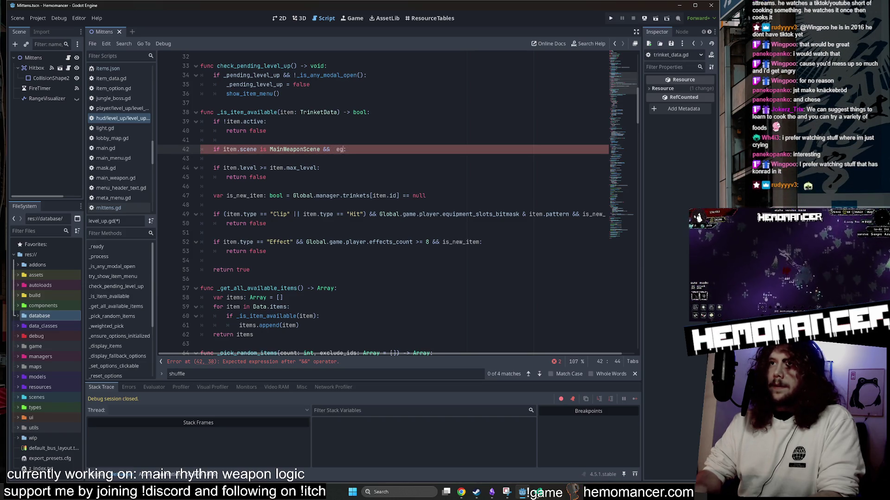
{"action": "key", "text": "BackSpace"}
{"action": "key", "text": "BackSpace"}
{"action": "key", "text": "BackSpace"}
{"action": "key", "text": "BackSpace"}
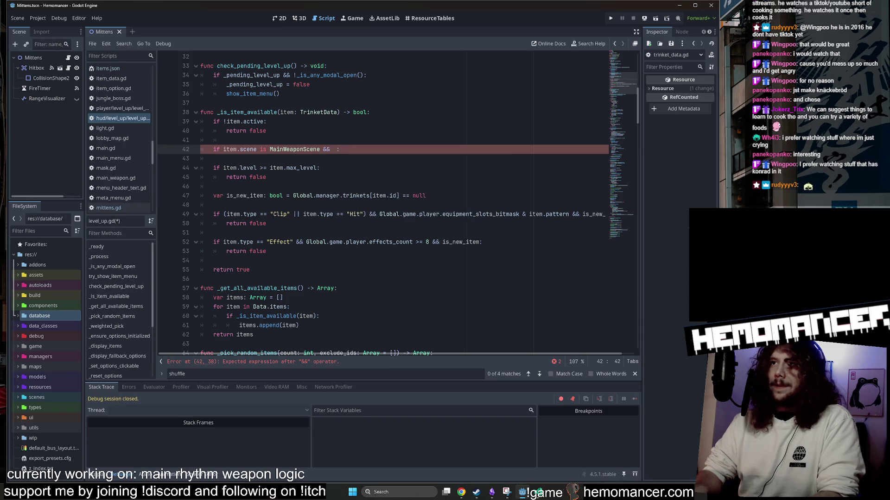
{"action": "key", "text": "Return"}
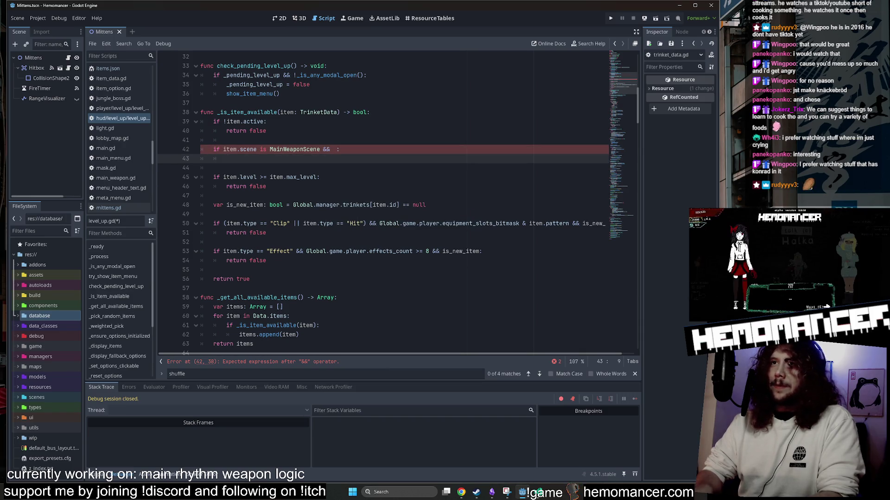
{"action": "type", "text": "return false"}
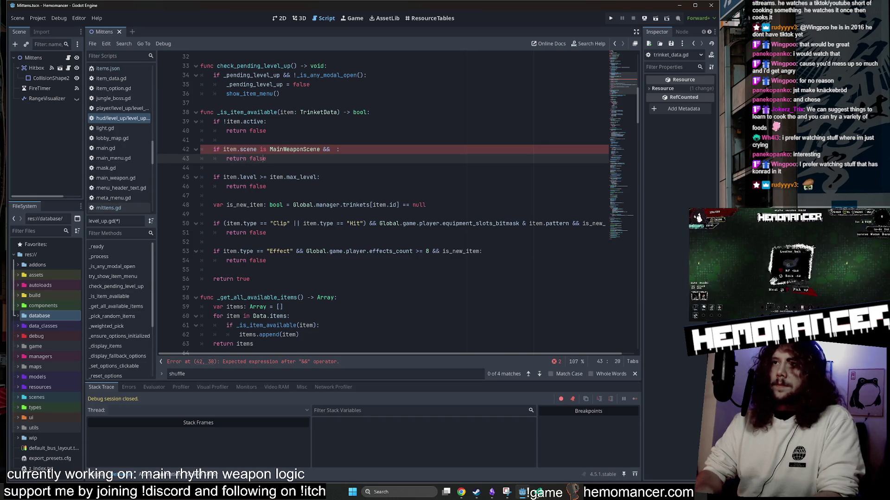
Step: Close the shuffle search bar and put the caret back after the && on line 42
{"action": "left_click", "coordinate": [337, 149]}
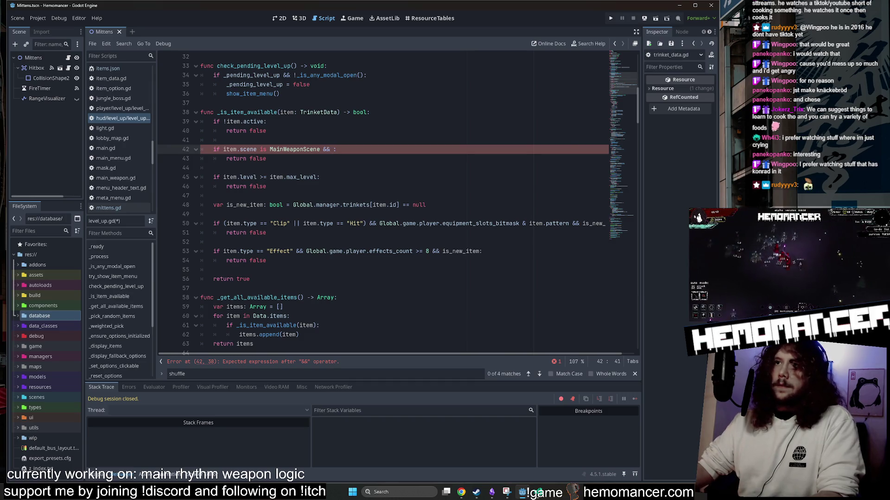
{"action": "scroll", "coordinate": [384, 204], "scroll_direction": "right", "scroll_amount": 1}
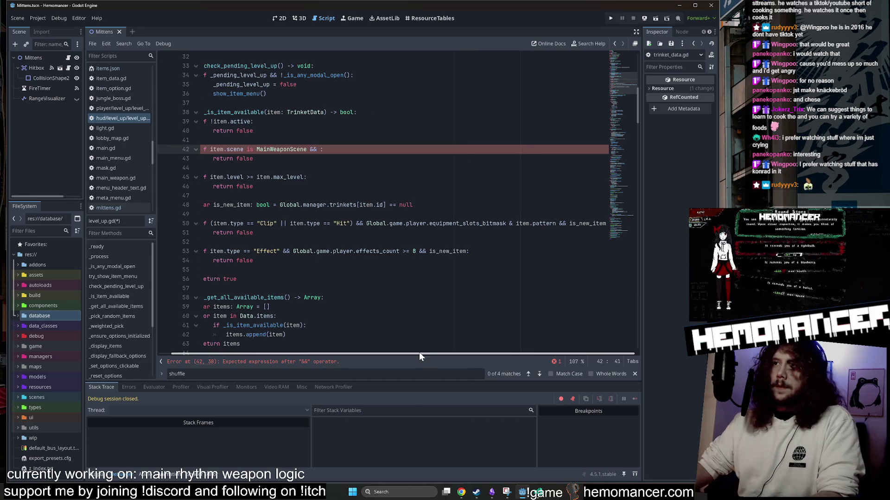
{"action": "scroll", "coordinate": [419, 352], "scroll_direction": "left", "scroll_amount": 1}
{"action": "scroll", "coordinate": [385, 204], "scroll_direction": "down", "scroll_amount": 3}
{"action": "scroll", "coordinate": [384, 204], "scroll_direction": "up", "scroll_amount": 2}
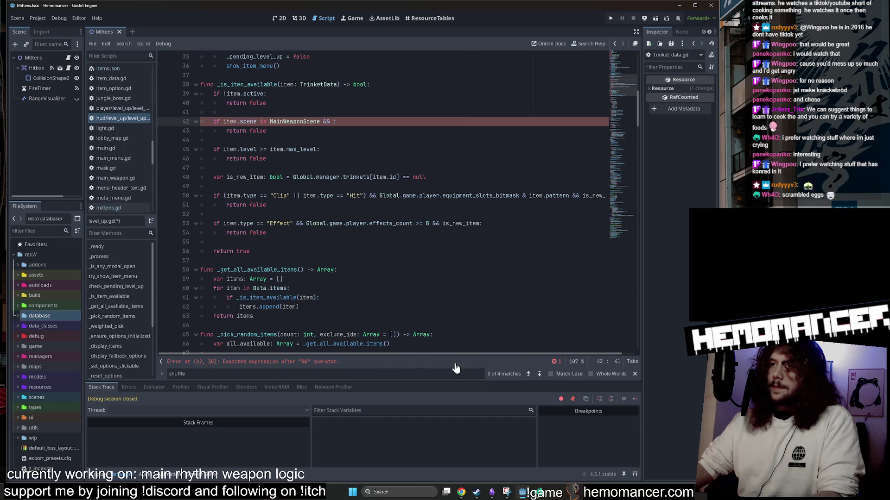
{"action": "key", "text": "Escape"}
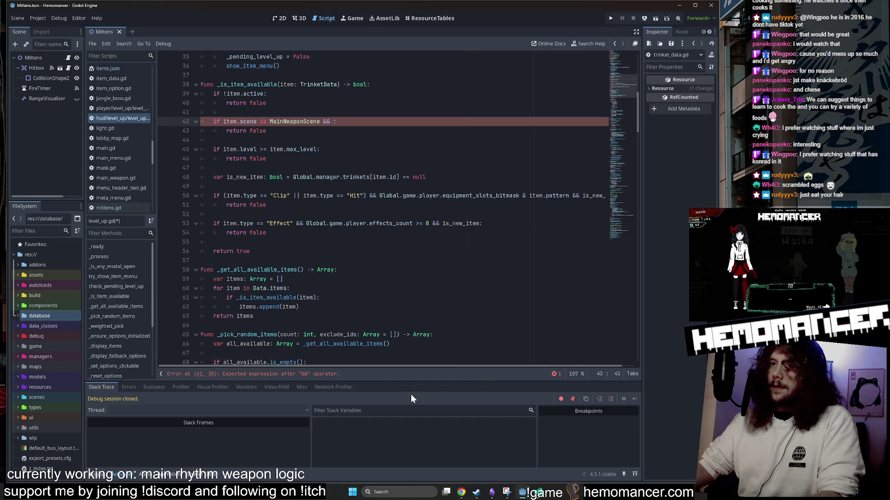
{"action": "scroll", "coordinate": [398, 208], "scroll_direction": "down", "scroll_amount": 3}
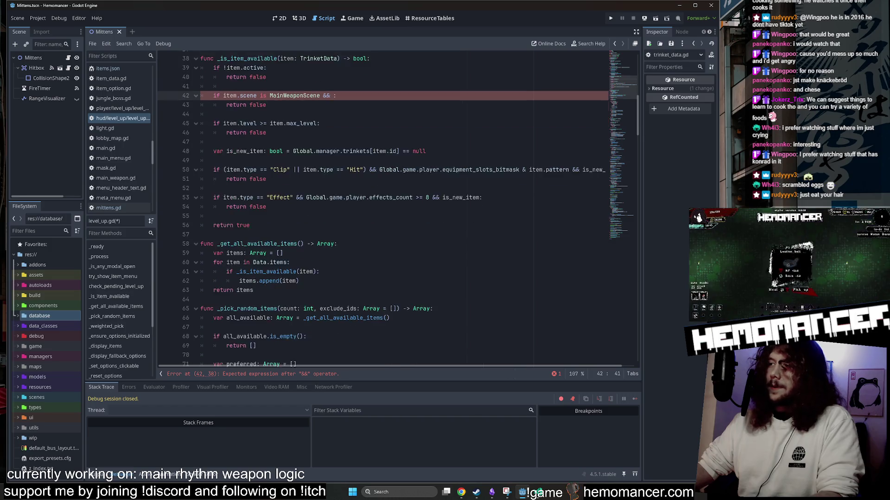
{"action": "scroll", "coordinate": [398, 208], "scroll_direction": "up", "scroll_amount": 4}
{"action": "scroll", "coordinate": [399, 209], "scroll_direction": "down", "scroll_amount": 1}
{"action": "scroll", "coordinate": [398, 209], "scroll_direction": "up", "scroll_amount": 1}
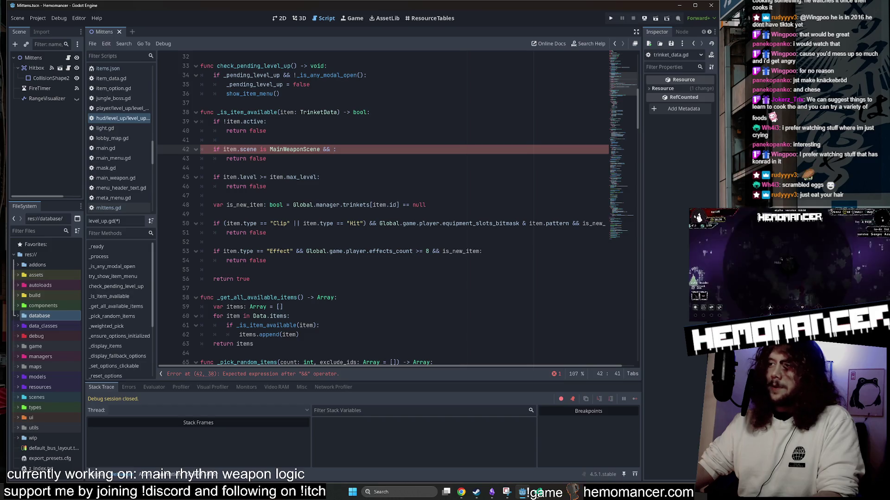
{"action": "scroll", "coordinate": [398, 209], "scroll_direction": "up", "scroll_amount": 1}
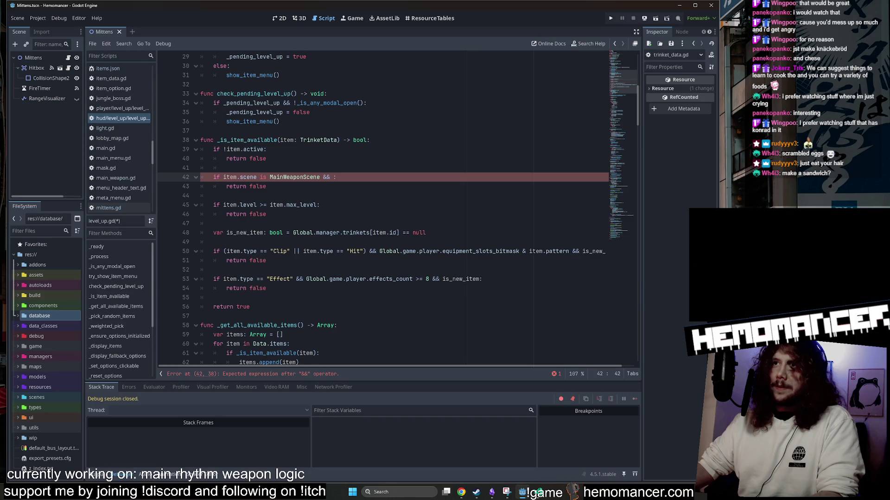
{"action": "key", "text": "Left"}
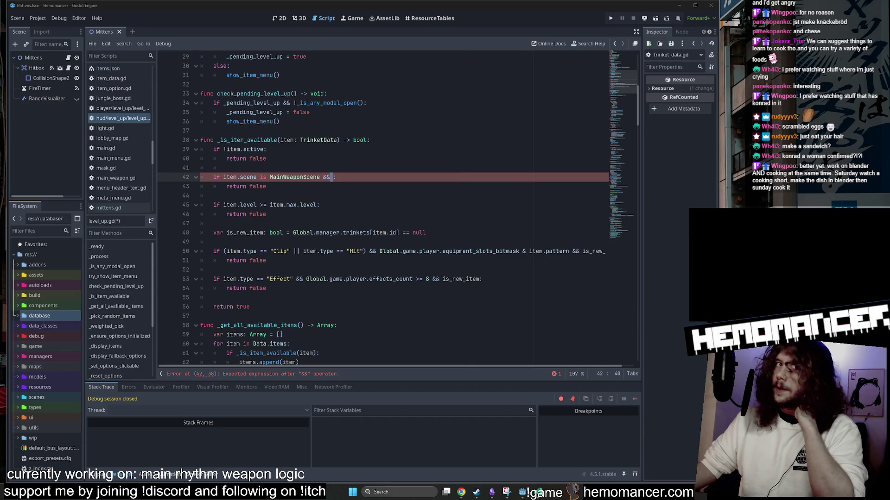
Step: Drag the Blender window with donut.blend onto the screen and up near the top
{"action": "mouse_move", "coordinate": [603, 463]}
{"action": "left_mouse_down"}
{"action": "mouse_move", "coordinate": [644, 354]}
{"action": "mouse_move", "coordinate": [688, 163]}
{"action": "mouse_move", "coordinate": [681, 192]}
{"action": "mouse_move", "coordinate": [577, 248]}
{"action": "mouse_move", "coordinate": [483, 271]}
{"action": "left_mouse_up"}
{"action": "mouse_move", "coordinate": [361, 272]}
{"action": "left_mouse_down"}
{"action": "mouse_move", "coordinate": [634, 85]}
{"action": "mouse_move", "coordinate": [571, 49]}
{"action": "mouse_move", "coordinate": [556, 69]}
{"action": "left_mouse_up"}
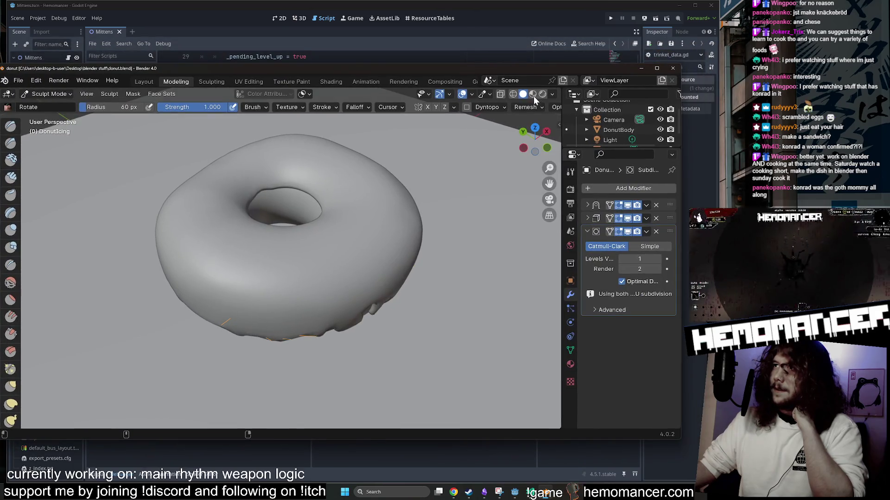
Step: Switch to Material Preview and orbit around the brown-iced donut, including into its hole
{"action": "left_click", "coordinate": [533, 94]}
{"action": "mouse_move", "coordinate": [469, 155]}
{"action": "left_mouse_down"}
{"action": "mouse_move", "coordinate": [460, 175]}
{"action": "mouse_move", "coordinate": [511, 122]}
{"action": "mouse_move", "coordinate": [483, 294]}
{"action": "mouse_move", "coordinate": [528, 291]}
{"action": "mouse_move", "coordinate": [379, 330]}
{"action": "mouse_move", "coordinate": [471, 306]}
{"action": "mouse_move", "coordinate": [481, 286]}
{"action": "mouse_move", "coordinate": [395, 270]}
{"action": "mouse_move", "coordinate": [400, 288]}
{"action": "mouse_move", "coordinate": [384, 252]}
{"action": "mouse_move", "coordinate": [381, 293]}
{"action": "mouse_move", "coordinate": [386, 260]}
{"action": "mouse_move", "coordinate": [378, 209]}
{"action": "mouse_move", "coordinate": [405, 282]}
{"action": "mouse_move", "coordinate": [453, 293]}
{"action": "mouse_move", "coordinate": [463, 285]}
{"action": "left_mouse_up"}
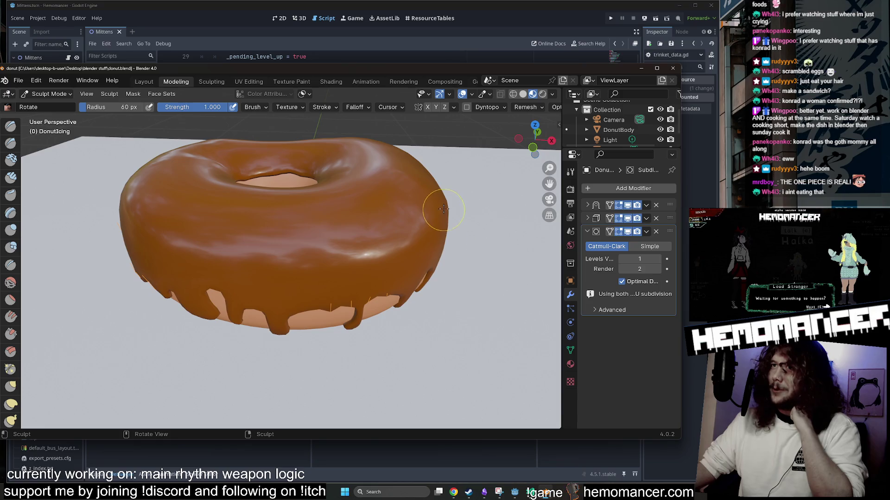
{"action": "scroll", "coordinate": [393, 149], "scroll_direction": "up", "scroll_amount": 5}
{"action": "mouse_move", "coordinate": [384, 179]}
{"action": "left_mouse_down"}
{"action": "mouse_move", "coordinate": [369, 210]}
{"action": "mouse_move", "coordinate": [411, 198]}
{"action": "left_mouse_up"}
{"action": "scroll", "coordinate": [411, 198], "scroll_direction": "down", "scroll_amount": 3}
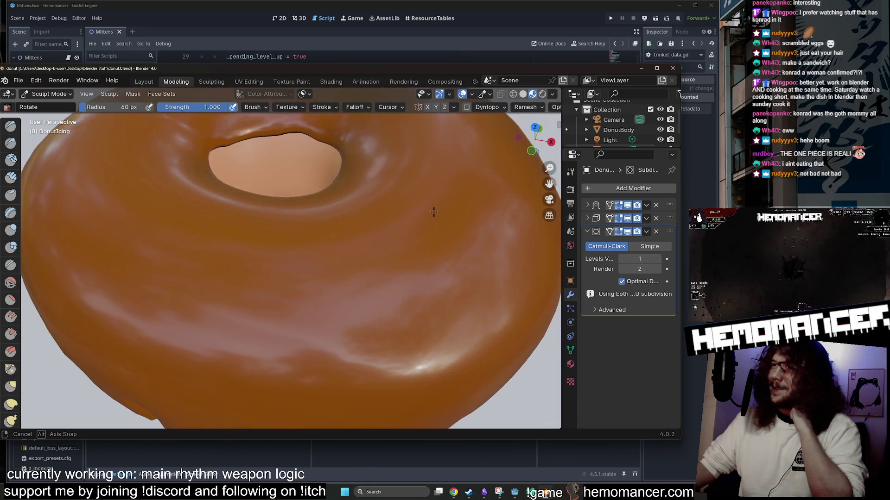
{"action": "scroll", "coordinate": [449, 217], "scroll_direction": "down", "scroll_amount": 2}
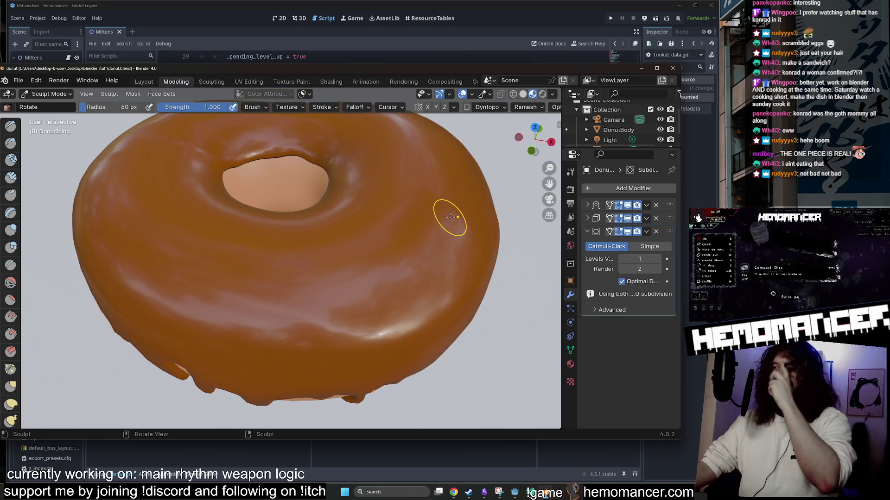
{"action": "mouse_move", "coordinate": [441, 246]}
{"action": "left_mouse_down"}
{"action": "mouse_move", "coordinate": [459, 238]}
{"action": "mouse_move", "coordinate": [291, 271]}
{"action": "mouse_move", "coordinate": [84, 228]}
{"action": "mouse_move", "coordinate": [175, 232]}
{"action": "left_mouse_up"}
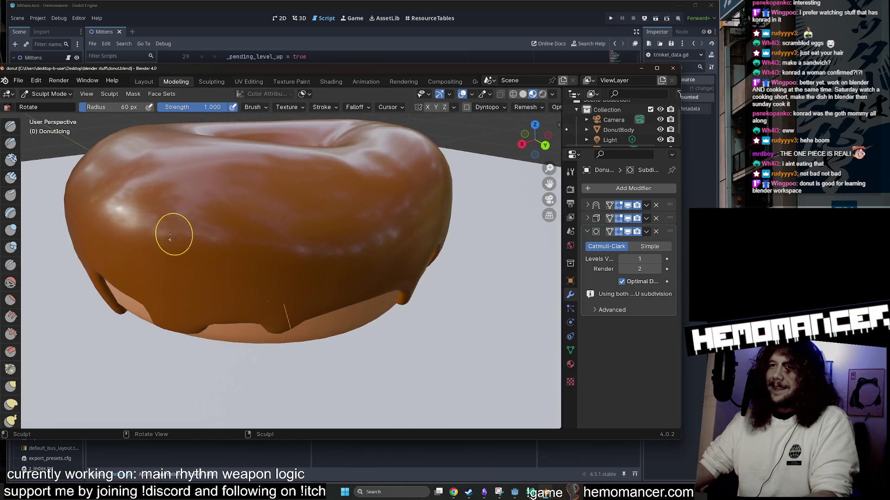
{"action": "scroll", "coordinate": [295, 300], "scroll_direction": "up", "scroll_amount": 5}
{"action": "scroll", "coordinate": [295, 301], "scroll_direction": "down", "scroll_amount": 5}
{"action": "scroll", "coordinate": [312, 264], "scroll_direction": "up", "scroll_amount": 4}
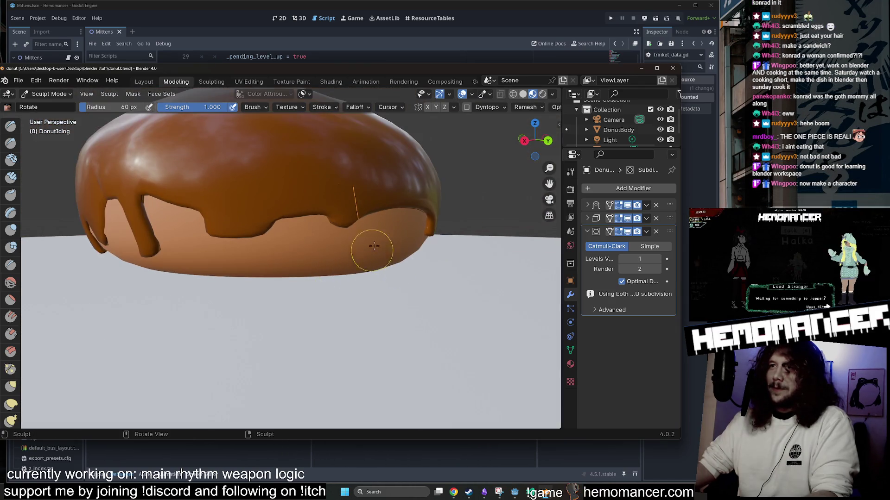
{"action": "left_click_drag", "start_coordinate": [371, 198], "coordinate": [288, 218]}
{"action": "mouse_move", "coordinate": [165, 258]}
{"action": "left_mouse_down"}
{"action": "mouse_move", "coordinate": [244, 268]}
{"action": "mouse_move", "coordinate": [432, 252]}
{"action": "mouse_move", "coordinate": [294, 248]}
{"action": "left_mouse_up"}
{"action": "scroll", "coordinate": [296, 242], "scroll_direction": "up", "scroll_amount": 2}
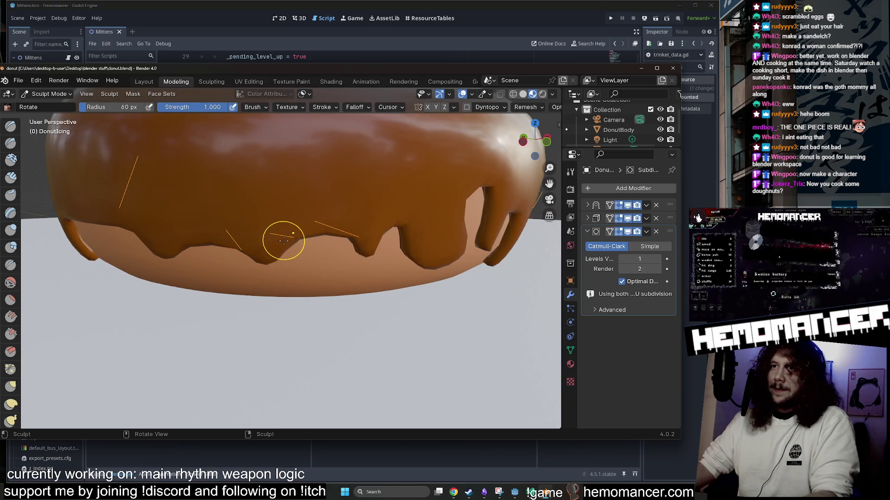
Step: Inspect the icing drips in Solid shading, then return to Material Preview
{"action": "left_click", "coordinate": [523, 93]}
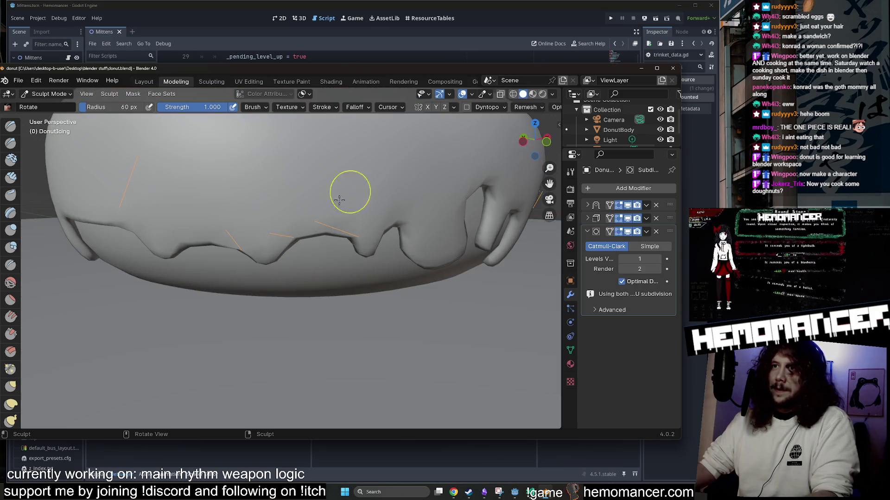
{"action": "mouse_move", "coordinate": [350, 234]}
{"action": "left_mouse_down"}
{"action": "mouse_move", "coordinate": [365, 266]}
{"action": "mouse_move", "coordinate": [421, 278]}
{"action": "left_mouse_up"}
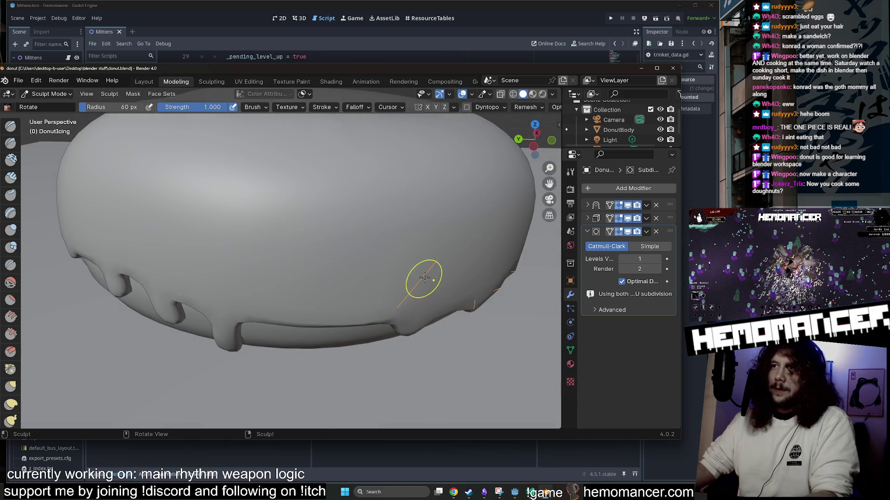
{"action": "scroll", "coordinate": [396, 290], "scroll_direction": "up", "scroll_amount": 2}
{"action": "left_click_drag", "start_coordinate": [366, 288], "coordinate": [345, 265]}
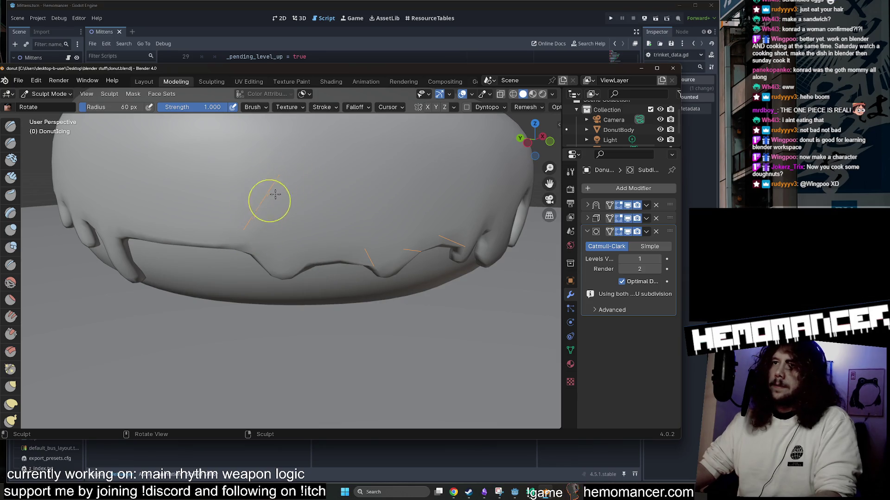
{"action": "left_click_drag", "start_coordinate": [266, 204], "coordinate": [302, 200]}
{"action": "mouse_move", "coordinate": [377, 274]}
{"action": "left_mouse_down"}
{"action": "mouse_move", "coordinate": [342, 286]}
{"action": "mouse_move", "coordinate": [283, 215]}
{"action": "left_mouse_up"}
{"action": "left_click", "coordinate": [532, 93]}
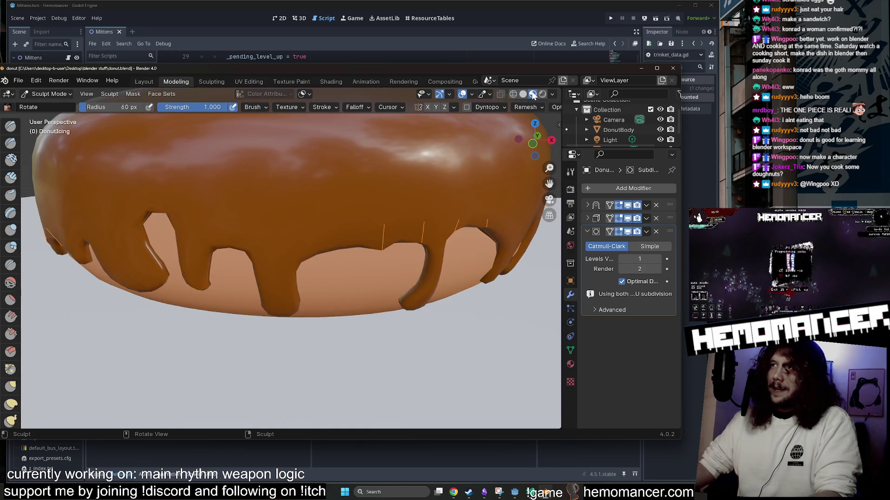
{"action": "mouse_move", "coordinate": [423, 223]}
{"action": "left_mouse_down"}
{"action": "mouse_move", "coordinate": [423, 258]}
{"action": "mouse_move", "coordinate": [437, 242]}
{"action": "left_mouse_up"}
{"action": "scroll", "coordinate": [437, 242], "scroll_direction": "down", "scroll_amount": 5}
{"action": "mouse_move", "coordinate": [429, 199]}
{"action": "left_mouse_down"}
{"action": "mouse_move", "coordinate": [430, 235]}
{"action": "mouse_move", "coordinate": [441, 193]}
{"action": "left_mouse_up"}
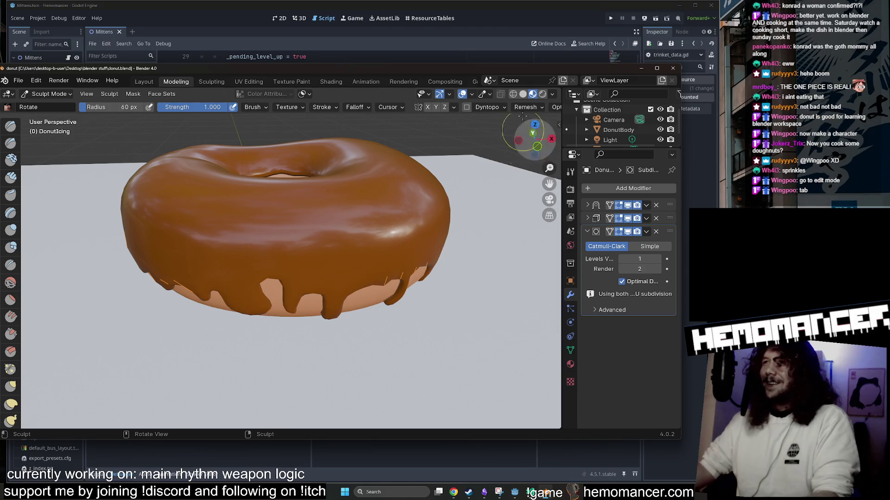
Step: Shift the Blender window right, view the donut from above, and make the window narrower and taller
{"action": "left_click_drag", "start_coordinate": [390, 68], "coordinate": [458, 57]}
{"action": "scroll", "coordinate": [185, 153], "scroll_direction": "down", "scroll_amount": 3}
{"action": "mouse_move", "coordinate": [185, 153]}
{"action": "left_mouse_down"}
{"action": "mouse_move", "coordinate": [233, 179]}
{"action": "mouse_move", "coordinate": [199, 113]}
{"action": "left_mouse_up"}
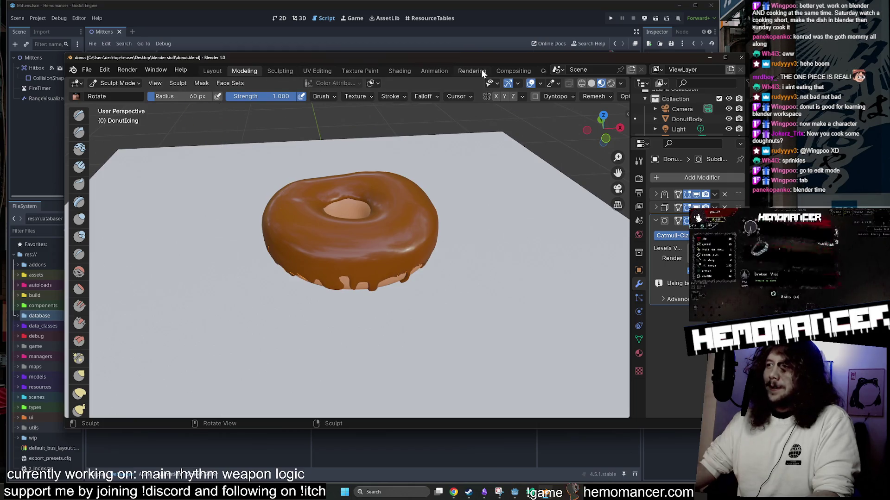
{"action": "mouse_move", "coordinate": [745, 429]}
{"action": "left_mouse_down"}
{"action": "mouse_move", "coordinate": [688, 436]}
{"action": "mouse_move", "coordinate": [689, 454]}
{"action": "left_mouse_up"}
{"action": "key", "text": "Tab"}
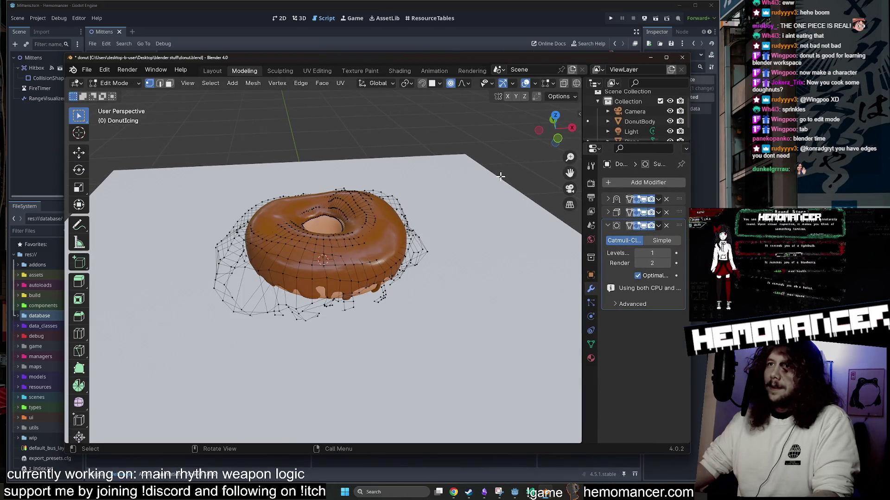
{"action": "mouse_move", "coordinate": [463, 190]}
{"action": "left_mouse_down"}
{"action": "mouse_move", "coordinate": [483, 200]}
{"action": "mouse_move", "coordinate": [506, 249]}
{"action": "mouse_move", "coordinate": [463, 210]}
{"action": "mouse_move", "coordinate": [463, 174]}
{"action": "mouse_move", "coordinate": [527, 162]}
{"action": "left_mouse_up"}
{"action": "left_click_drag", "start_coordinate": [242, 191], "coordinate": [514, 243]}
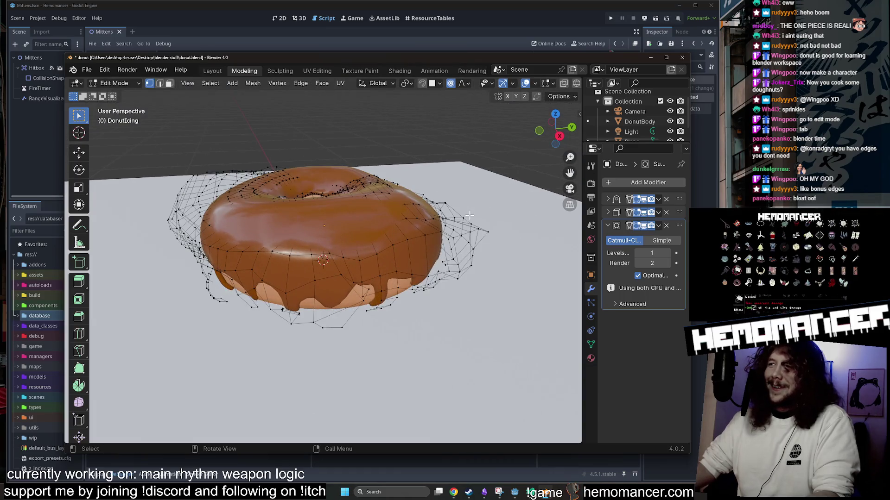
{"action": "mouse_move", "coordinate": [329, 218]}
{"action": "left_mouse_down"}
{"action": "mouse_move", "coordinate": [387, 234]}
{"action": "mouse_move", "coordinate": [460, 283]}
{"action": "mouse_move", "coordinate": [541, 216]}
{"action": "mouse_move", "coordinate": [113, 201]}
{"action": "mouse_move", "coordinate": [123, 213]}
{"action": "left_mouse_up"}
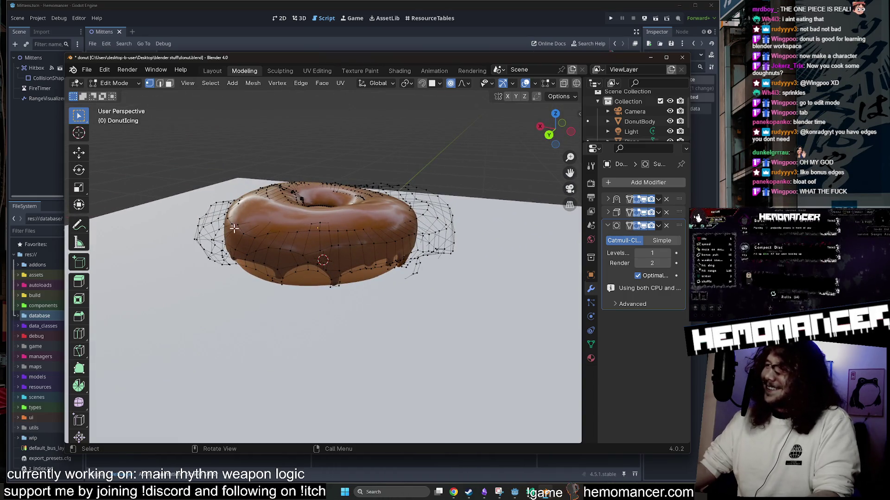
{"action": "left_click_drag", "start_coordinate": [373, 165], "coordinate": [373, 199]}
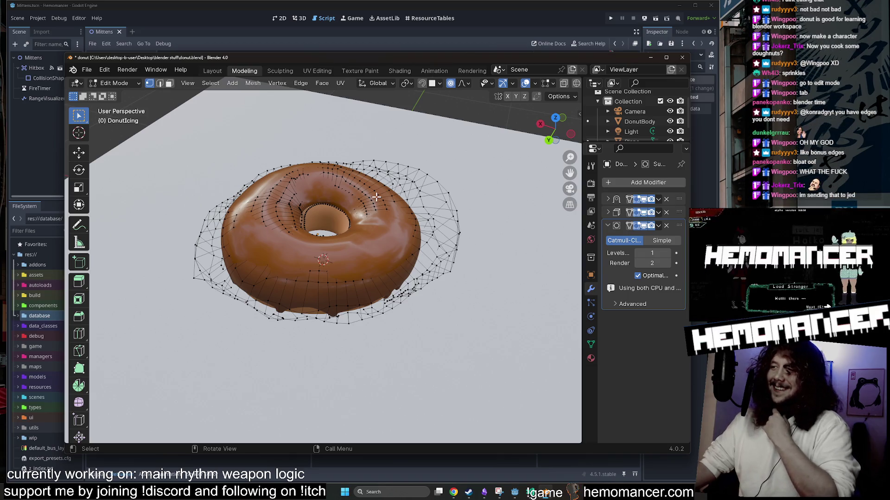
{"action": "key", "text": "alt+Tab"}
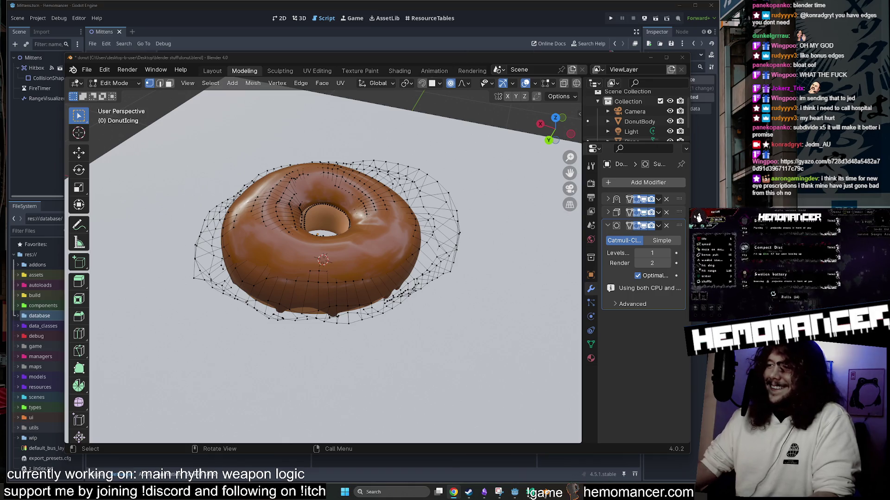
{"action": "mouse_move", "coordinate": [487, 263]}
{"action": "left_mouse_down"}
{"action": "mouse_move", "coordinate": [445, 241]}
{"action": "mouse_move", "coordinate": [422, 257]}
{"action": "mouse_move", "coordinate": [409, 251]}
{"action": "mouse_move", "coordinate": [422, 247]}
{"action": "left_mouse_up"}
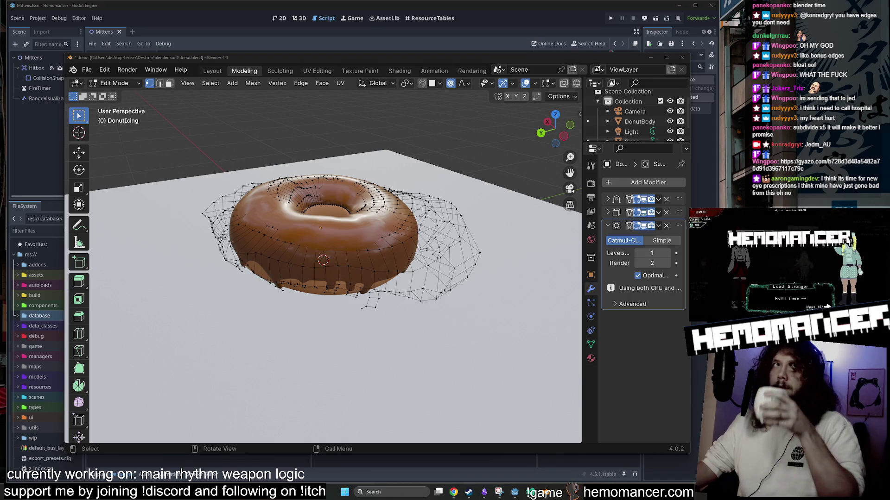
{"action": "left_click_drag", "start_coordinate": [459, 273], "coordinate": [461, 267]}
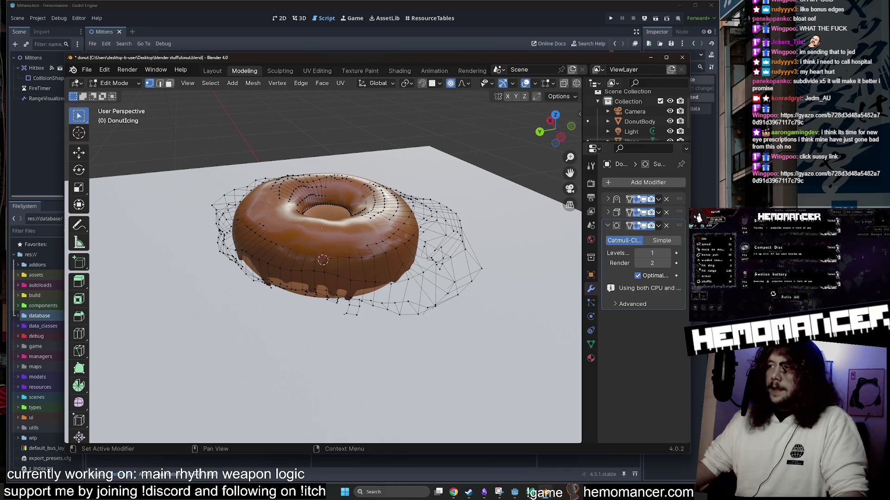
{"action": "key", "text": "alt+Tab"}
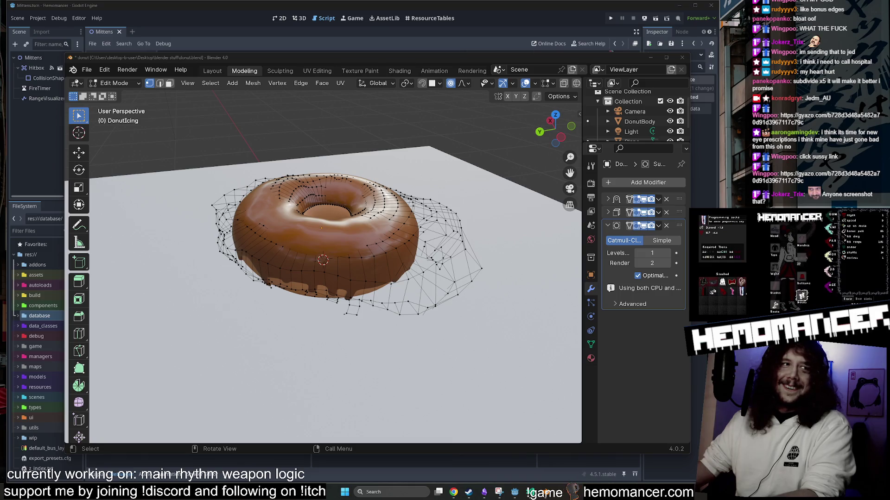
{"action": "scroll", "coordinate": [425, 265], "scroll_direction": "down", "scroll_amount": 3}
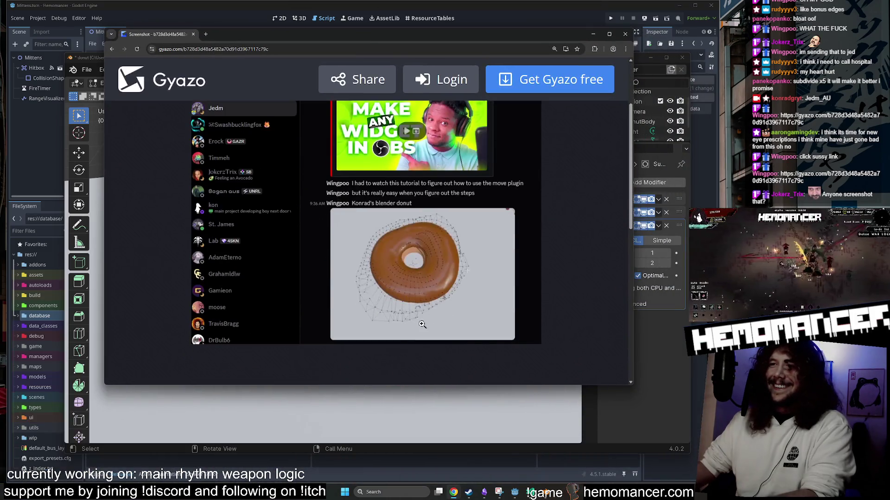
Step: View the Gyazo donut-mesh screenshot at full size, fit it back, and move the Chrome window aside
{"action": "left_click", "coordinate": [425, 265]}
{"action": "scroll", "coordinate": [407, 278], "scroll_direction": "down", "scroll_amount": 5}
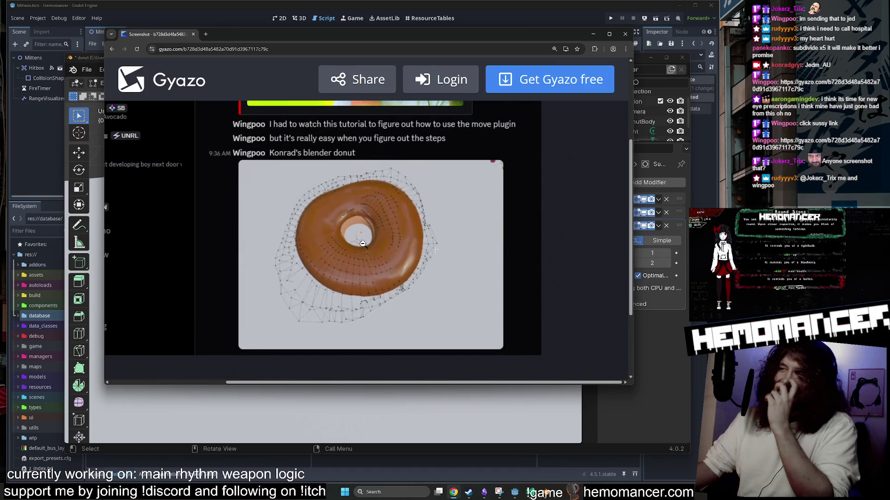
{"action": "left_click", "coordinate": [362, 243]}
{"action": "scroll", "coordinate": [376, 229], "scroll_direction": "down", "scroll_amount": 2}
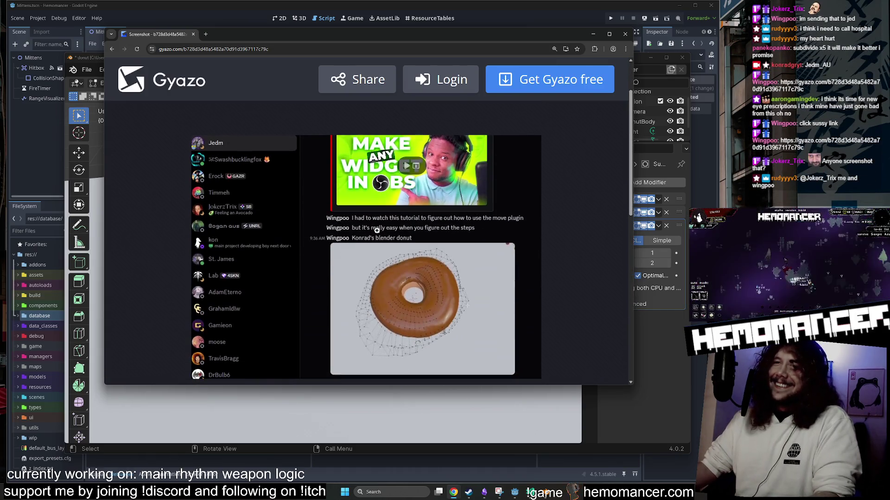
{"action": "mouse_move", "coordinate": [395, 36]}
{"action": "left_mouse_down"}
{"action": "mouse_move", "coordinate": [399, 78]}
{"action": "mouse_move", "coordinate": [50, 287]}
{"action": "mouse_move", "coordinate": [0, 296]}
{"action": "left_mouse_up"}
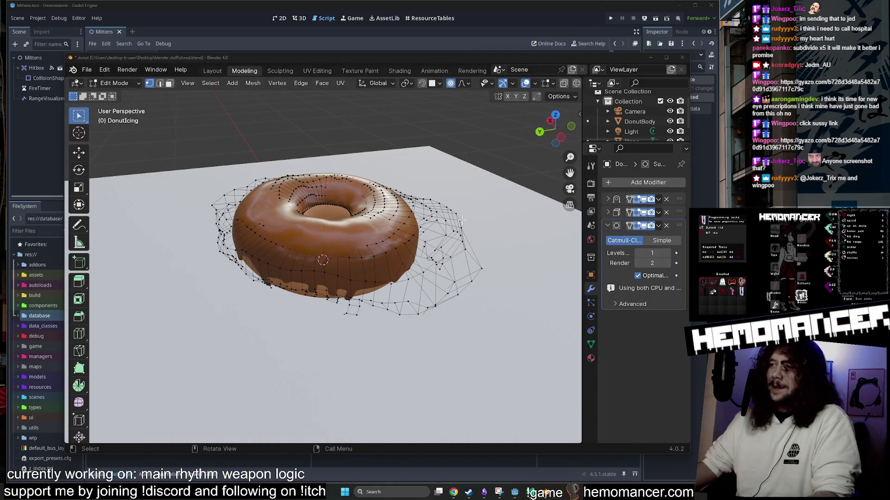
Step: Select and delete the stray vertices sticking out of the cage's right side
{"action": "mouse_move", "coordinate": [443, 218]}
{"action": "left_mouse_down"}
{"action": "mouse_move", "coordinate": [426, 196]}
{"action": "mouse_move", "coordinate": [175, 175]}
{"action": "mouse_move", "coordinate": [299, 223]}
{"action": "mouse_move", "coordinate": [348, 229]}
{"action": "mouse_move", "coordinate": [507, 319]}
{"action": "mouse_move", "coordinate": [469, 324]}
{"action": "mouse_move", "coordinate": [458, 308]}
{"action": "left_mouse_up"}
{"action": "left_click", "coordinate": [466, 315]}
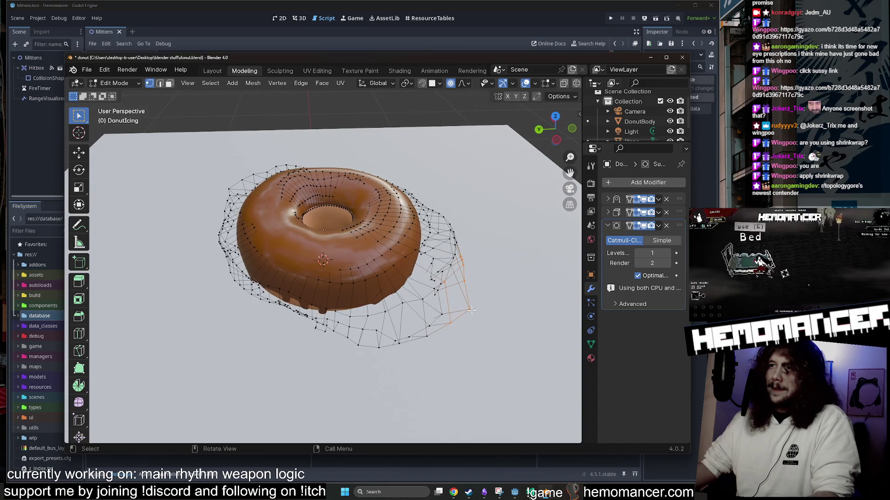
{"action": "left_click", "coordinate": [464, 309]}
{"action": "left_click", "coordinate": [450, 323], "text": "shift"}
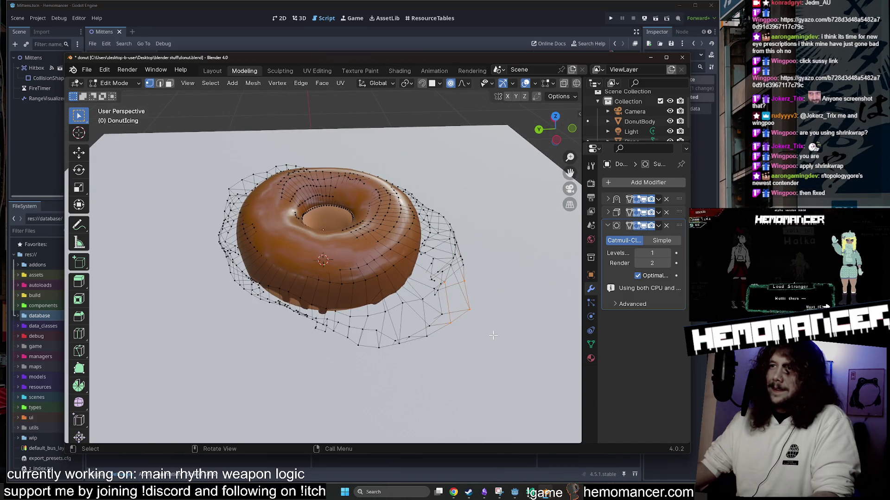
{"action": "key", "text": "x"}
{"action": "key", "text": "Delete"}
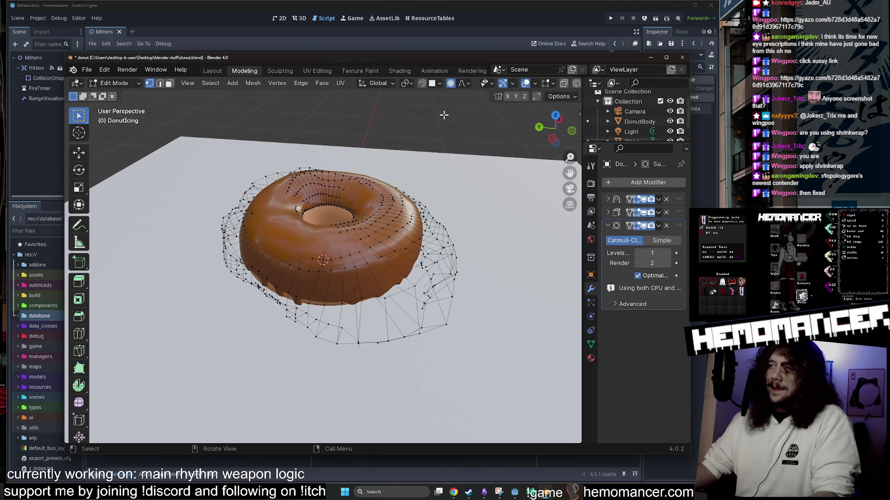
{"action": "mouse_move", "coordinate": [473, 133]}
{"action": "left_mouse_down"}
{"action": "mouse_move", "coordinate": [515, 125]}
{"action": "mouse_move", "coordinate": [309, 181]}
{"action": "left_mouse_up"}
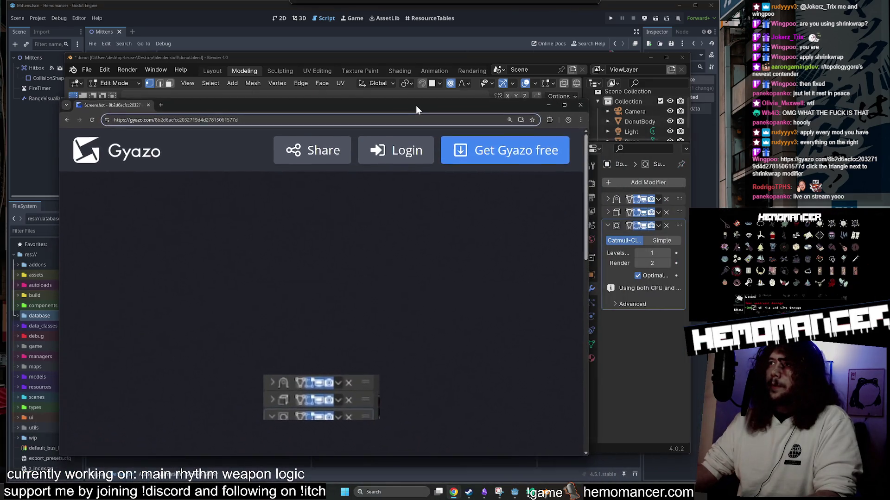
Step: Resize and zoom the Gyazo window to view the modifier-stack screenshot, then close it
{"action": "left_click_drag", "start_coordinate": [416, 106], "coordinate": [419, 100]}
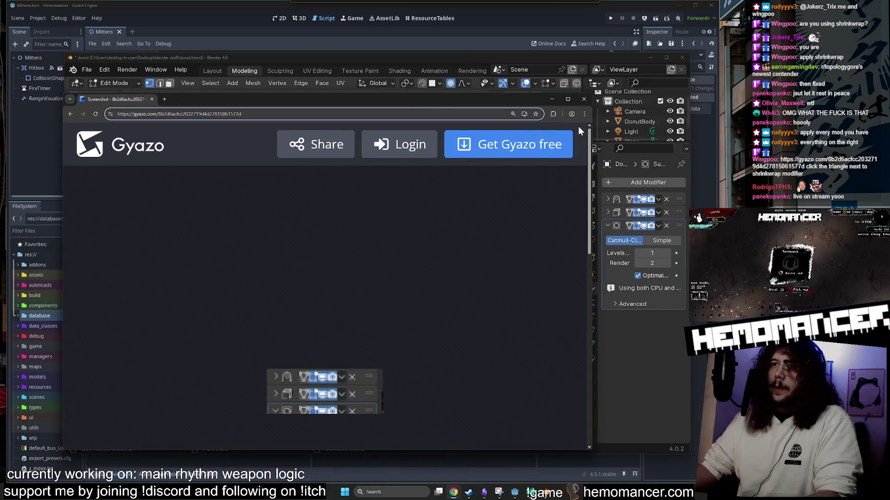
{"action": "left_click_drag", "start_coordinate": [591, 95], "coordinate": [301, 99]}
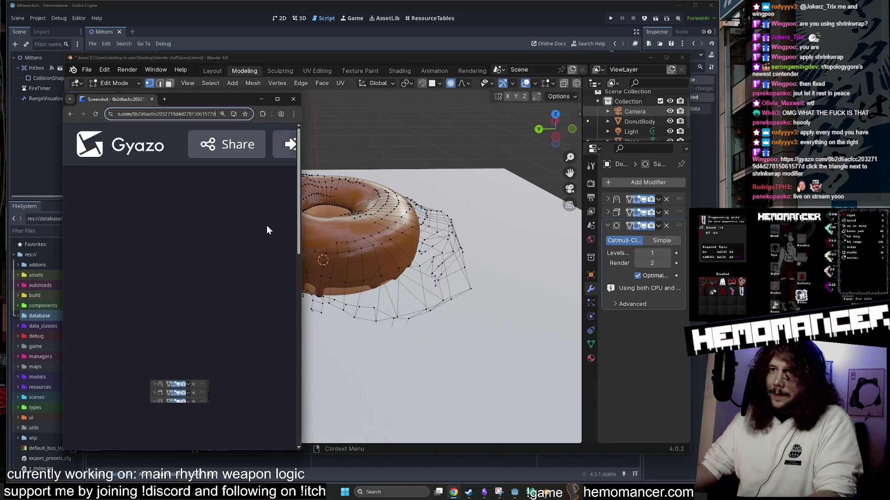
{"action": "scroll", "coordinate": [210, 376], "scroll_direction": "up", "scroll_amount": 3, "text": "ctrl"}
{"action": "scroll", "coordinate": [218, 330], "scroll_direction": "down", "scroll_amount": 7, "text": "ctrl"}
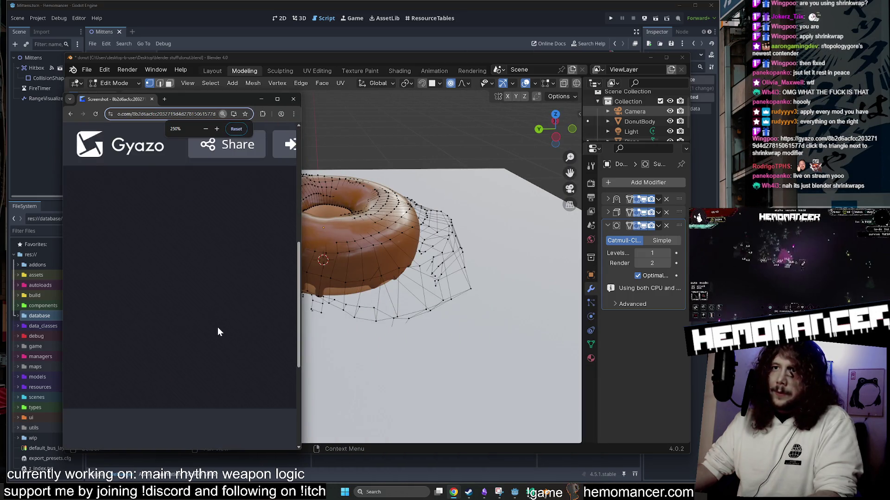
{"action": "scroll", "coordinate": [223, 324], "scroll_direction": "up", "scroll_amount": 5, "text": "ctrl"}
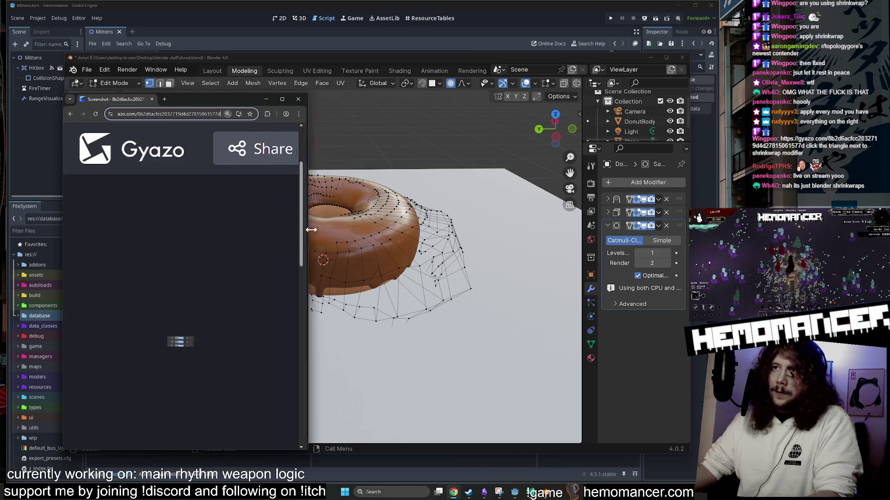
{"action": "left_click_drag", "start_coordinate": [301, 226], "coordinate": [520, 232]}
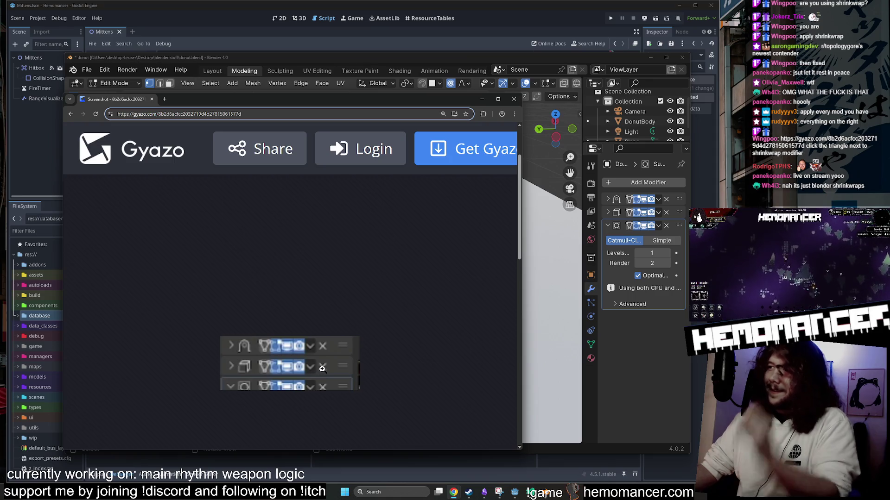
{"action": "mouse_move", "coordinate": [400, 98]}
{"action": "left_mouse_down"}
{"action": "mouse_move", "coordinate": [435, 68]}
{"action": "mouse_move", "coordinate": [618, 190]}
{"action": "mouse_move", "coordinate": [480, 115]}
{"action": "mouse_move", "coordinate": [393, 98]}
{"action": "mouse_move", "coordinate": [397, 109]}
{"action": "left_mouse_up"}
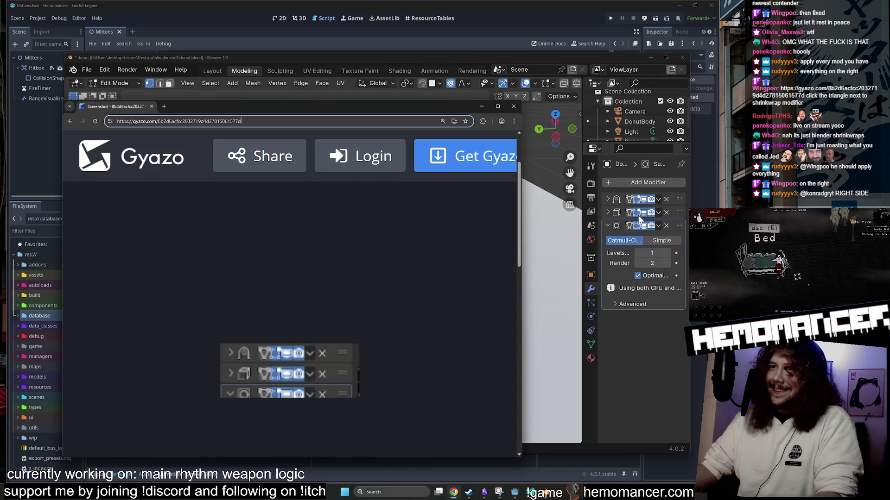
{"action": "left_click", "coordinate": [513, 106]}
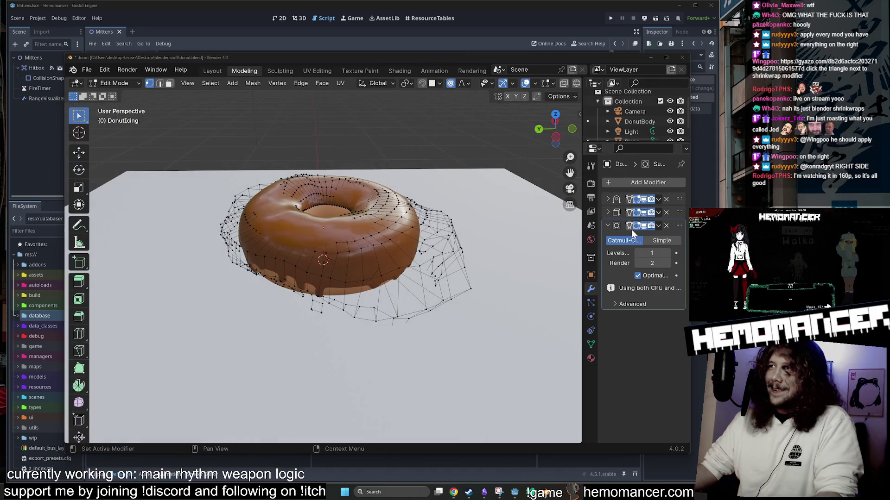
Step: Collapse the settings panels of the three modifiers in the stack
{"action": "left_click", "coordinate": [607, 226]}
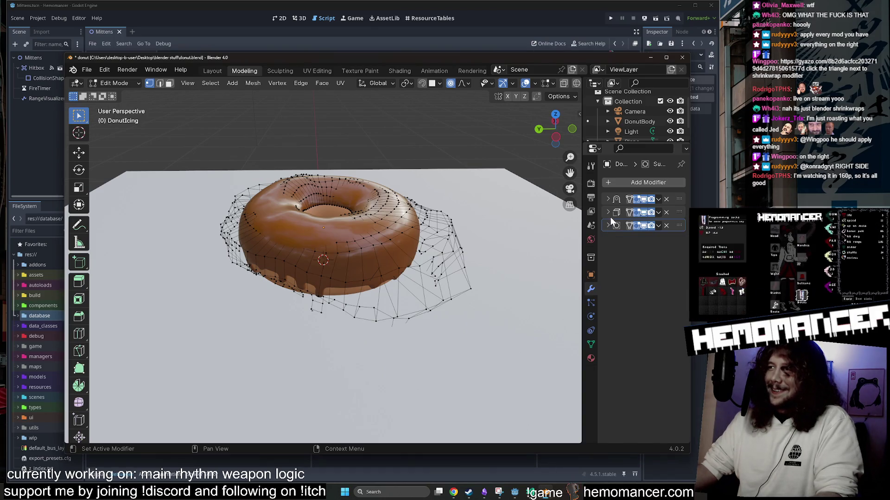
{"action": "left_click", "coordinate": [609, 213]}
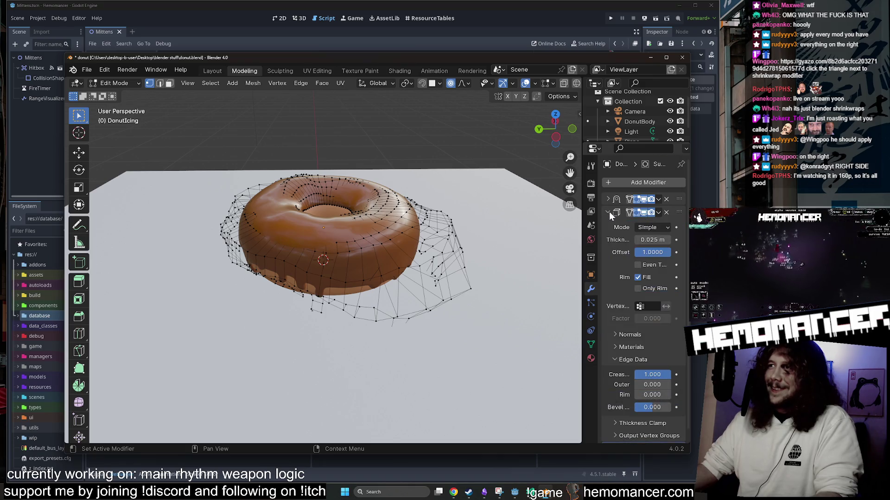
{"action": "left_click", "coordinate": [609, 212]}
{"action": "left_click", "coordinate": [608, 225]}
{"action": "left_click", "coordinate": [607, 226]}
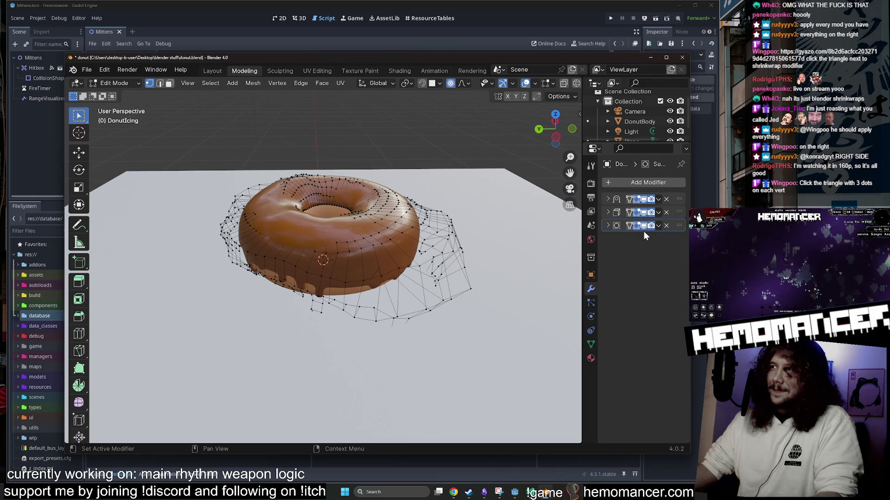
Step: Turn on edit-mode and on-cage display for every modifier
{"action": "left_click", "coordinate": [629, 226]}
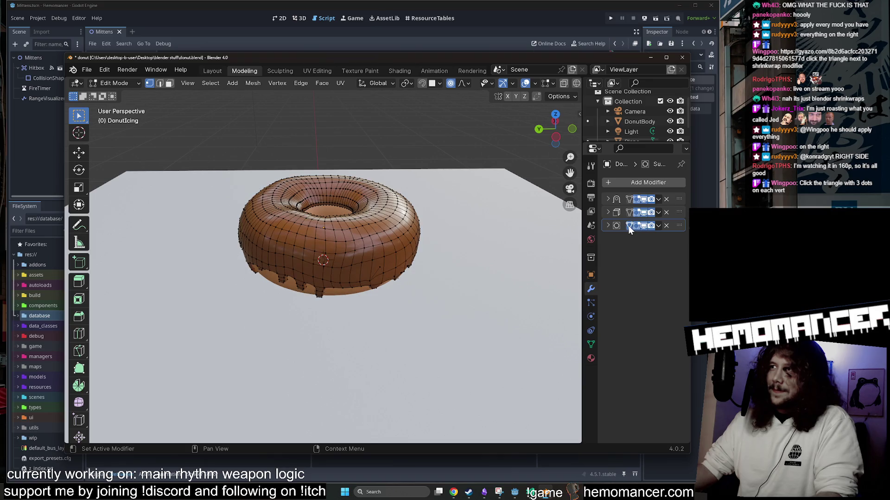
{"action": "left_click", "coordinate": [628, 226]}
{"action": "left_click", "coordinate": [628, 227]}
{"action": "left_click", "coordinate": [629, 213]}
{"action": "left_click", "coordinate": [628, 199]}
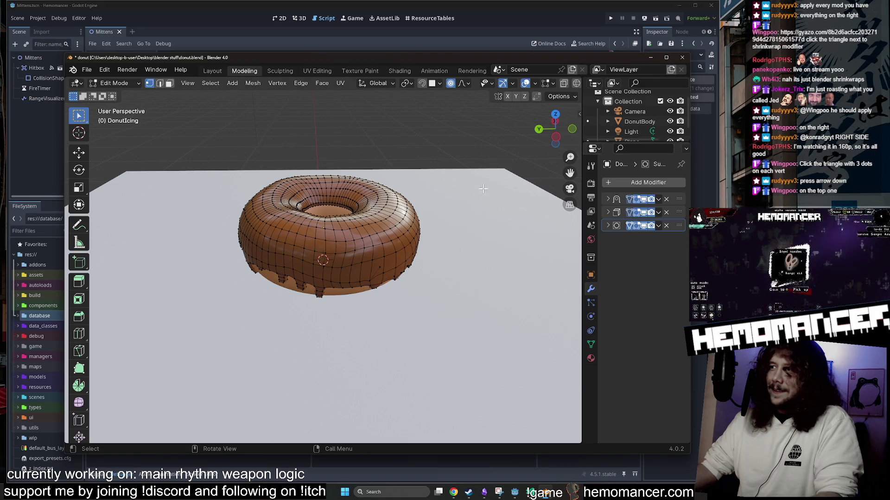
Step: Check the donut from a top-down angle, then open orb.gd's diff in VS Code
{"action": "mouse_move", "coordinate": [447, 161]}
{"action": "left_mouse_down"}
{"action": "mouse_move", "coordinate": [402, 233]}
{"action": "mouse_move", "coordinate": [409, 152]}
{"action": "mouse_move", "coordinate": [66, 148]}
{"action": "mouse_move", "coordinate": [283, 185]}
{"action": "left_mouse_up"}
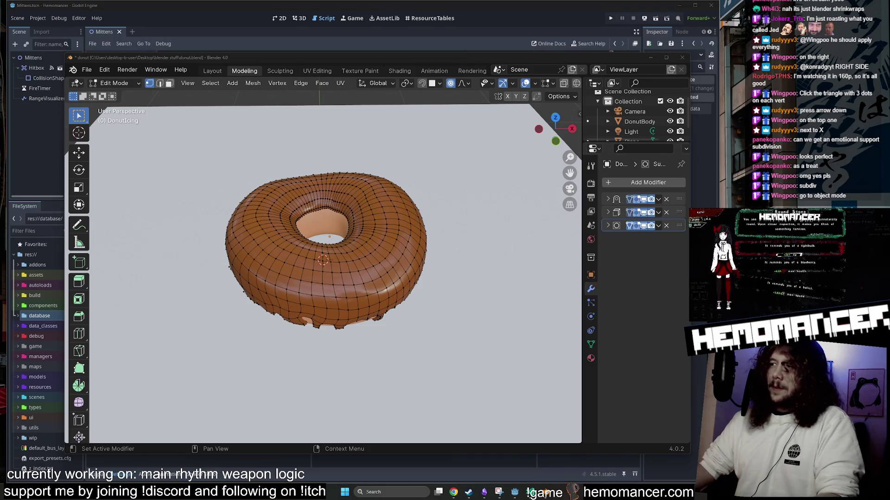
{"action": "mouse_move", "coordinate": [484, 203]}
{"action": "left_mouse_down"}
{"action": "mouse_move", "coordinate": [417, 185]}
{"action": "mouse_move", "coordinate": [533, 158]}
{"action": "left_mouse_up"}
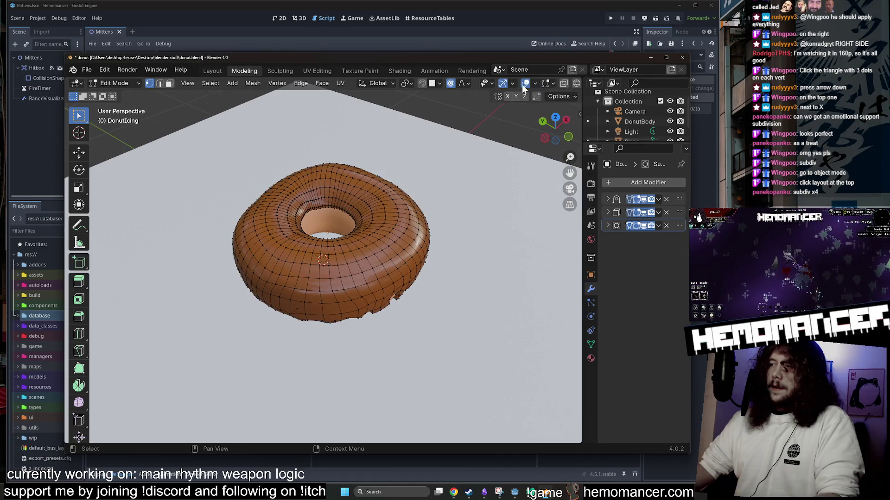
{"action": "key", "text": "alt+Tab"}
{"action": "left_click", "coordinate": [65, 377]}
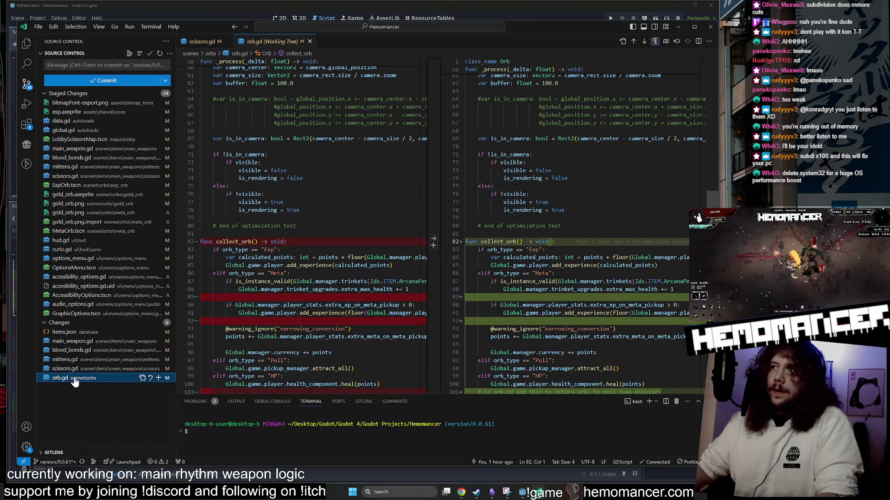
Step: Open the working-tree diffs of mittens.gd, blood_bonds.gd and main_weapon.gd in turn
{"action": "left_click", "coordinate": [74, 360]}
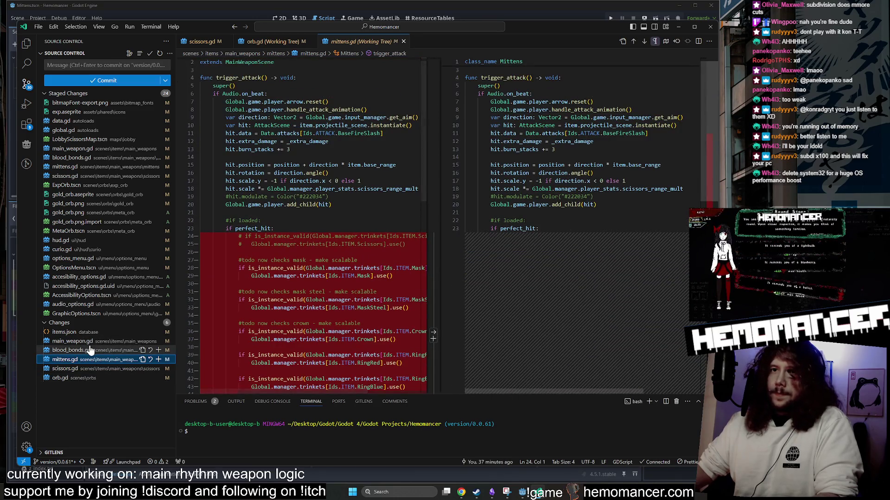
{"action": "left_click", "coordinate": [91, 351]}
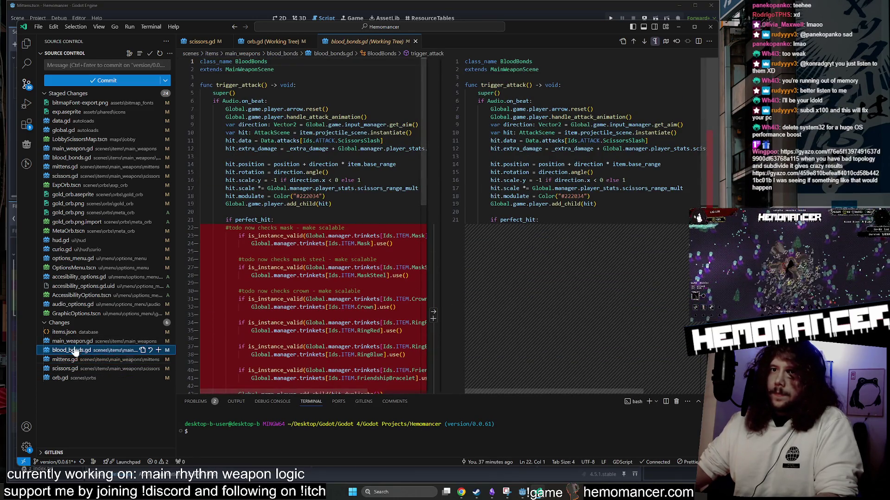
{"action": "left_click", "coordinate": [71, 342]}
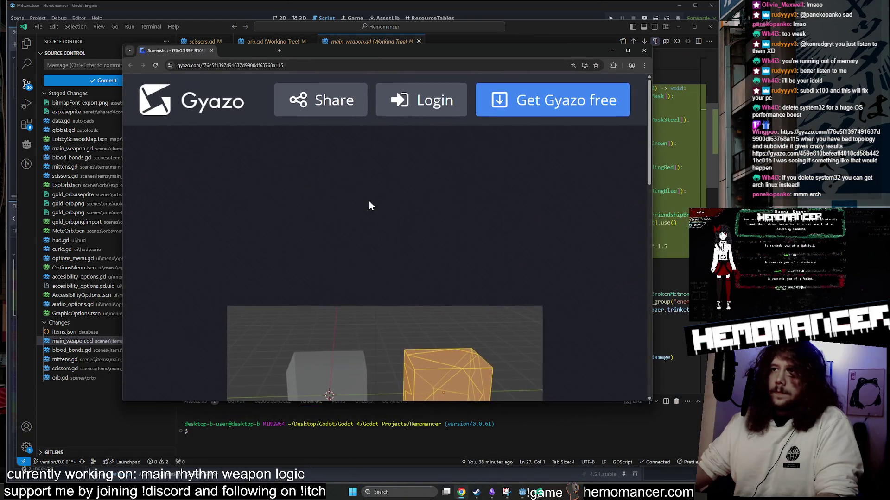
Step: Move and resize the front Gyazo window to uncover the cube screenshot, then close it
{"action": "scroll", "coordinate": [369, 201], "scroll_direction": "up", "scroll_amount": 1}
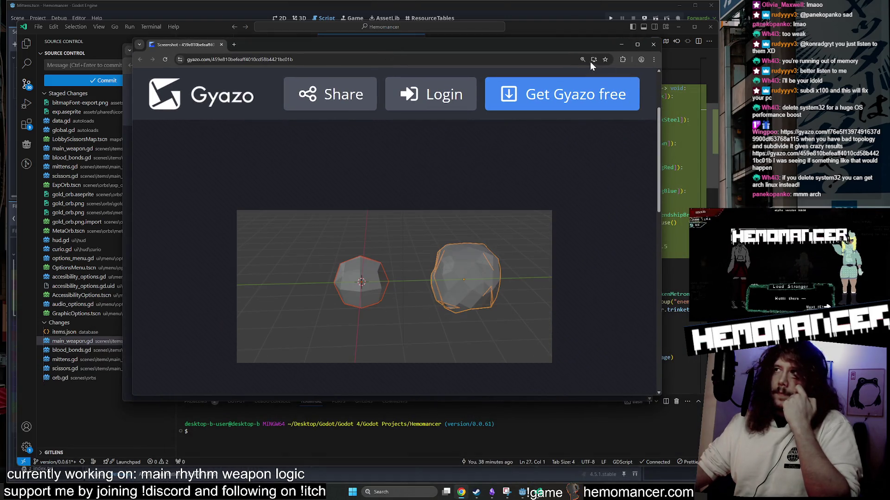
{"action": "mouse_move", "coordinate": [590, 62]}
{"action": "left_mouse_down"}
{"action": "mouse_move", "coordinate": [563, 99]}
{"action": "mouse_move", "coordinate": [479, 415]}
{"action": "mouse_move", "coordinate": [577, 69]}
{"action": "mouse_move", "coordinate": [571, 63]}
{"action": "mouse_move", "coordinate": [561, 82]}
{"action": "left_mouse_up"}
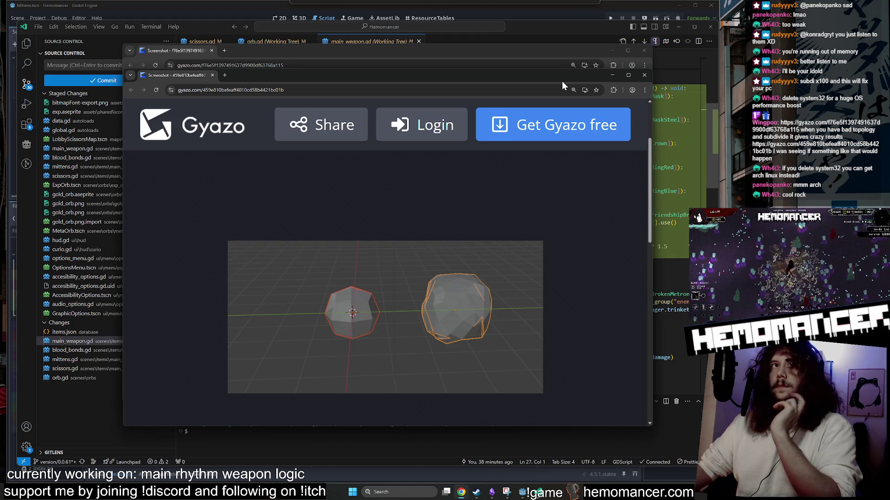
{"action": "left_click_drag", "start_coordinate": [562, 82], "coordinate": [562, 80]}
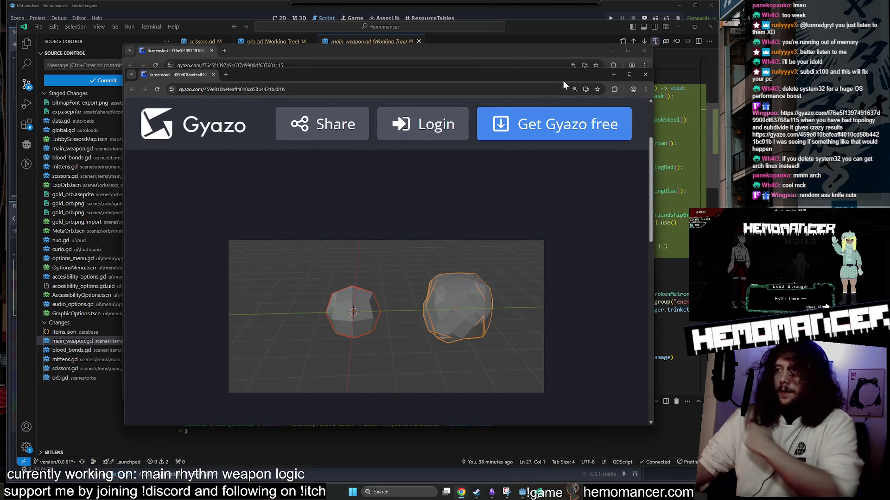
{"action": "mouse_move", "coordinate": [563, 81]}
{"action": "left_mouse_down"}
{"action": "mouse_move", "coordinate": [571, 305]}
{"action": "mouse_move", "coordinate": [552, 365]}
{"action": "mouse_move", "coordinate": [547, 69]}
{"action": "mouse_move", "coordinate": [547, 107]}
{"action": "mouse_move", "coordinate": [551, 53]}
{"action": "mouse_move", "coordinate": [563, 54]}
{"action": "left_mouse_up"}
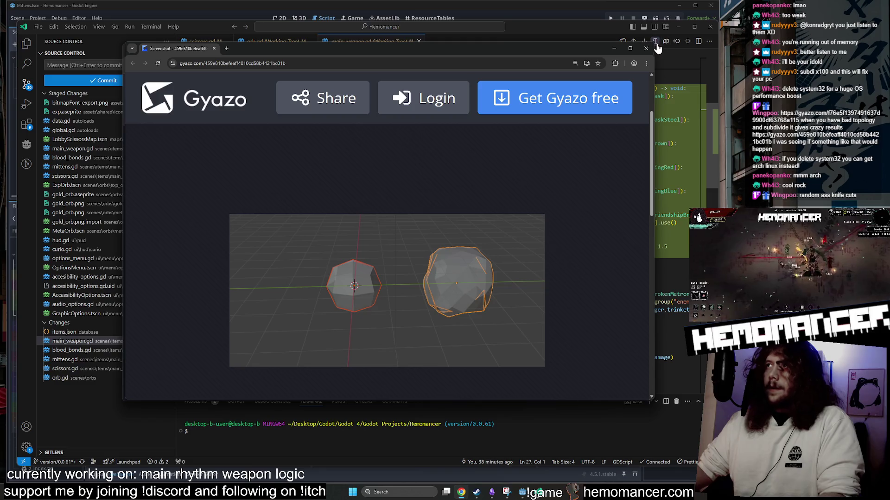
{"action": "mouse_move", "coordinate": [654, 43]}
{"action": "left_mouse_down"}
{"action": "mouse_move", "coordinate": [674, 93]}
{"action": "mouse_move", "coordinate": [640, 95]}
{"action": "mouse_move", "coordinate": [566, 74]}
{"action": "mouse_move", "coordinate": [608, 43]}
{"action": "mouse_move", "coordinate": [625, 44]}
{"action": "left_mouse_up"}
{"action": "mouse_move", "coordinate": [521, 56]}
{"action": "left_mouse_down"}
{"action": "mouse_move", "coordinate": [423, 57]}
{"action": "mouse_move", "coordinate": [462, 69]}
{"action": "mouse_move", "coordinate": [532, 111]}
{"action": "mouse_move", "coordinate": [473, 338]}
{"action": "mouse_move", "coordinate": [532, 62]}
{"action": "mouse_move", "coordinate": [543, 58]}
{"action": "left_mouse_up"}
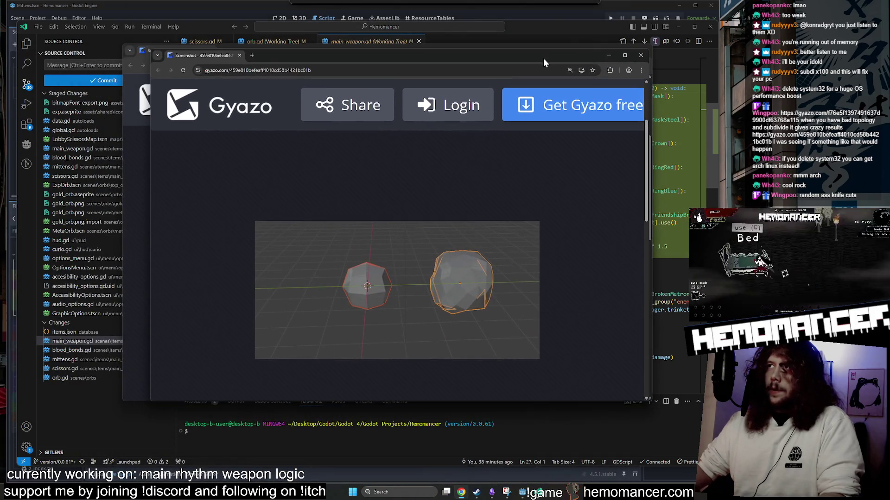
{"action": "left_click", "coordinate": [647, 55]}
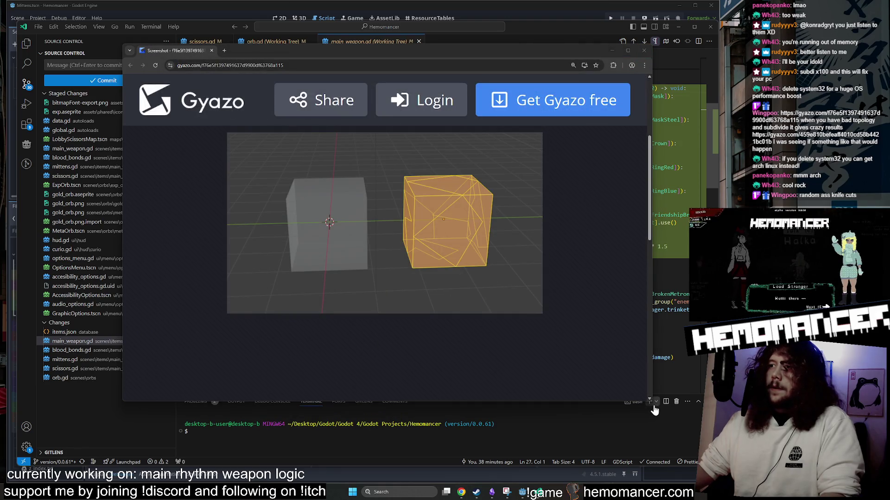
Step: Resize and reposition the remaining Gyazo screenshot window, then close it
{"action": "mouse_move", "coordinate": [653, 402]}
{"action": "left_mouse_down"}
{"action": "mouse_move", "coordinate": [616, 408]}
{"action": "mouse_move", "coordinate": [723, 408]}
{"action": "mouse_move", "coordinate": [688, 314]}
{"action": "left_mouse_up"}
{"action": "mouse_move", "coordinate": [519, 51]}
{"action": "left_mouse_down"}
{"action": "mouse_move", "coordinate": [482, 95]}
{"action": "mouse_move", "coordinate": [436, 116]}
{"action": "left_mouse_up"}
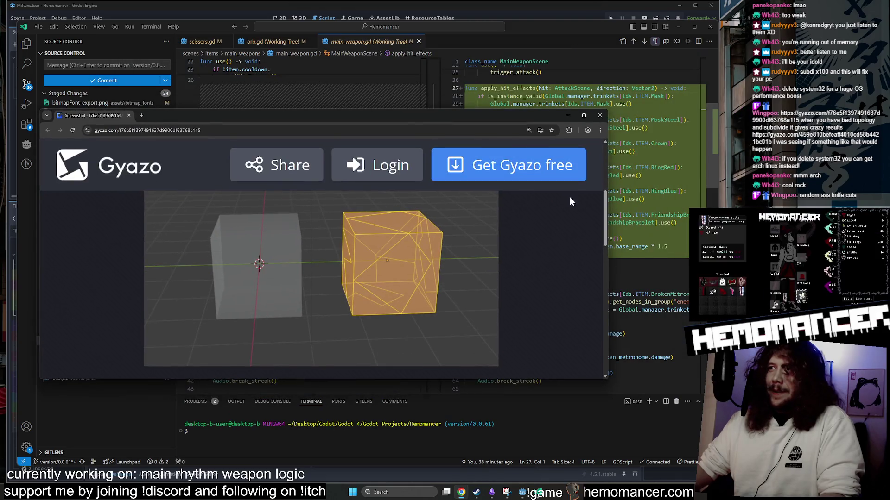
{"action": "mouse_move", "coordinate": [608, 198]}
{"action": "left_mouse_down"}
{"action": "mouse_move", "coordinate": [557, 199]}
{"action": "mouse_move", "coordinate": [639, 202]}
{"action": "left_mouse_up"}
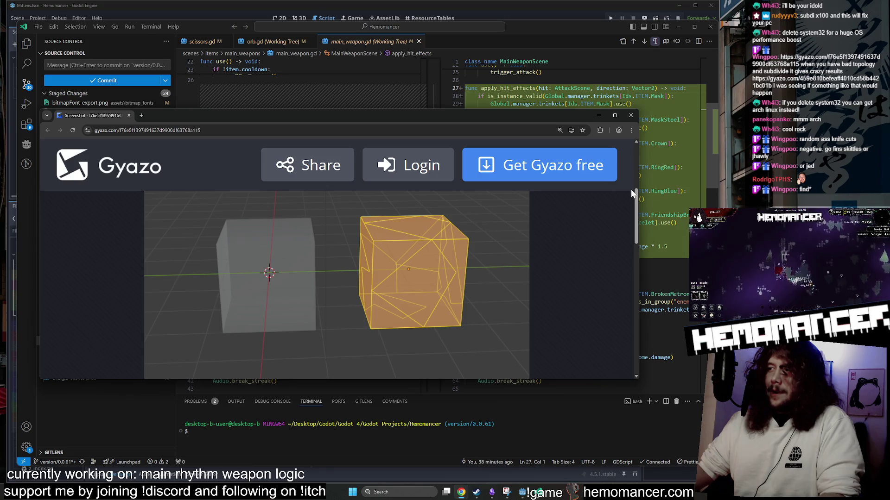
{"action": "left_click", "coordinate": [630, 116]}
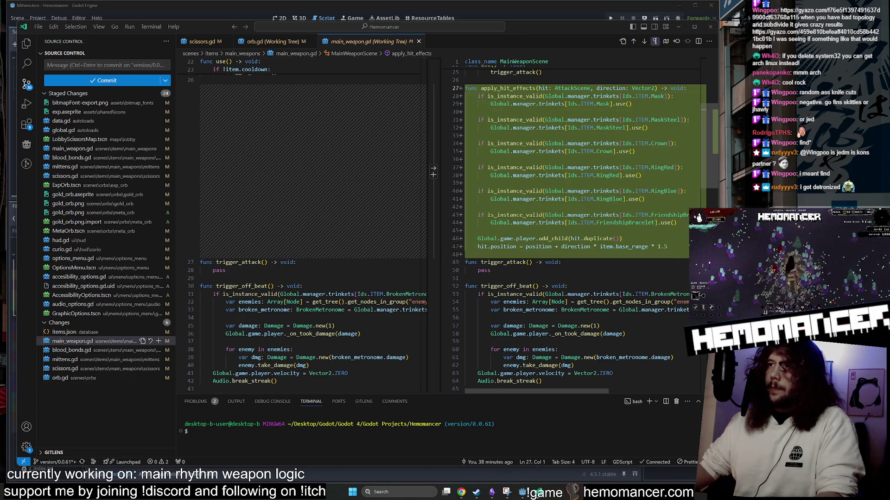
Step: Adjust the VS Code window, close the main_weapon.gd diff tab, and bring Godot forward
{"action": "left_click_drag", "start_coordinate": [531, 29], "coordinate": [537, 29]}
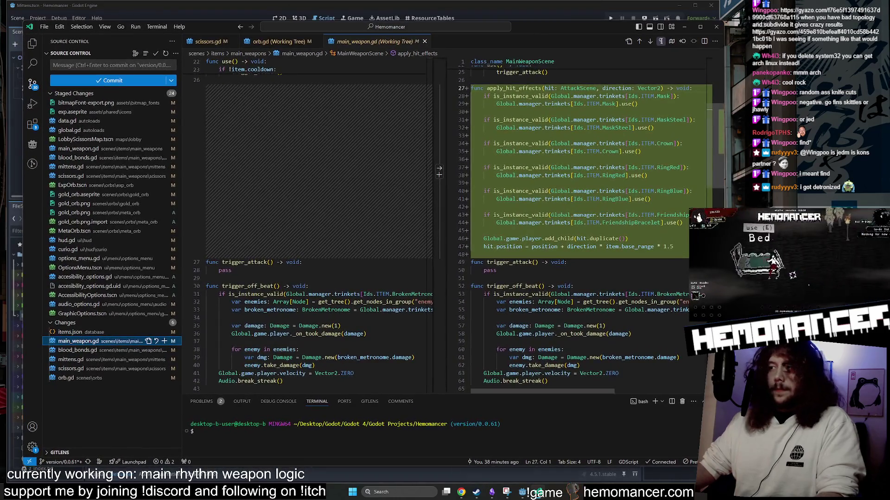
{"action": "left_click_drag", "start_coordinate": [718, 467], "coordinate": [705, 464]}
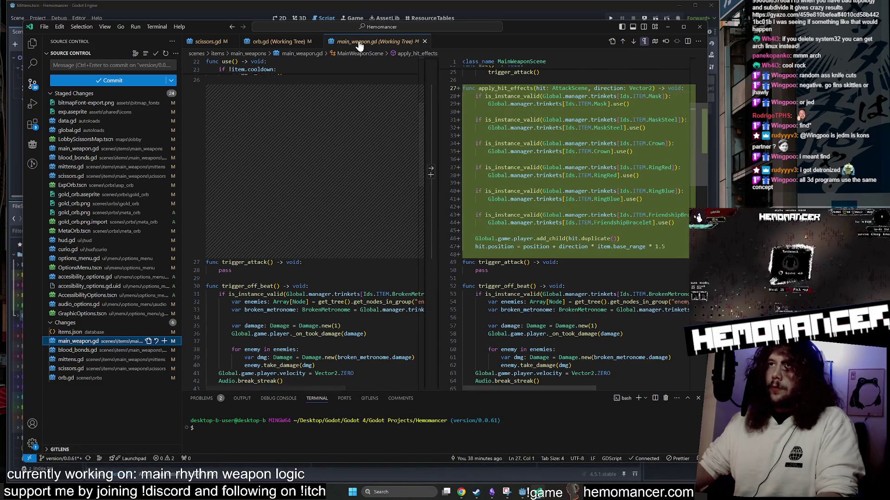
{"action": "middle_click", "coordinate": [337, 41]}
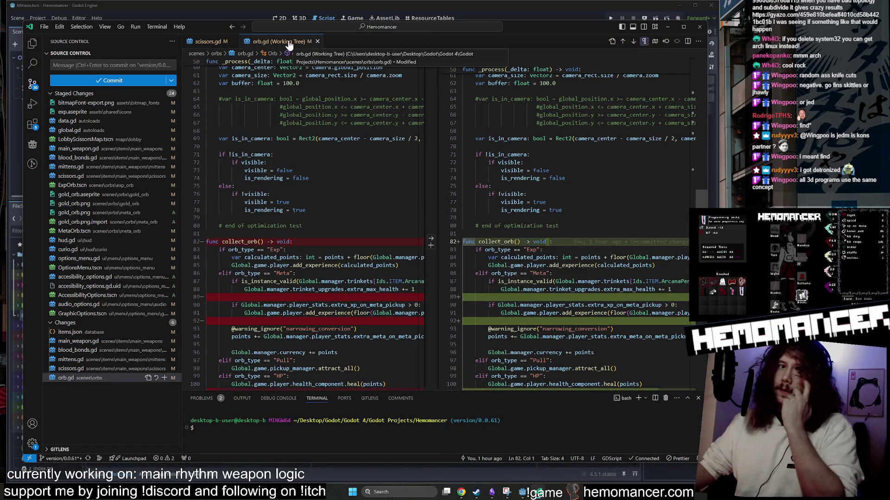
{"action": "left_click", "coordinate": [525, 16]}
{"action": "scroll", "coordinate": [303, 168], "scroll_direction": "up", "scroll_amount": 7}
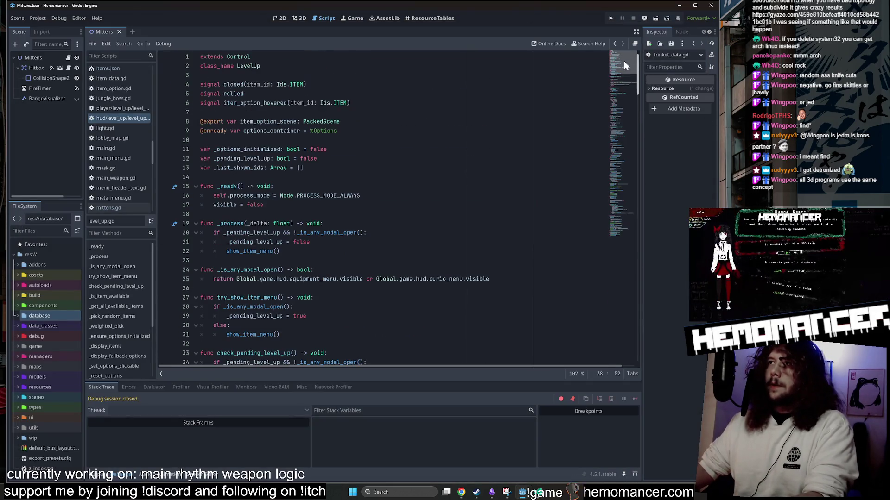
Step: Browse down level_up.gd to the item display loop code
{"action": "left_click", "coordinate": [304, 168]}
{"action": "left_click", "coordinate": [621, 131]}
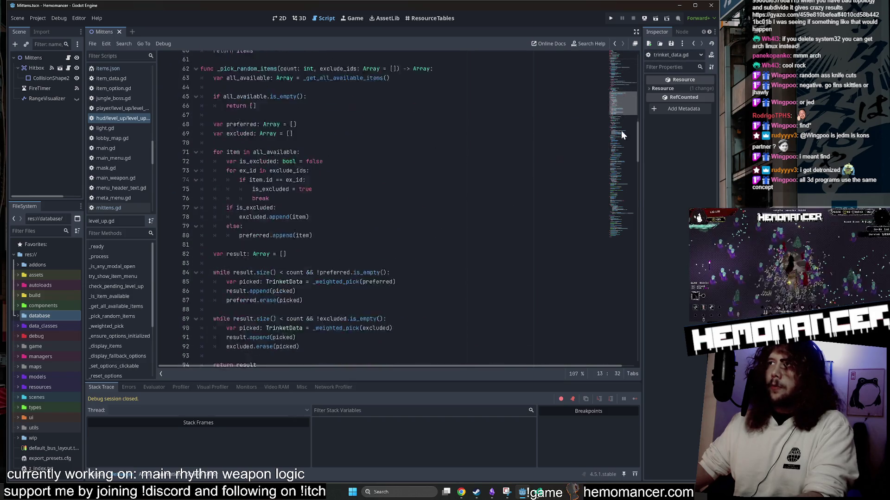
{"action": "scroll", "coordinate": [418, 276], "scroll_direction": "down", "scroll_amount": 3}
{"action": "left_click", "coordinate": [418, 276]}
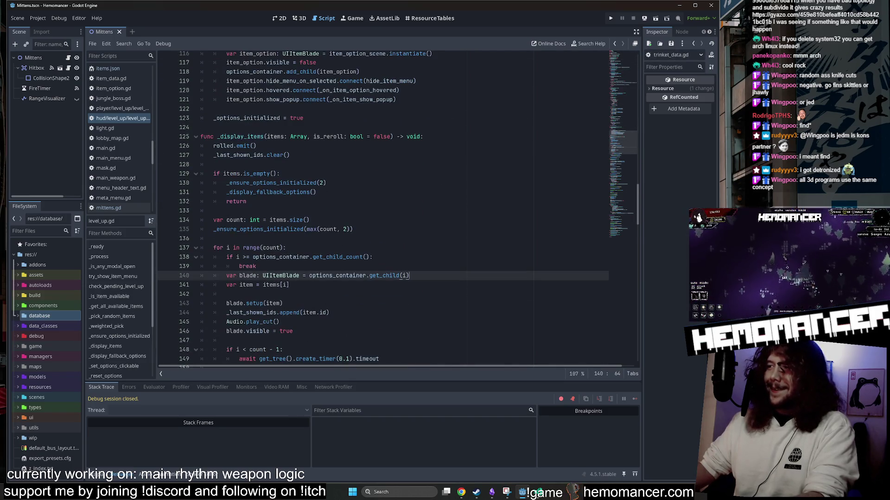
Step: Run the project with F5, enlarge the game window and press START
{"action": "key", "text": "F5"}
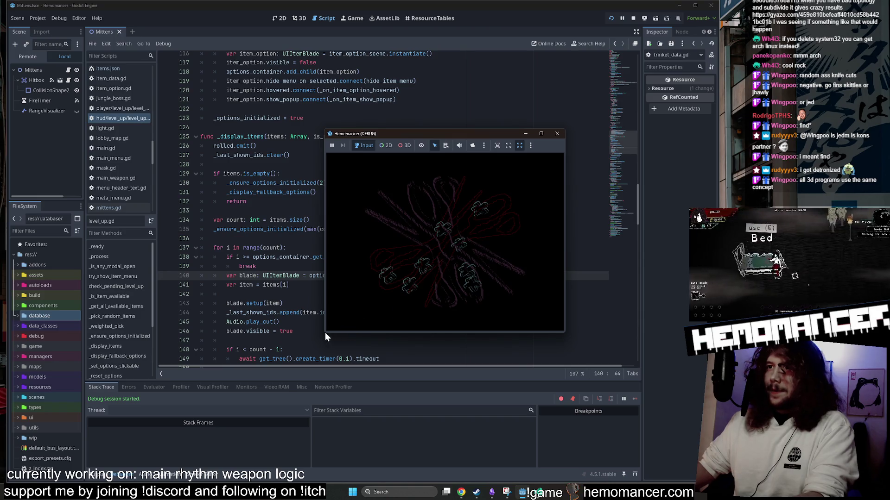
{"action": "left_click_drag", "start_coordinate": [327, 337], "coordinate": [130, 469]}
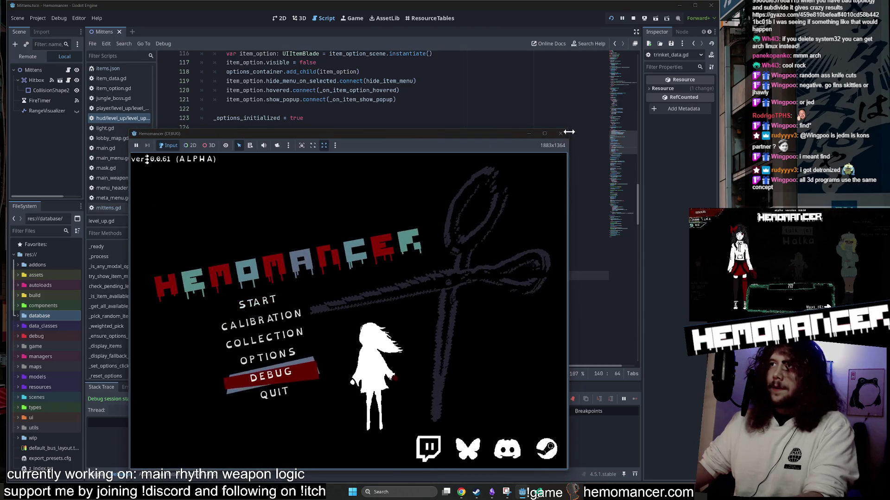
{"action": "left_click_drag", "start_coordinate": [569, 132], "coordinate": [656, 47]}
{"action": "left_click_drag", "start_coordinate": [552, 50], "coordinate": [575, 31]}
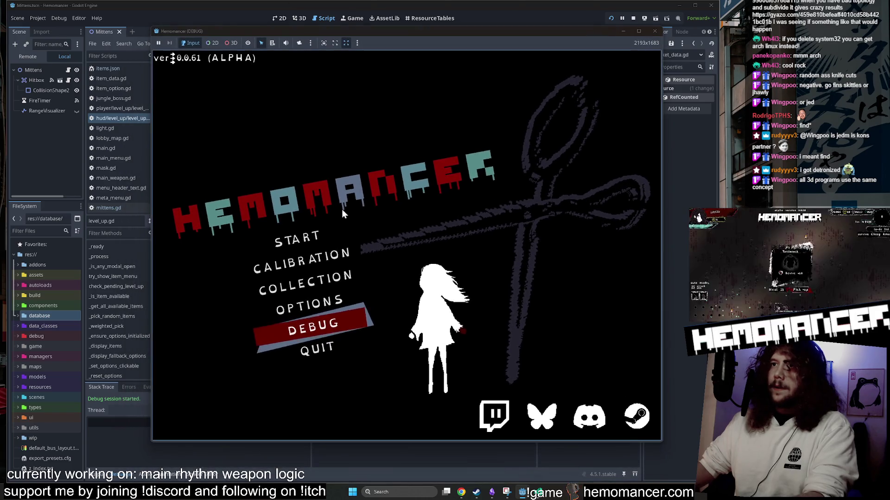
{"action": "left_click", "coordinate": [357, 238]}
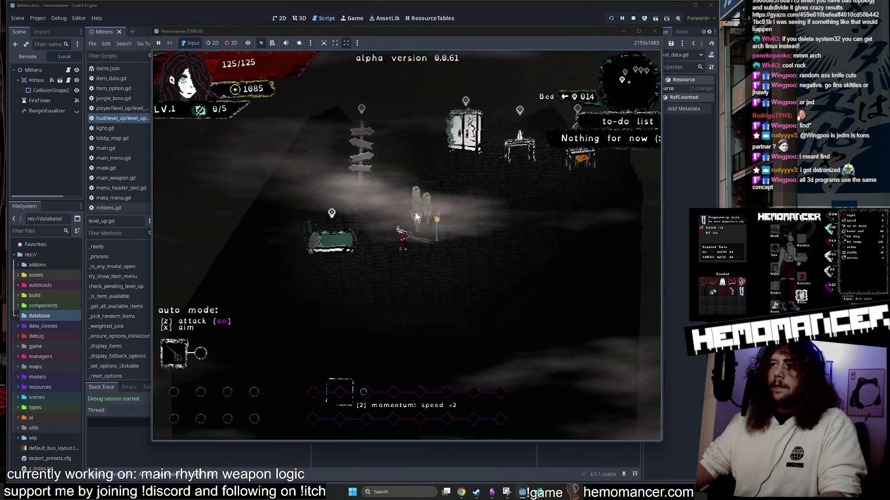
Step: Walk through the lobby to the Wardrobe and look over the equipped clothing
{"action": "key", "text": "z"}
{"action": "key", "text": "w"}
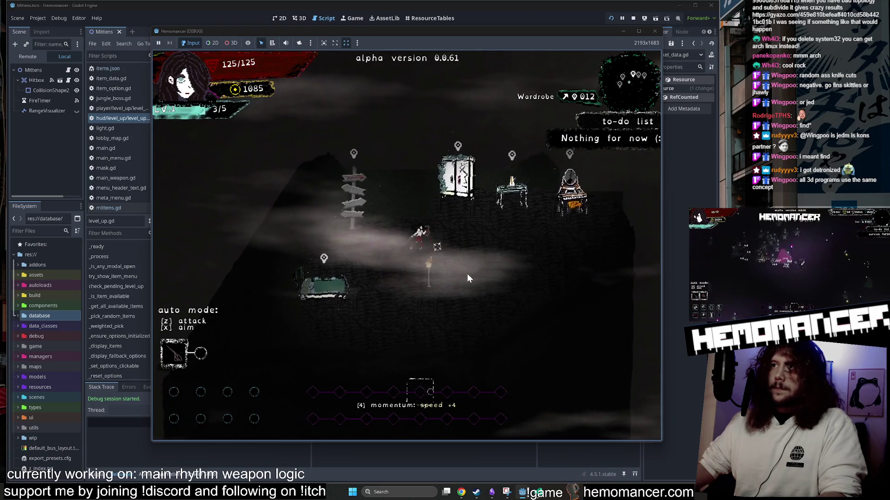
{"action": "key", "text": "w"}
{"action": "key", "text": "e"}
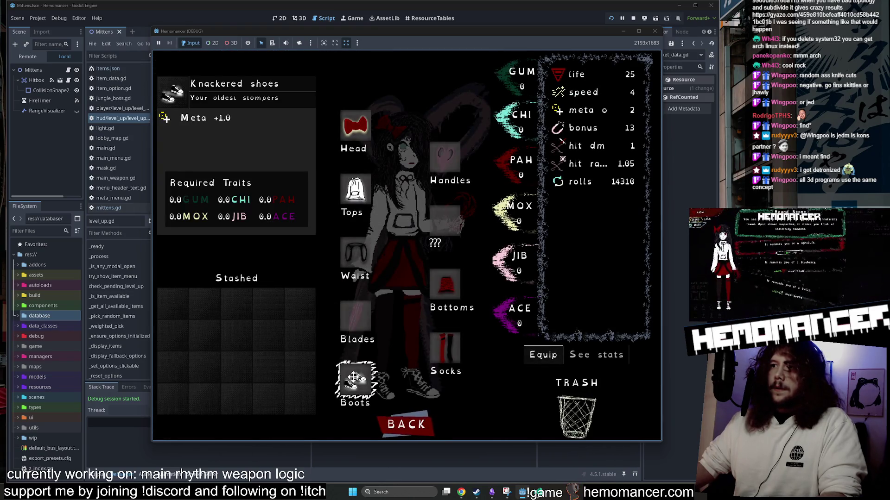
{"action": "key", "text": "w"}
{"action": "key", "text": "w"}
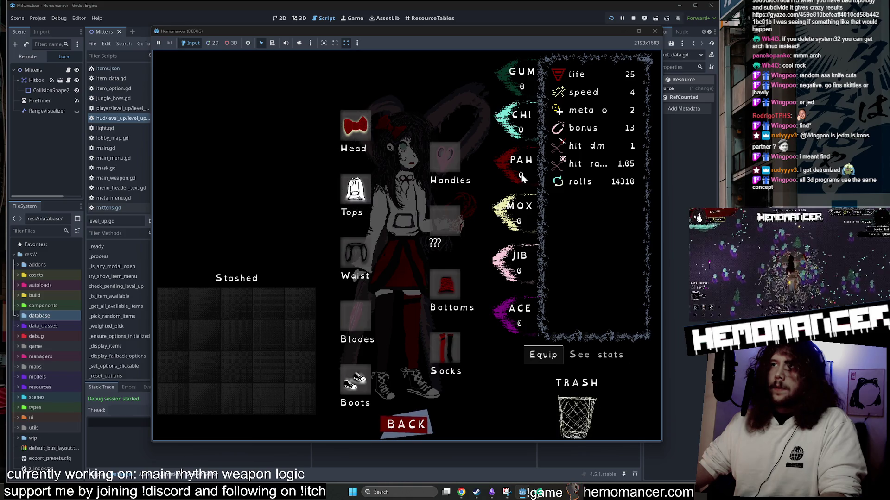
{"action": "left_click", "coordinate": [410, 419]}
Step: Travel to Cheag Amar via the signpost, fight, and take Vigil Light on level-up
{"action": "key", "text": "a"}
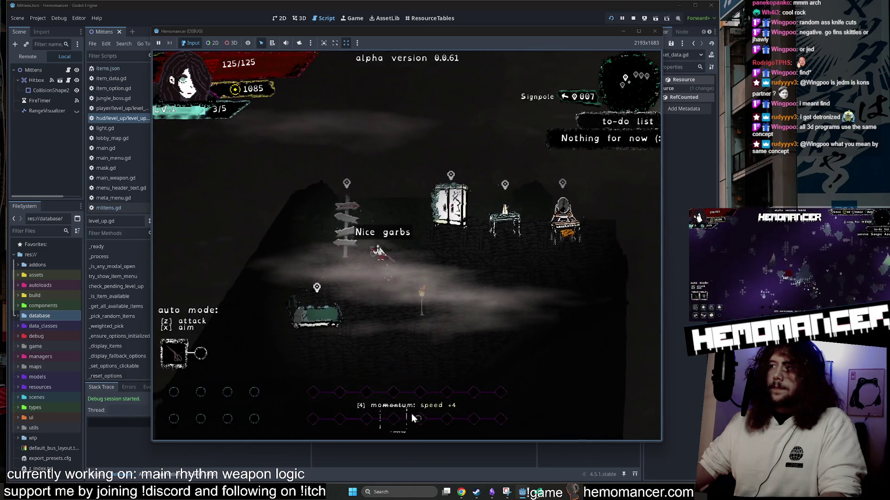
{"action": "key", "text": "e"}
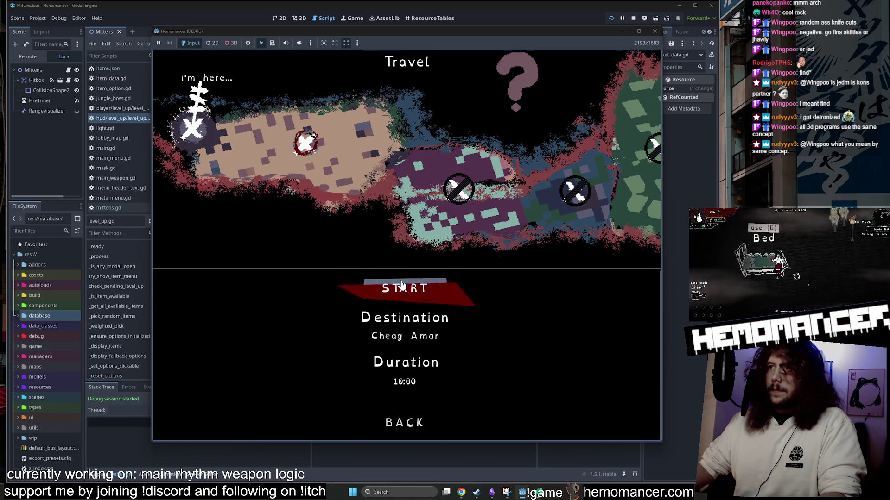
{"action": "left_click", "coordinate": [401, 287]}
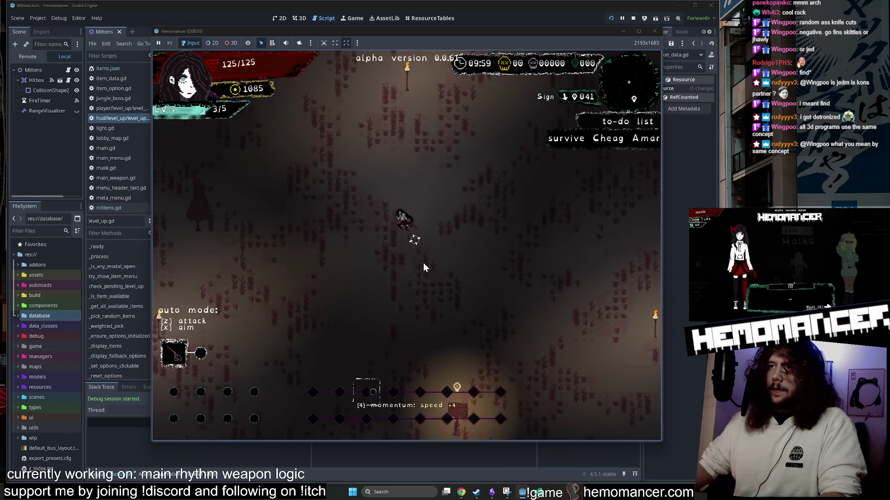
{"action": "key", "text": "w"}
{"action": "key", "text": "d"}
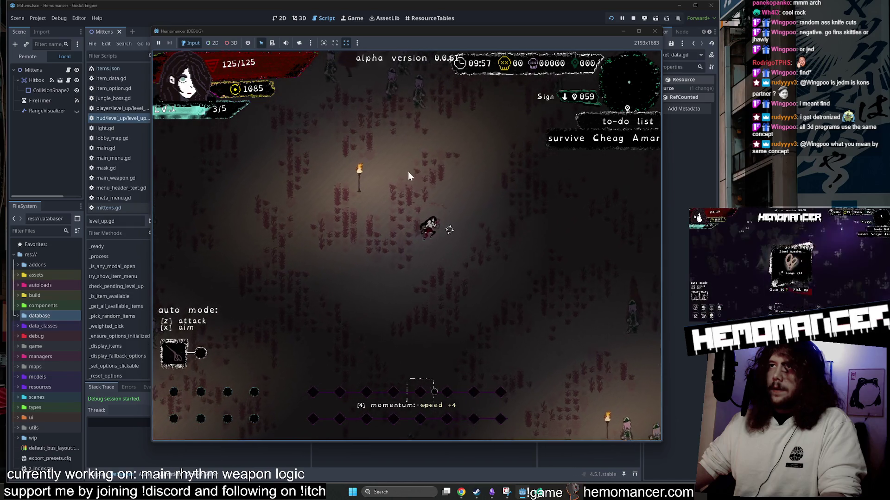
{"action": "key", "text": "w"}
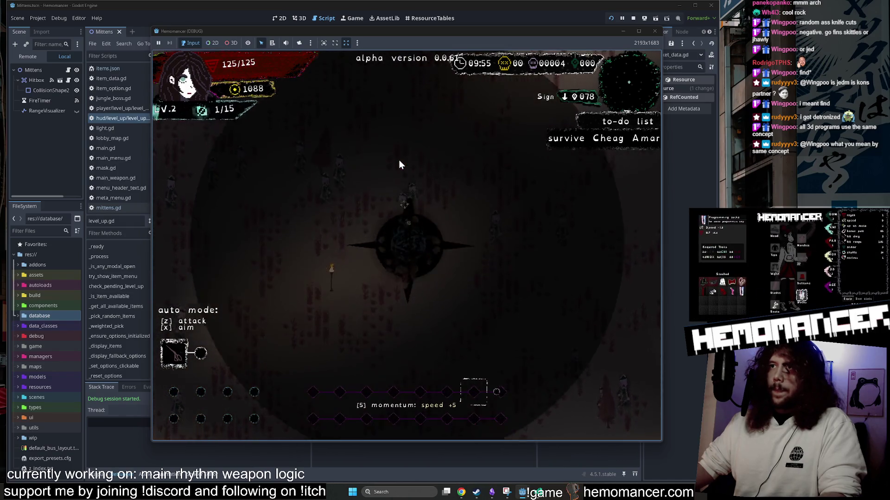
{"action": "left_click", "coordinate": [392, 188]}
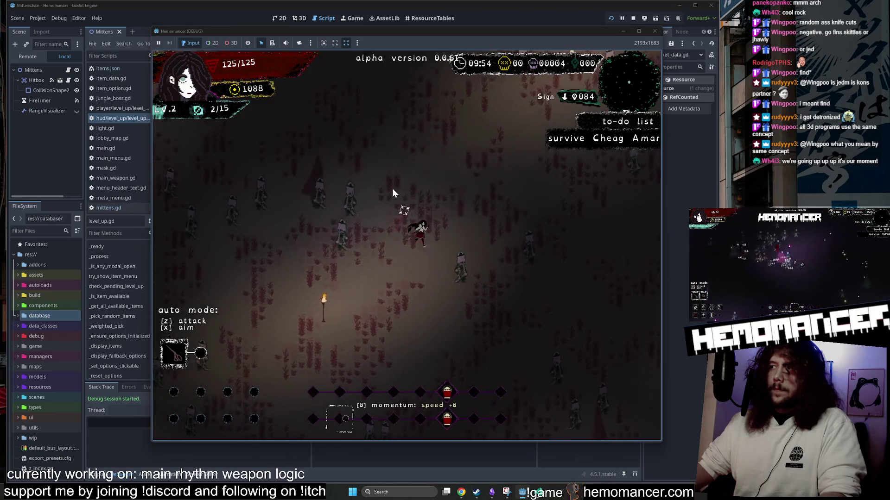
Step: Quit to the main menu, stop the game, and switch to the ResourceTables view
{"action": "key", "text": "Escape"}
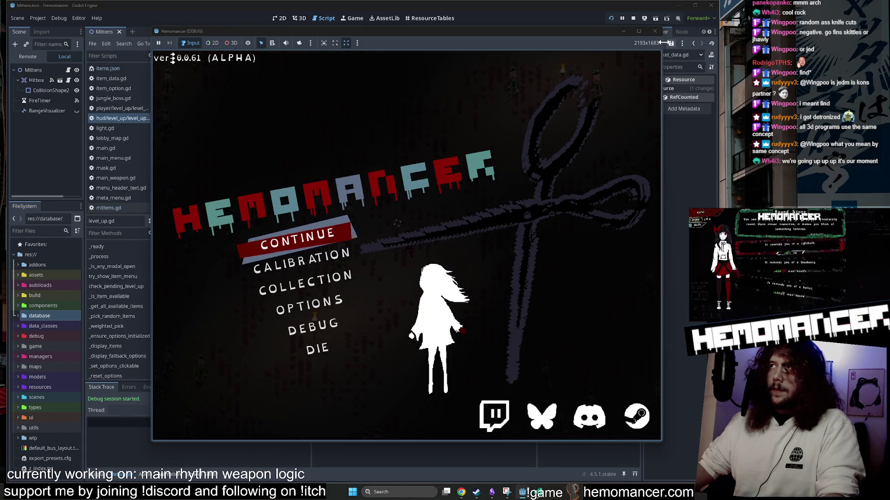
{"action": "left_click", "coordinate": [654, 31]}
{"action": "left_click", "coordinate": [424, 17]}
Step: Load res://resources/stages/ from Open Recent and set the stages' Unlocked cells to ON
{"action": "left_click", "coordinate": [577, 56]}
{"action": "left_click", "coordinate": [629, 117]}
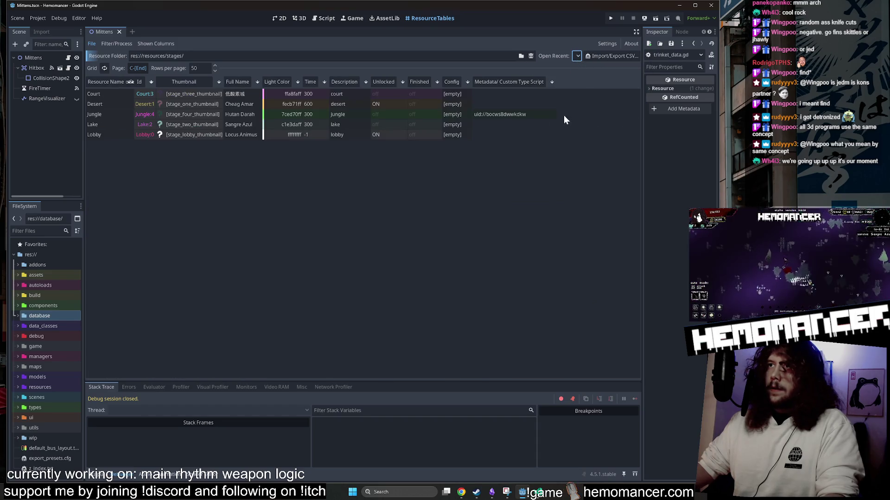
{"action": "left_click", "coordinate": [394, 120]}
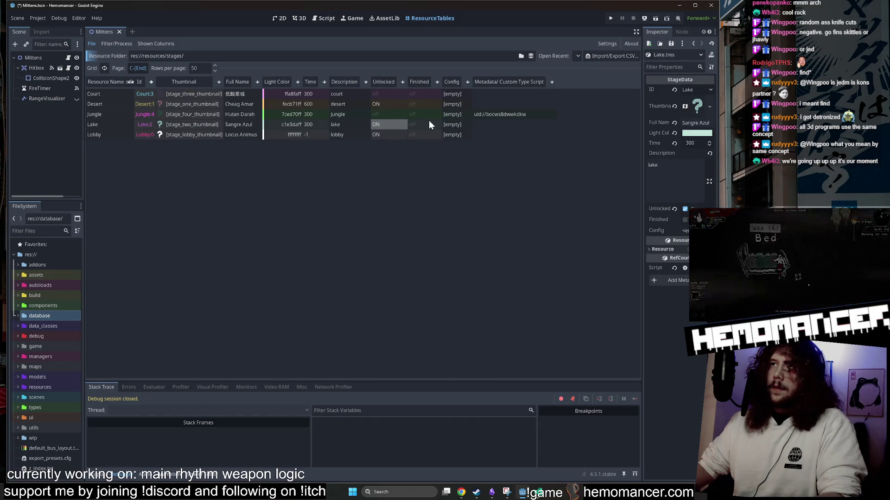
{"action": "left_click", "coordinate": [392, 96]}
Step: Relaunch the game, enlarge its window, and bring the stream caption's text settings into view
{"action": "key", "text": "F5"}
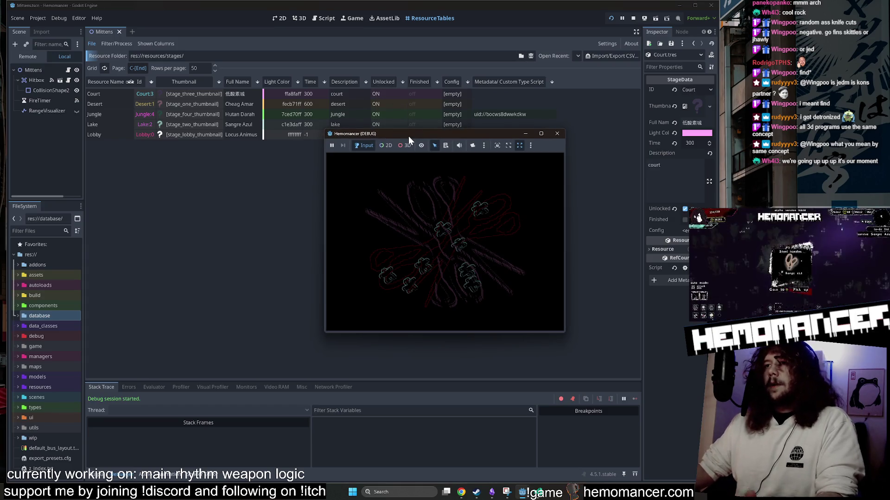
{"action": "left_click_drag", "start_coordinate": [326, 333], "coordinate": [122, 469]}
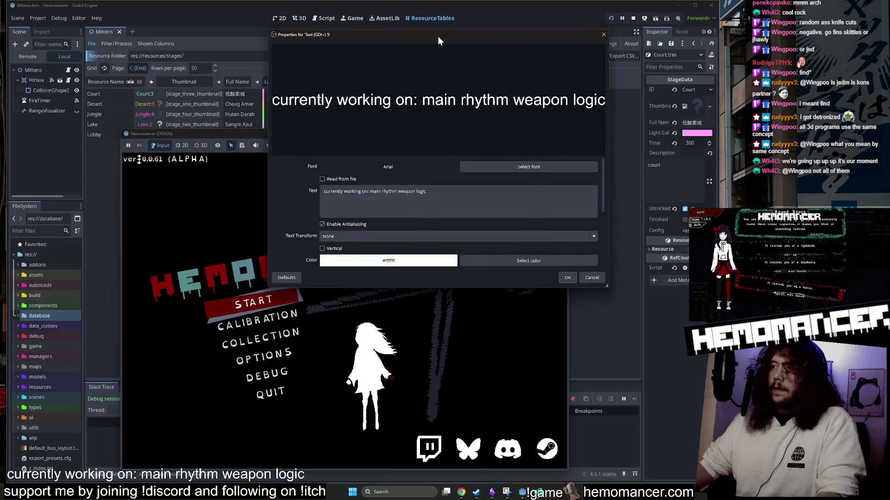
{"action": "mouse_move", "coordinate": [437, 36]}
{"action": "left_mouse_down"}
{"action": "mouse_move", "coordinate": [394, 173]}
{"action": "mouse_move", "coordinate": [373, 158]}
{"action": "left_mouse_up"}
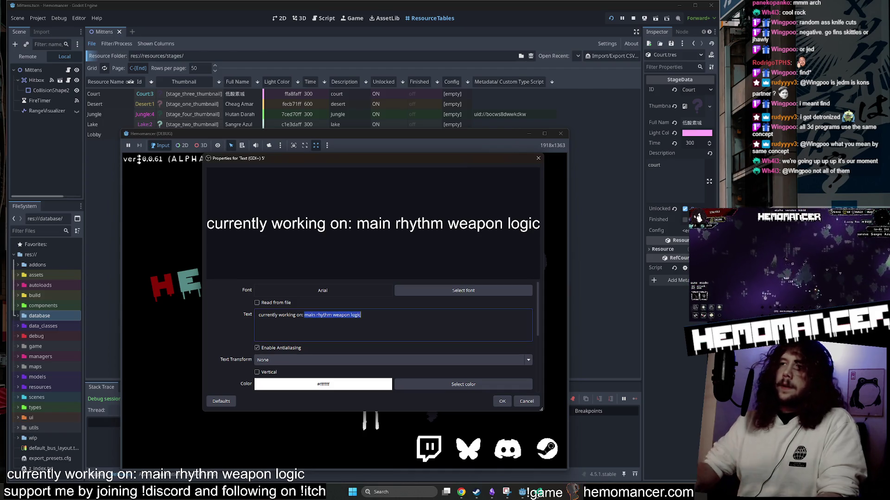
Step: Replace the Text (GDI+) caption with 'lighting and performance updates' and confirm it
{"action": "type", "text": "lighting and perfor"}
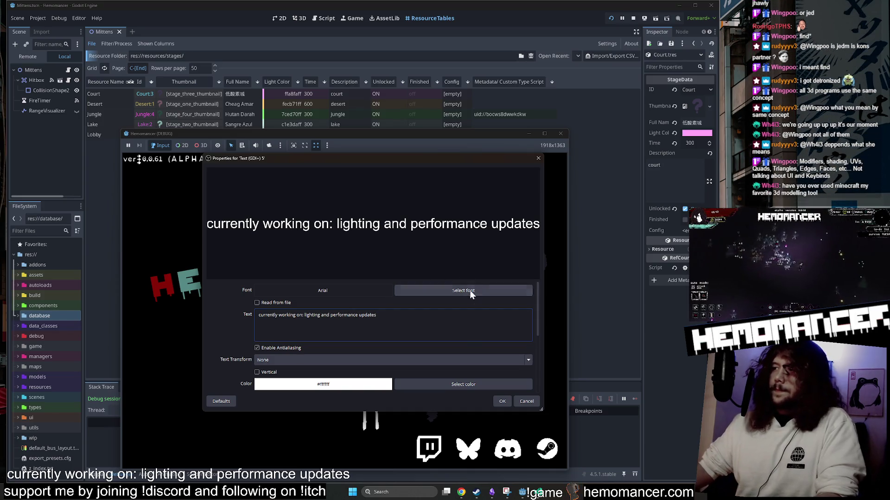
{"action": "left_click", "coordinate": [499, 401]}
{"action": "mouse_move", "coordinate": [375, 136]}
{"action": "left_mouse_down"}
{"action": "mouse_move", "coordinate": [353, 160]}
{"action": "mouse_move", "coordinate": [381, 106]}
{"action": "mouse_move", "coordinate": [391, 65]}
{"action": "mouse_move", "coordinate": [376, 60]}
{"action": "mouse_move", "coordinate": [385, 54]}
{"action": "mouse_move", "coordinate": [410, 67]}
{"action": "mouse_move", "coordinate": [455, 68]}
{"action": "mouse_move", "coordinate": [426, 68]}
{"action": "mouse_move", "coordinate": [389, 51]}
{"action": "mouse_move", "coordinate": [399, 62]}
{"action": "mouse_move", "coordinate": [403, 123]}
{"action": "mouse_move", "coordinate": [536, 154]}
{"action": "mouse_move", "coordinate": [361, 90]}
{"action": "mouse_move", "coordinate": [396, 40]}
{"action": "mouse_move", "coordinate": [373, 41]}
{"action": "left_mouse_up"}
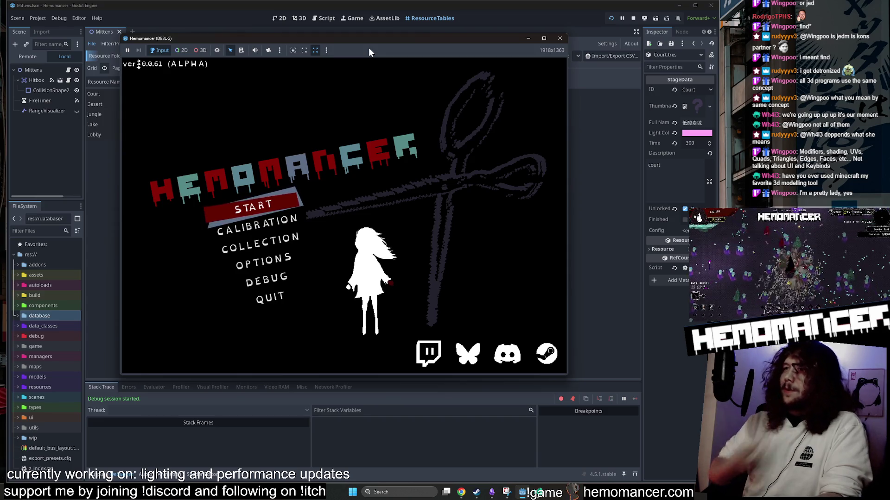
{"action": "left_click", "coordinate": [570, 378]}
Step: Enlarge the game window, start a new game, and visit the Wardrobe
{"action": "mouse_move", "coordinate": [564, 376]}
{"action": "left_mouse_down"}
{"action": "mouse_move", "coordinate": [658, 463]}
{"action": "mouse_move", "coordinate": [669, 453]}
{"action": "left_mouse_up"}
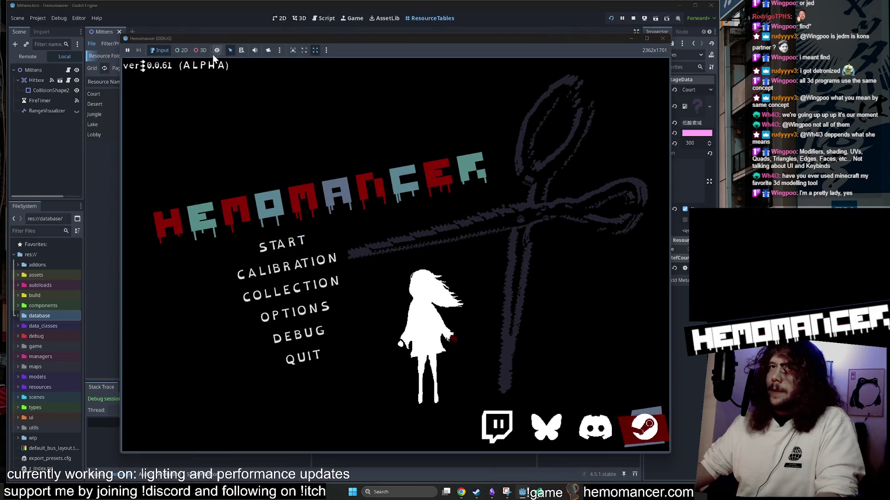
{"action": "left_click_drag", "start_coordinate": [122, 38], "coordinate": [86, 23]}
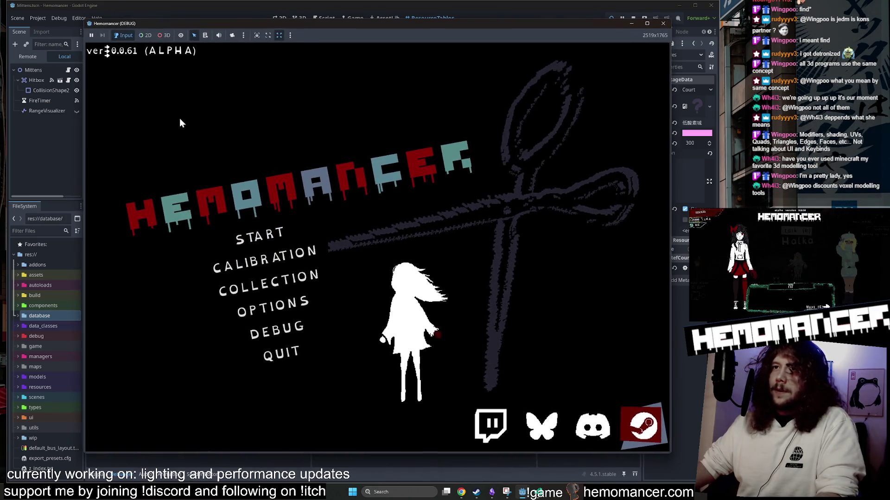
{"action": "left_click", "coordinate": [254, 239]}
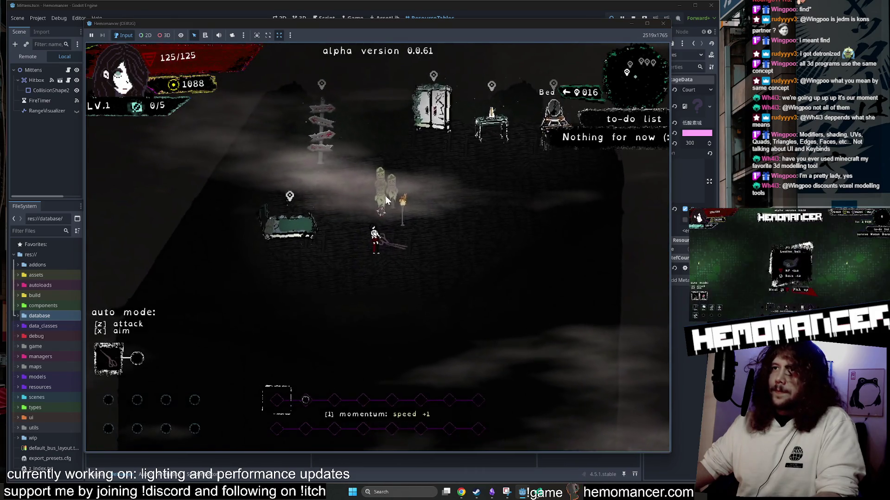
{"action": "key", "text": "w"}
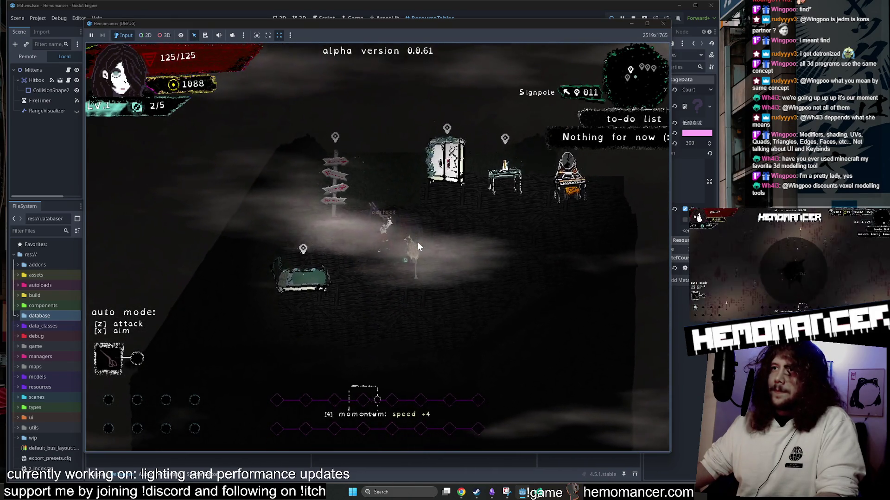
{"action": "key", "text": "w"}
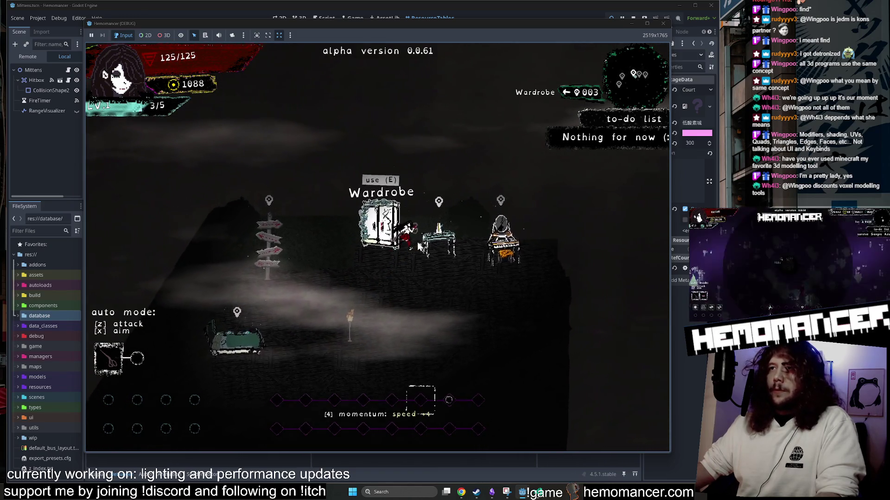
{"action": "key", "text": "e"}
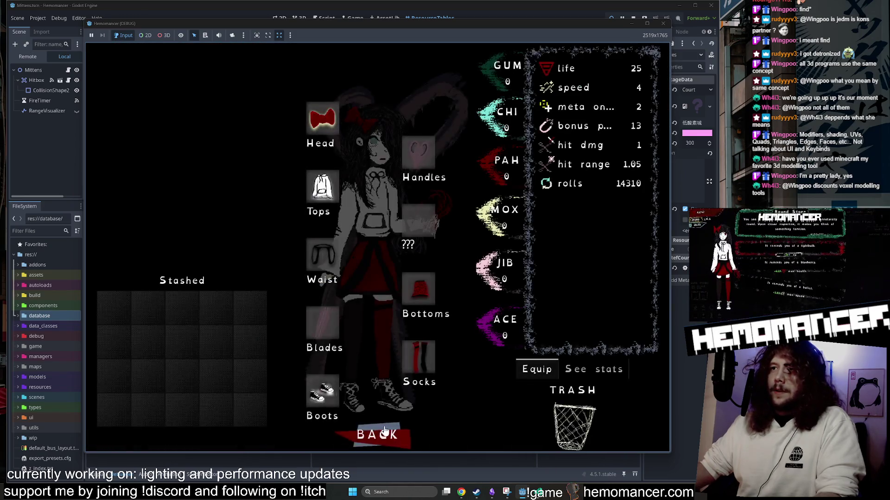
{"action": "key", "text": "Escape"}
Step: Travel to Sangre Azul from the signpost's travel map
{"action": "key", "text": "a"}
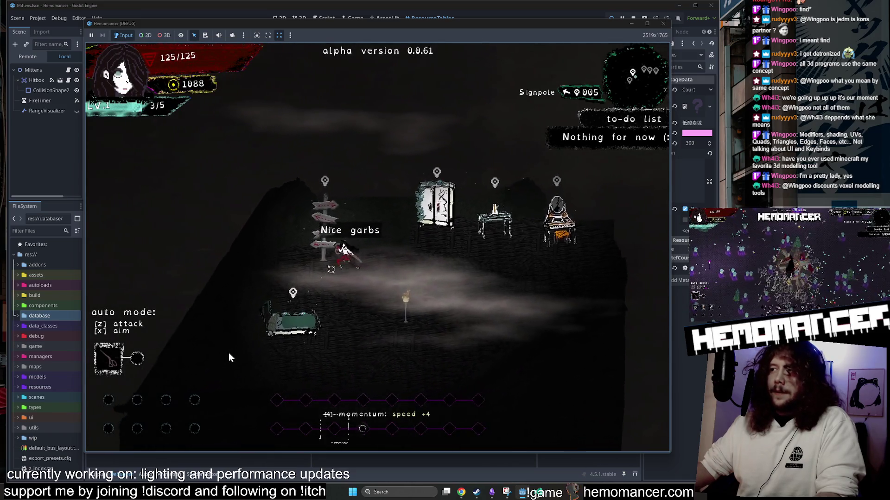
{"action": "key", "text": "e"}
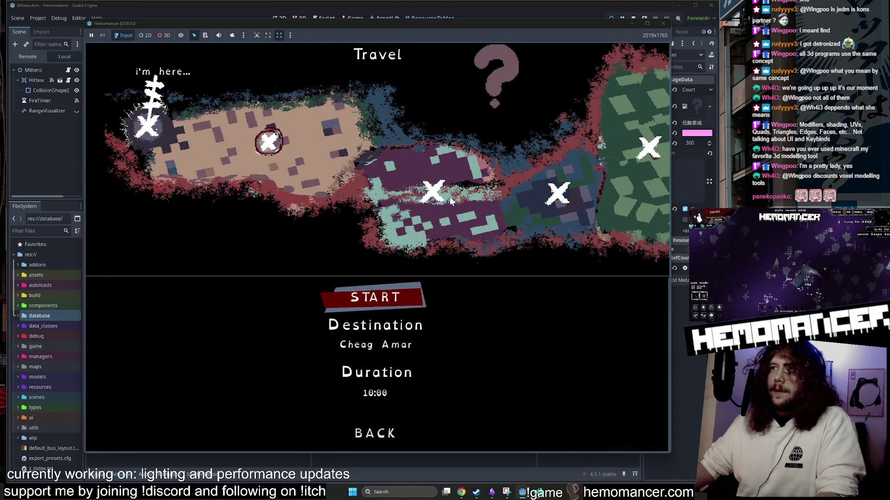
{"action": "left_click", "coordinate": [434, 194]}
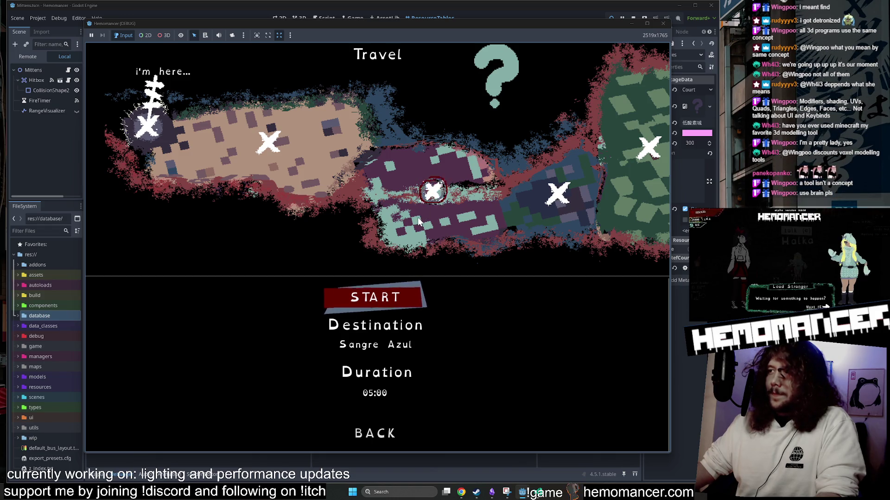
{"action": "left_click", "coordinate": [374, 297]}
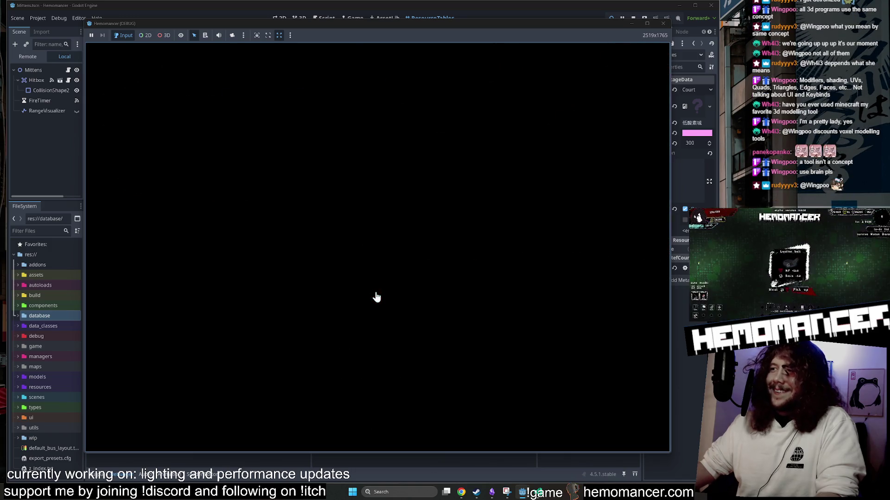
Step: Fight through Sangre Azul, reroll cards for Focus Stone, then continue back to the hub after dying
{"action": "key", "text": "w"}
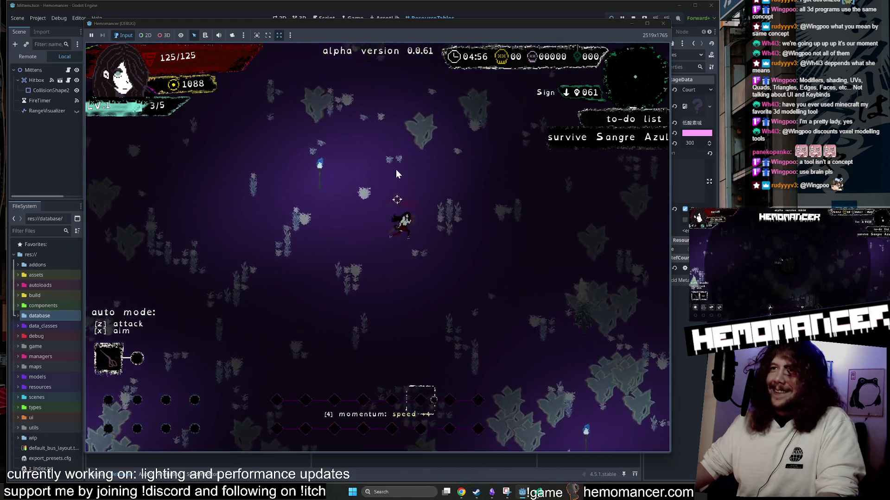
{"action": "left_click", "coordinate": [399, 184]}
{"action": "left_click", "coordinate": [399, 249]}
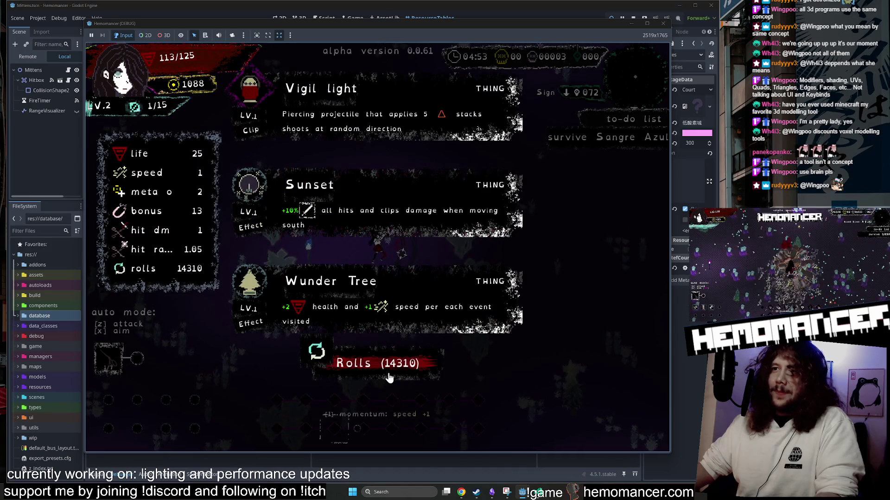
{"action": "left_click", "coordinate": [391, 373]}
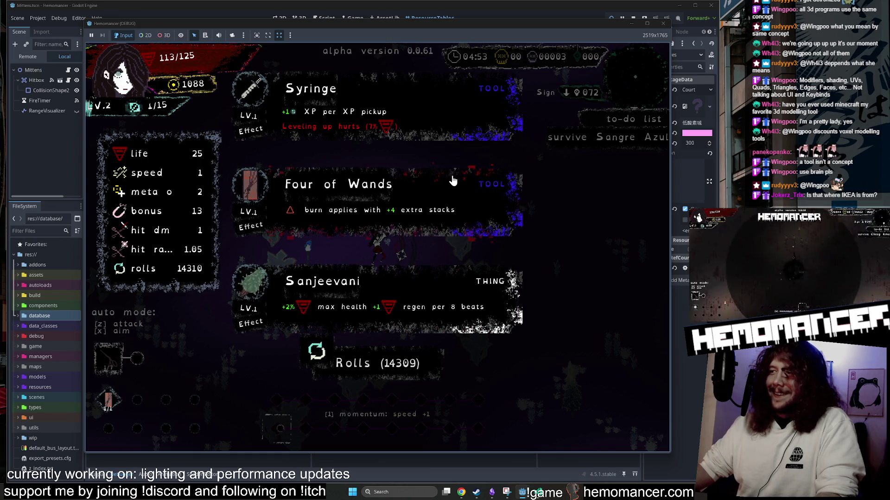
{"action": "left_click", "coordinate": [361, 359]}
{"action": "left_click", "coordinate": [356, 365]}
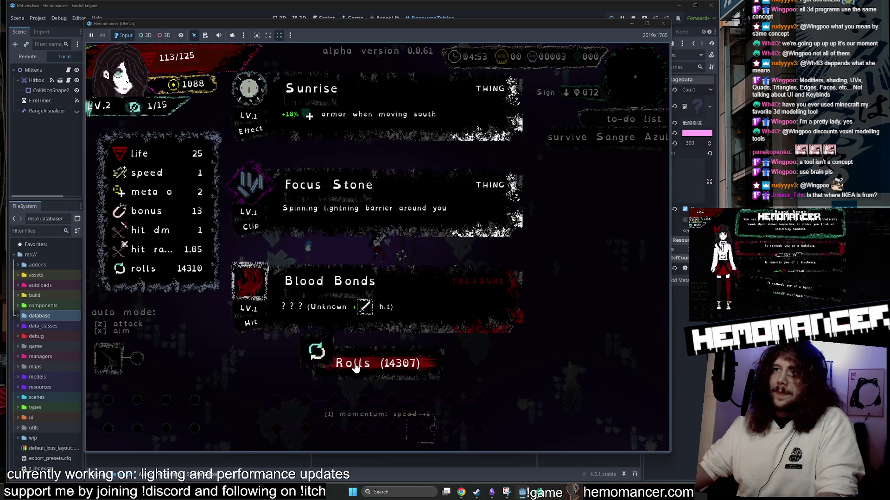
{"action": "left_click", "coordinate": [334, 205]}
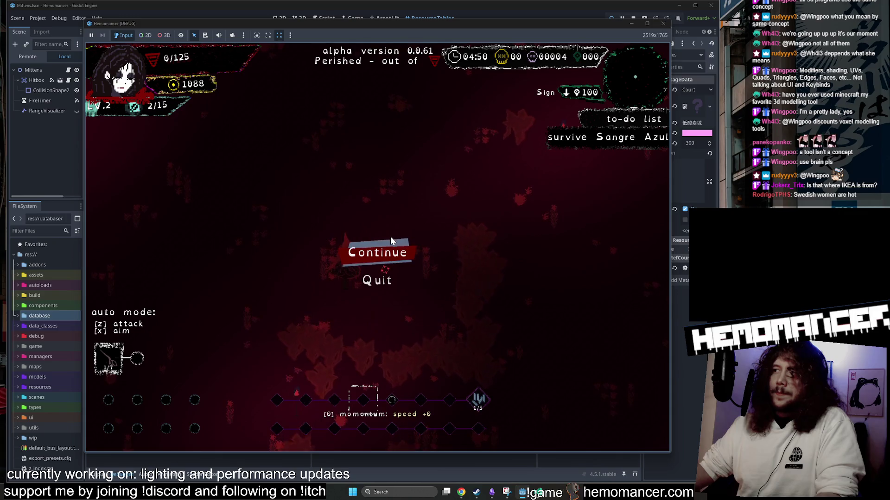
{"action": "left_click", "coordinate": [389, 245]}
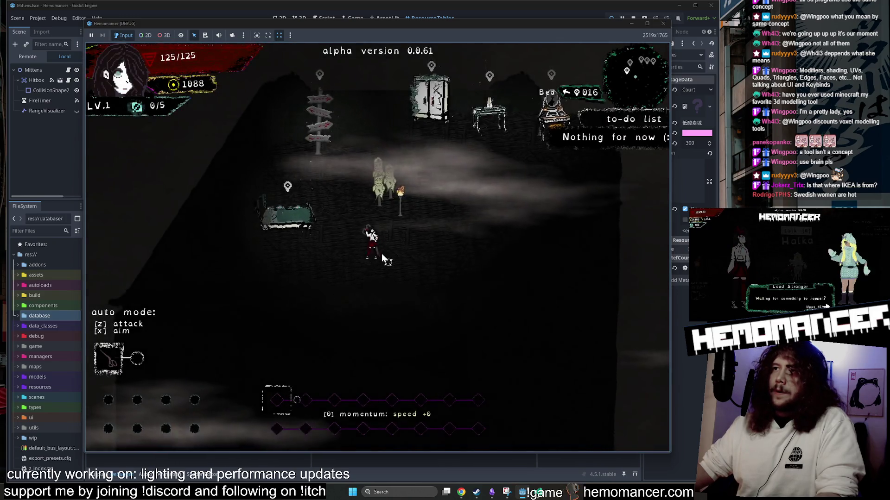
Step: Walk the character to the wardrobe, open its equipment screen, then close it with BACK
{"action": "key", "text": "d"}
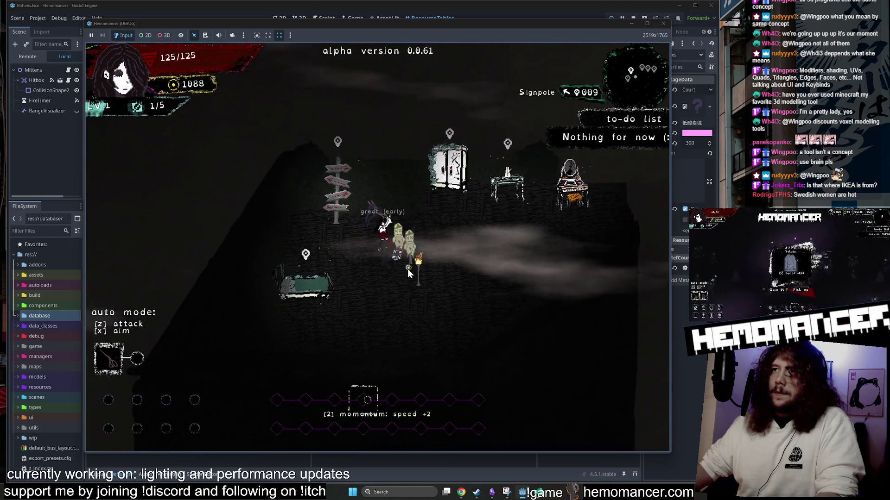
{"action": "key", "text": "w"}
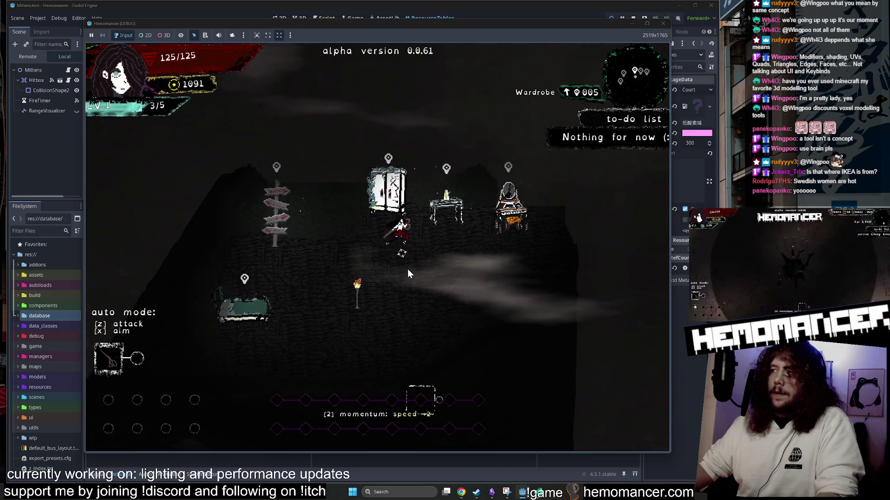
{"action": "key", "text": "e"}
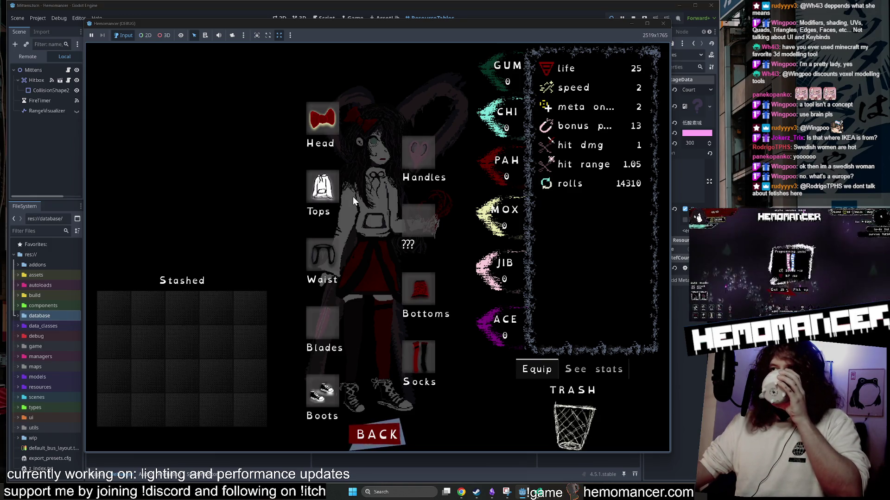
{"action": "left_click", "coordinate": [366, 445]}
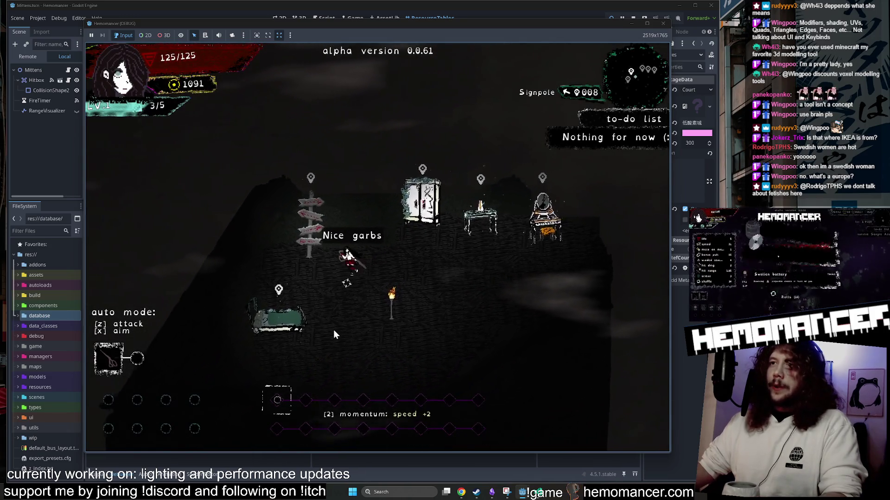
Step: Switch character at the bed, walk between signpole and bed, then travel to Cheag Amar
{"action": "key", "text": "e"}
{"action": "key", "text": "w"}
{"action": "key", "text": "d"}
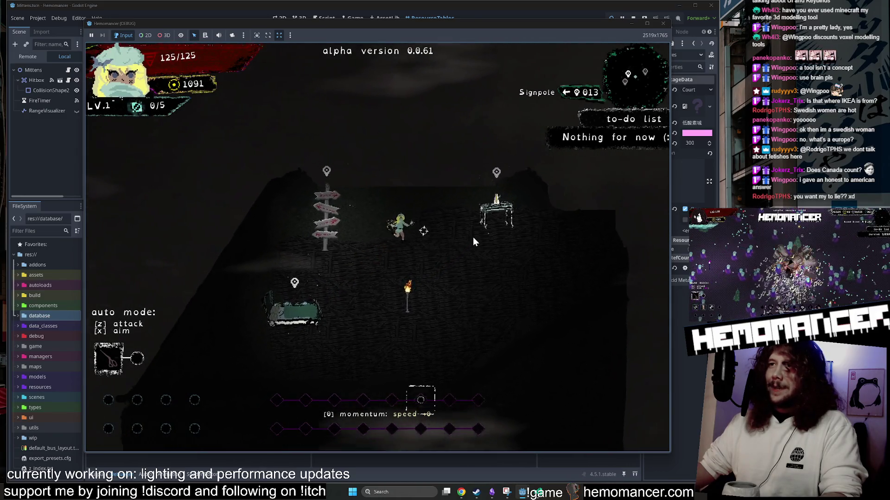
{"action": "key", "text": "s"}
{"action": "key", "text": "d"}
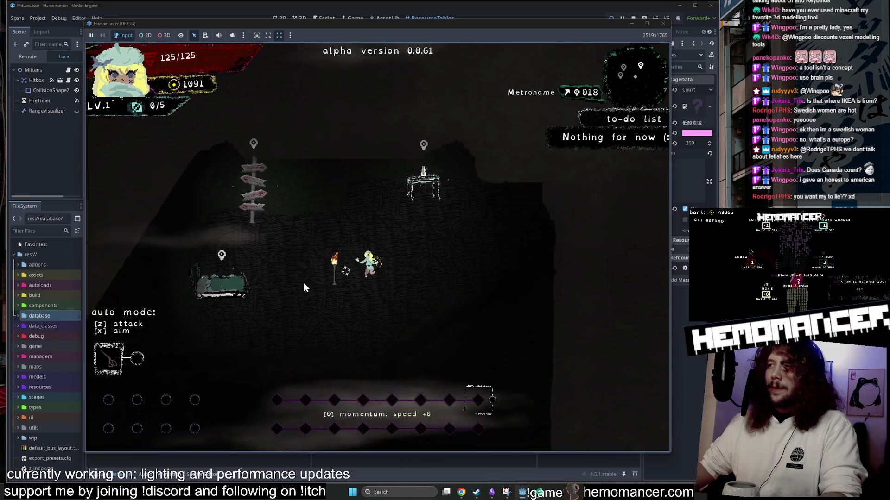
{"action": "key", "text": "w"}
{"action": "key", "text": "a"}
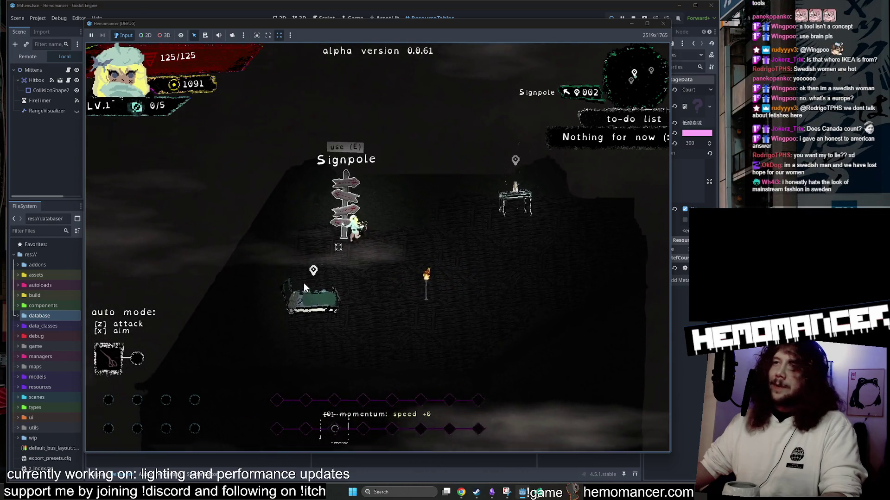
{"action": "key", "text": "a"}
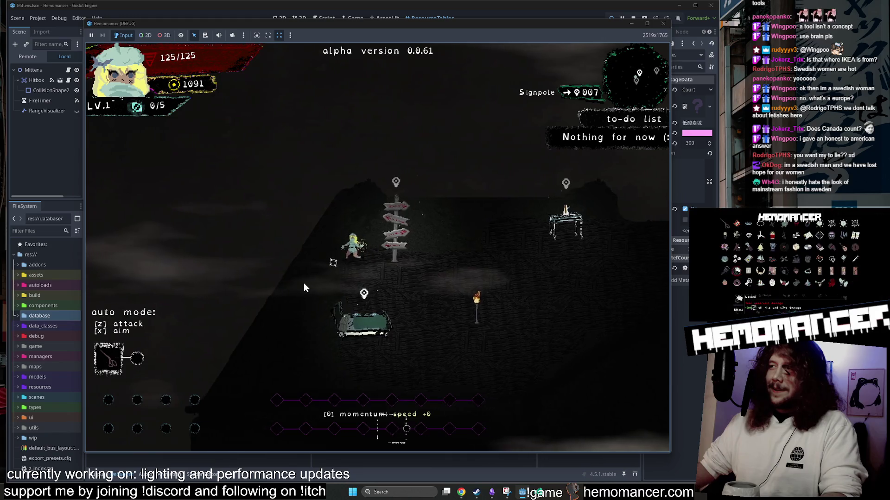
{"action": "key", "text": "d"}
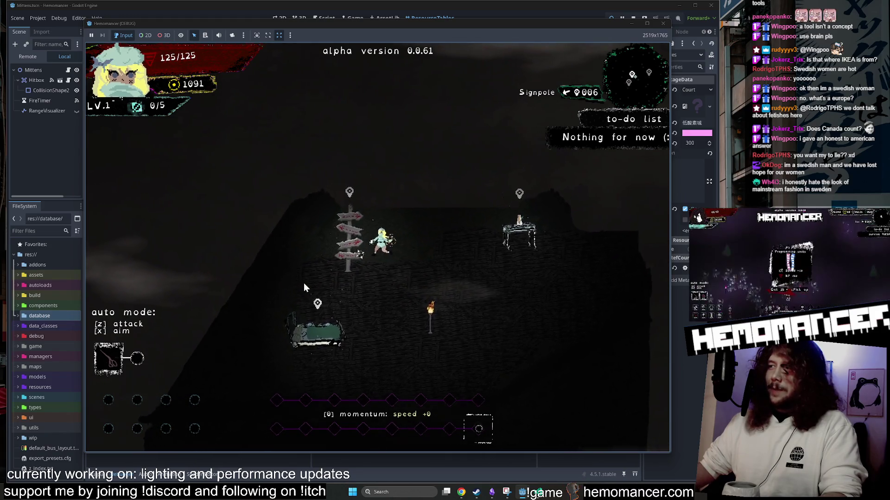
{"action": "key", "text": "a"}
{"action": "key", "text": "s"}
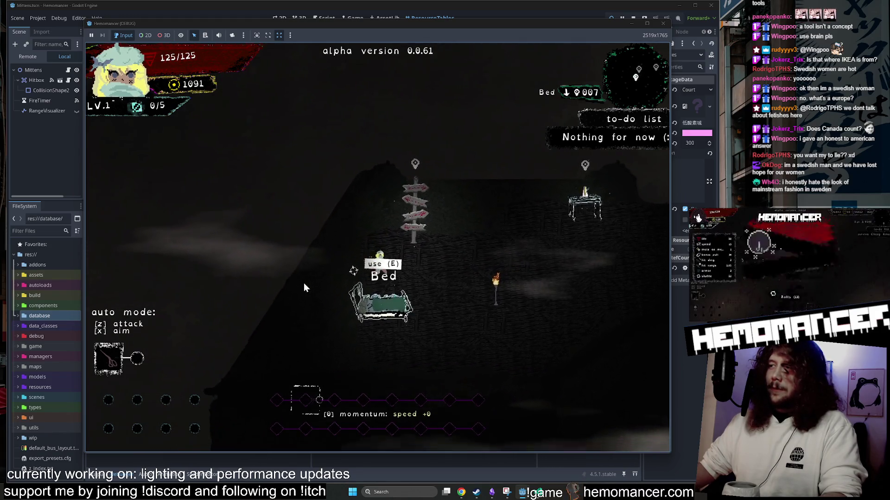
{"action": "key", "text": "w"}
{"action": "key", "text": "e"}
{"action": "key", "text": "e"}
Step: Move up and right through Cheag Amar, fighting the enemies
{"action": "key", "text": "w"}
{"action": "key", "text": "d"}
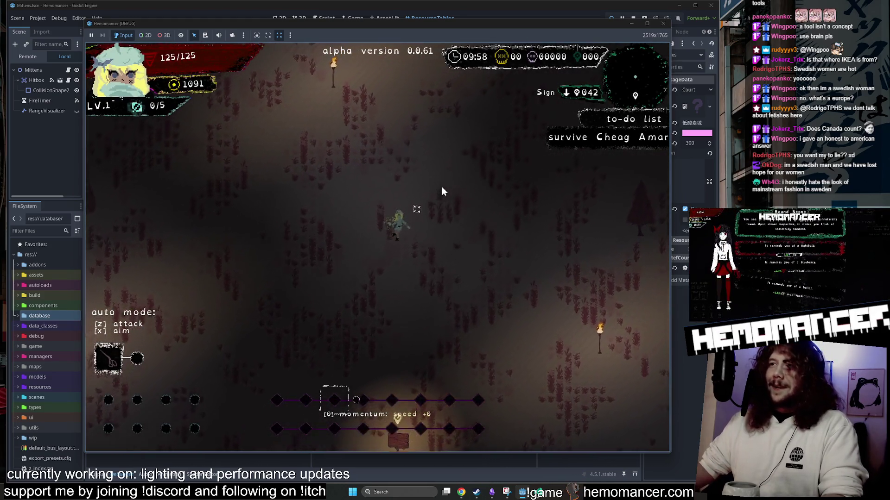
{"action": "key", "text": "w"}
{"action": "key", "text": "d"}
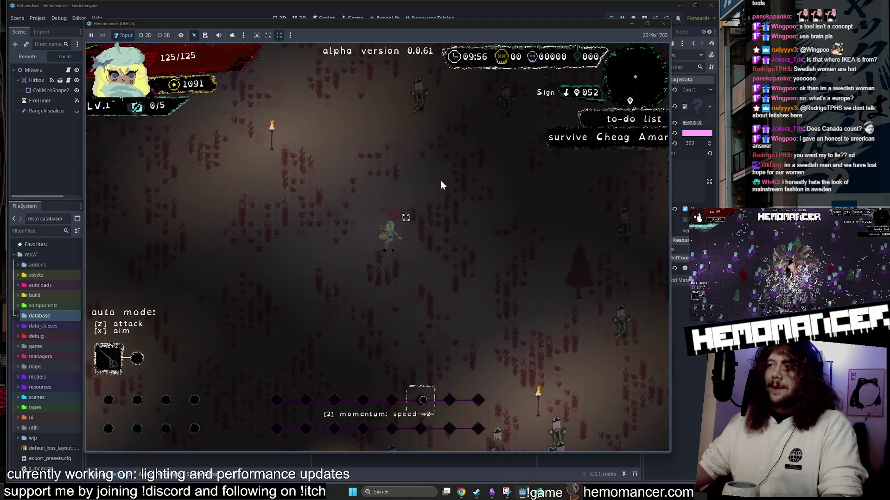
{"action": "key", "text": "w"}
{"action": "key", "text": "d"}
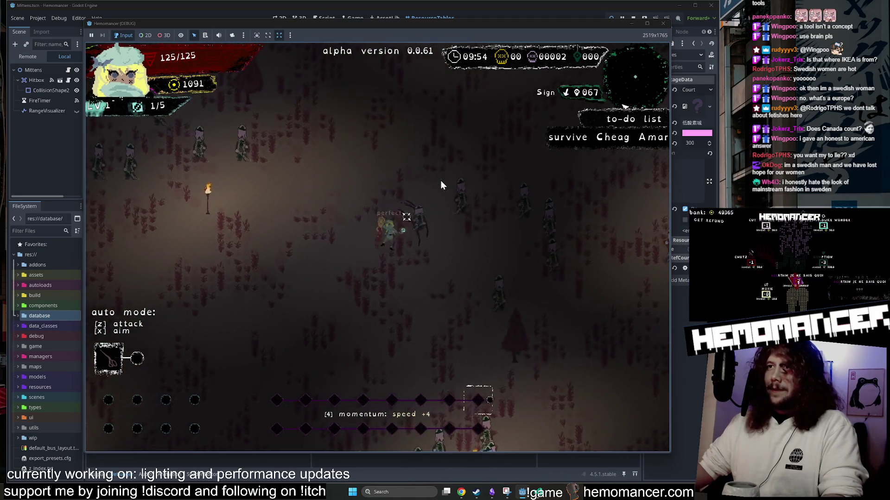
{"action": "key", "text": "w"}
{"action": "key", "text": "d"}
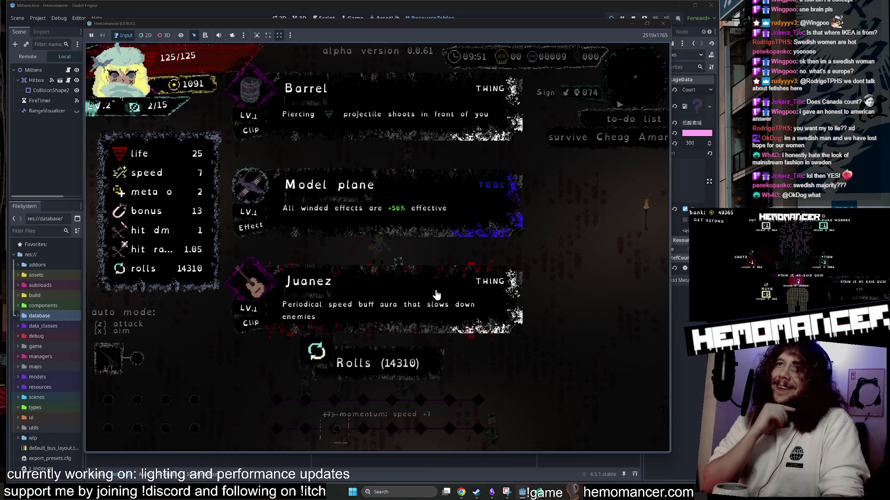
Step: Pick the Barrel, Shoe stickers, Glowing Tree max health and Hypotenuse upgrades
{"action": "left_click", "coordinate": [341, 121]}
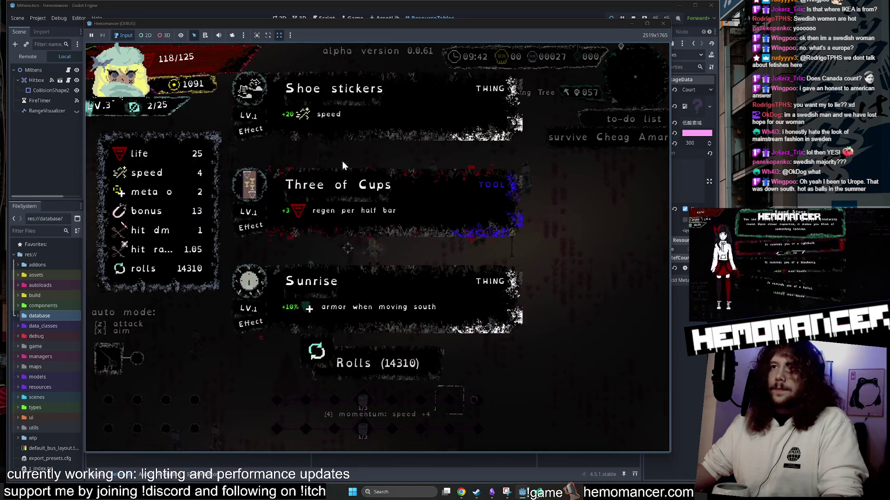
{"action": "left_click", "coordinate": [322, 144]}
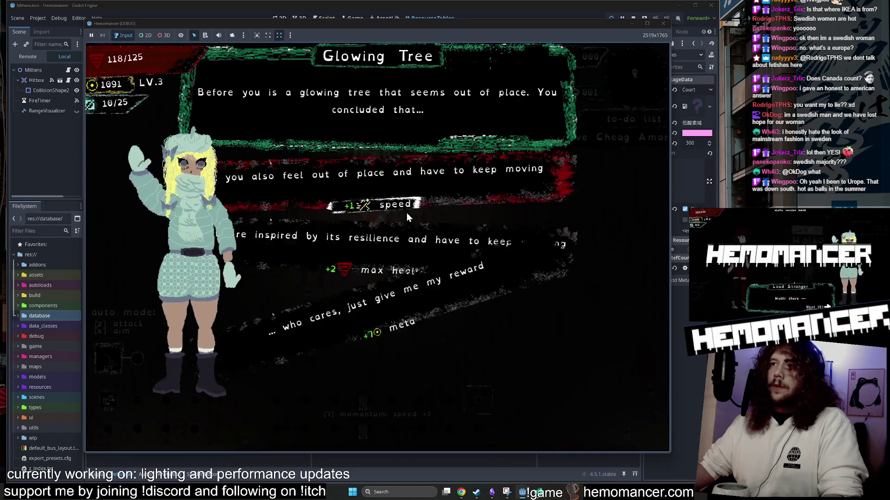
{"action": "left_click", "coordinate": [417, 268]}
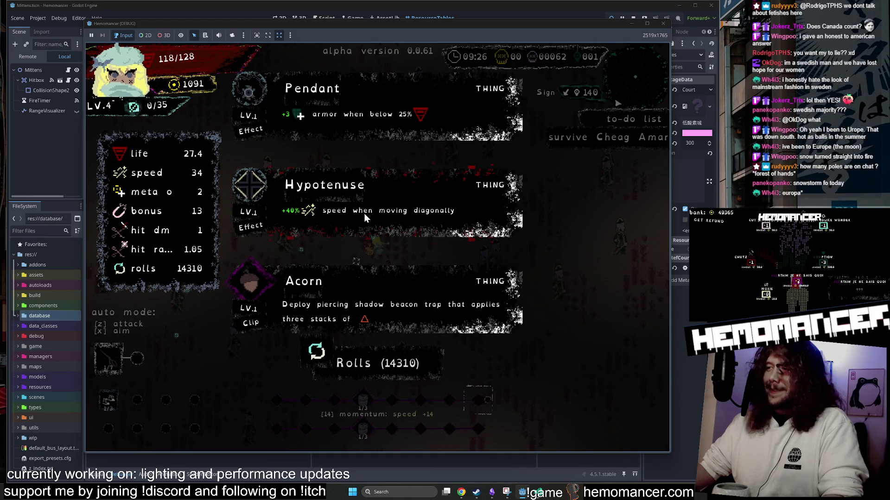
{"action": "left_click", "coordinate": [364, 214]}
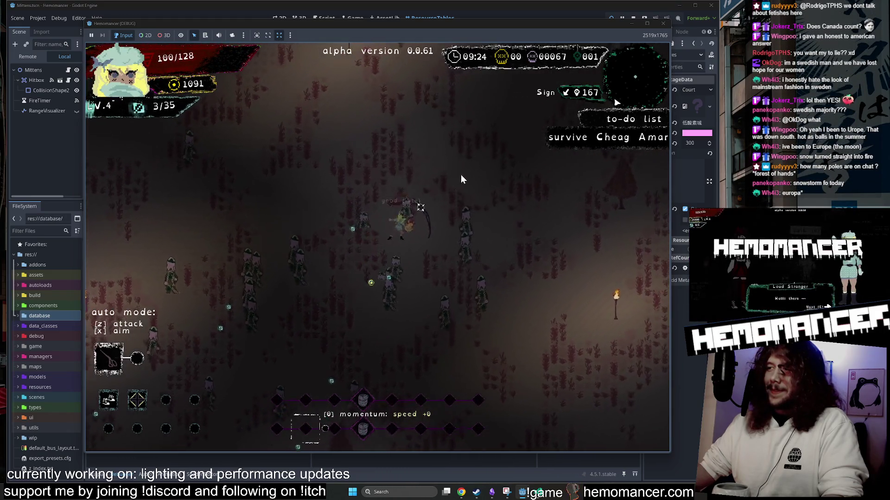
Step: Walk down-left and up-right with the arrow keys, then exit to the main menu and stop the run
{"action": "key", "text": "Down"}
{"action": "key", "text": "Left"}
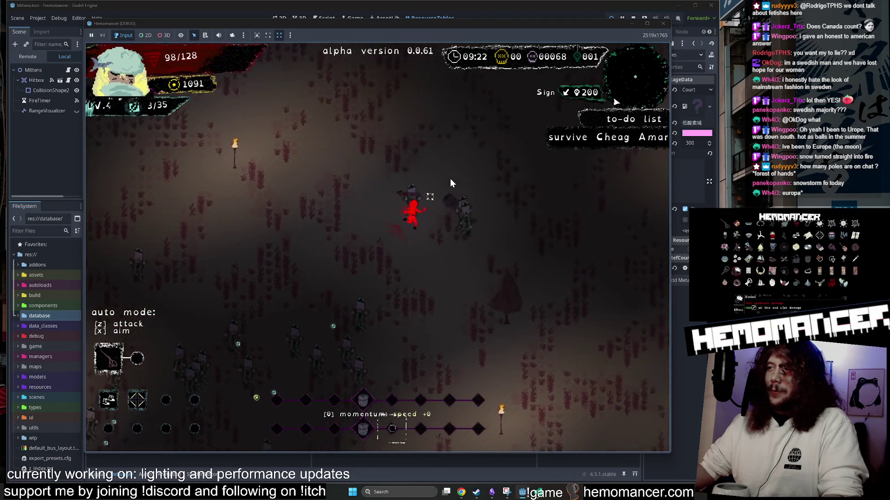
{"action": "key", "text": "Down"}
{"action": "key", "text": "Left"}
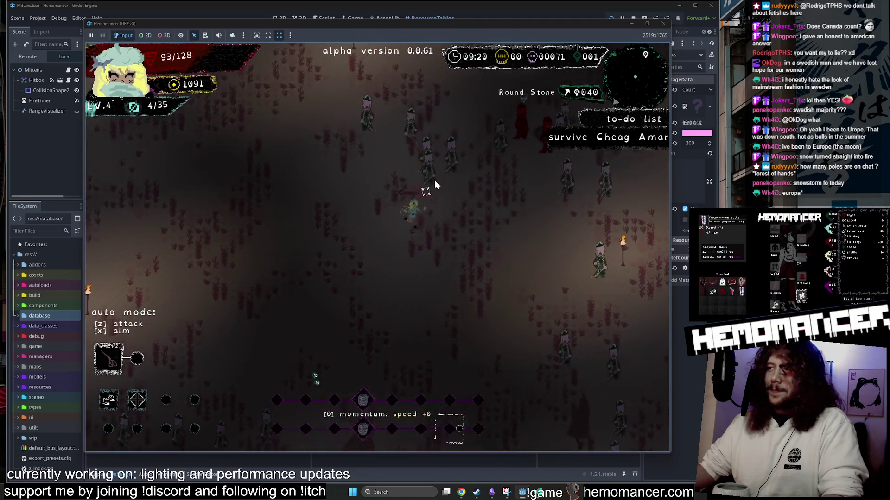
{"action": "key", "text": "Up"}
{"action": "key", "text": "Right"}
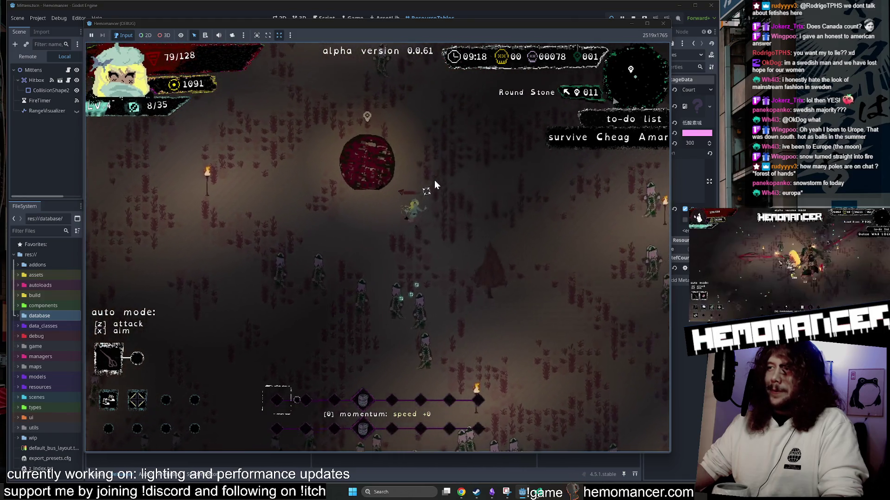
{"action": "key", "text": "Up"}
{"action": "key", "text": "Right"}
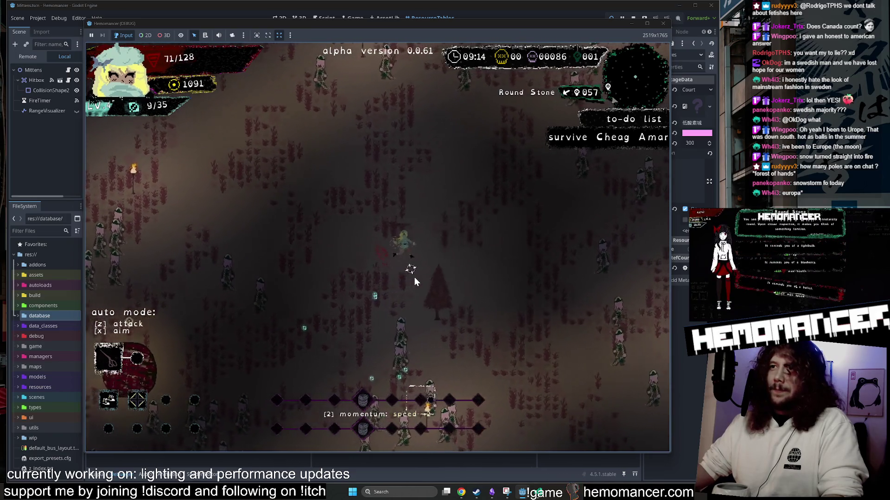
{"action": "key", "text": "Escape"}
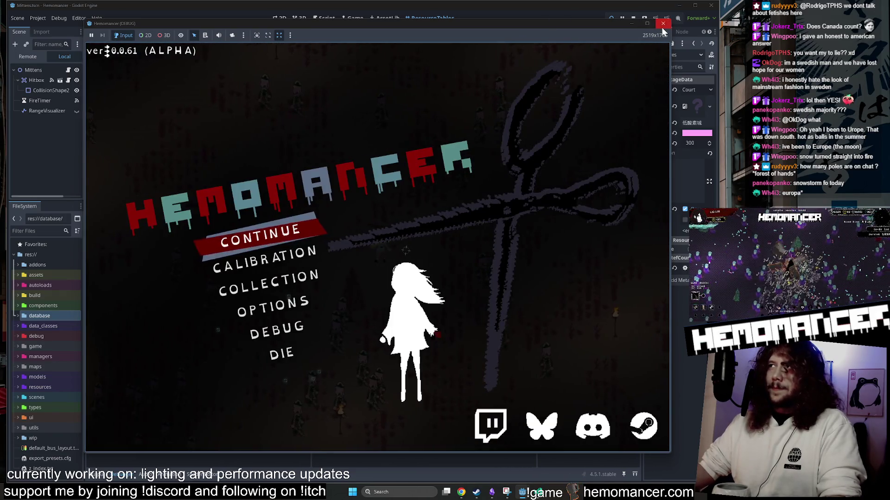
{"action": "left_click", "coordinate": [662, 25]}
Step: Search project resources for 'Light.tscn' and open the torch scene
{"action": "left_click", "coordinate": [281, 18]}
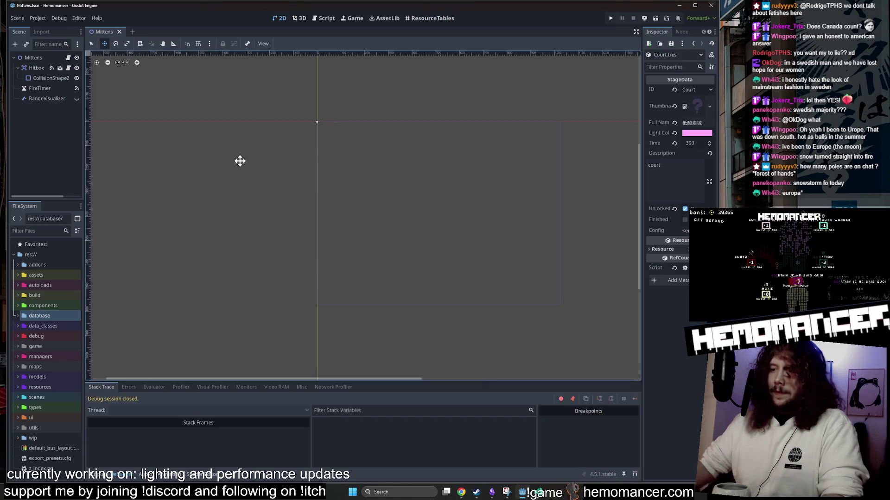
{"action": "key", "text": "shift+alt+o"}
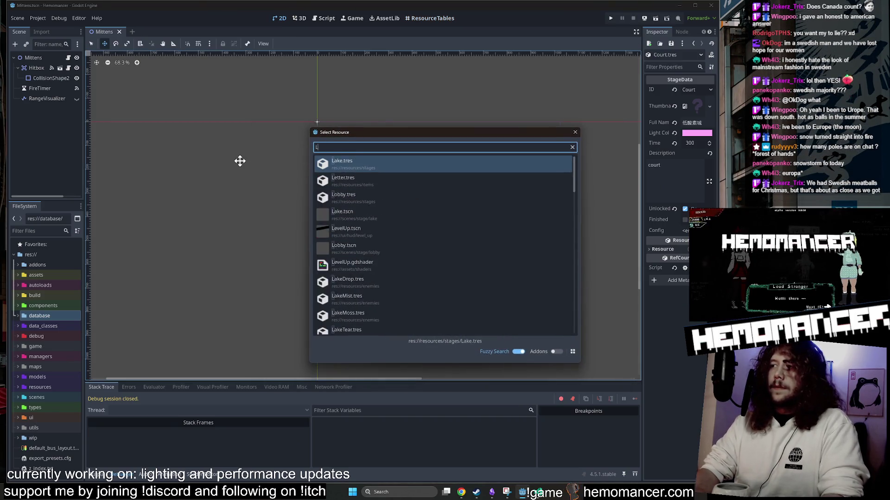
{"action": "type", "text": "Lighting"}
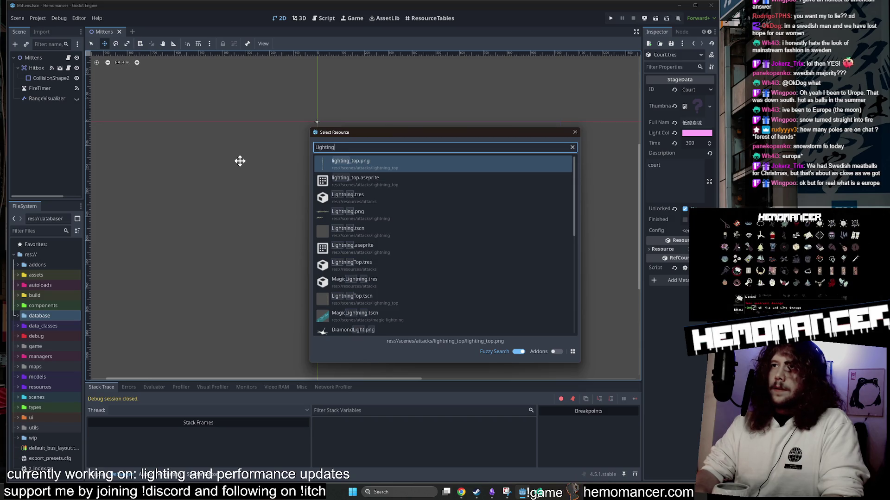
{"action": "type", "text": ".Tscn"}
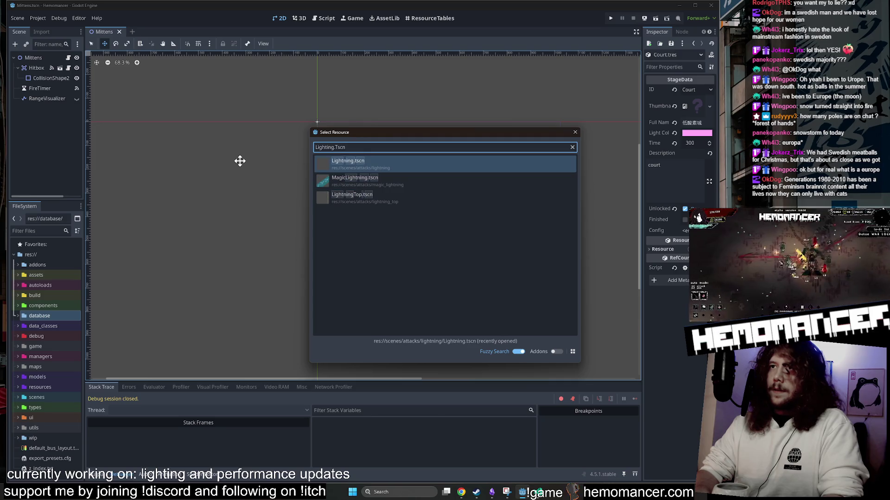
{"action": "key", "text": "BackSpace"}
{"action": "key", "text": "BackSpace"}
{"action": "key", "text": "BackSpace"}
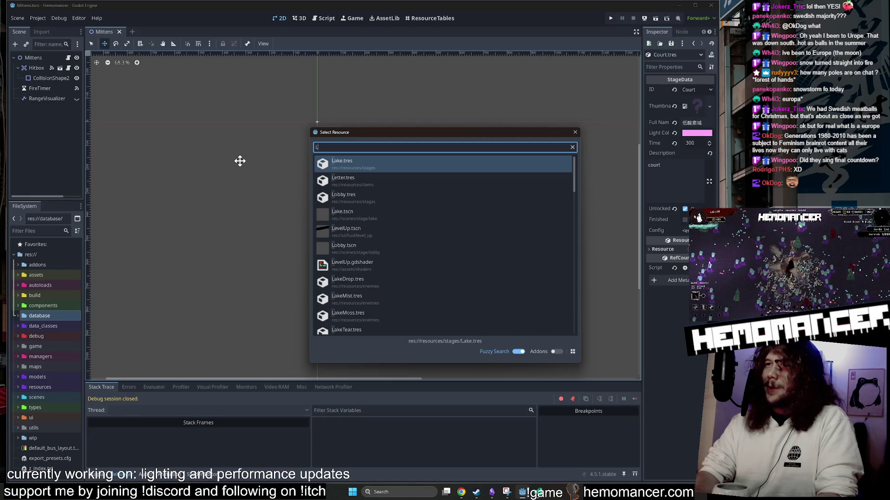
{"action": "type", "text": "i"}
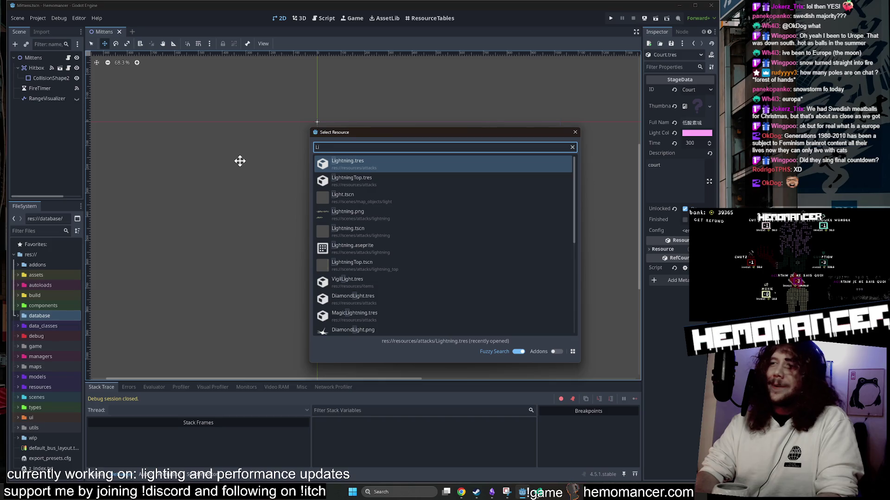
{"action": "type", "text": "l"}
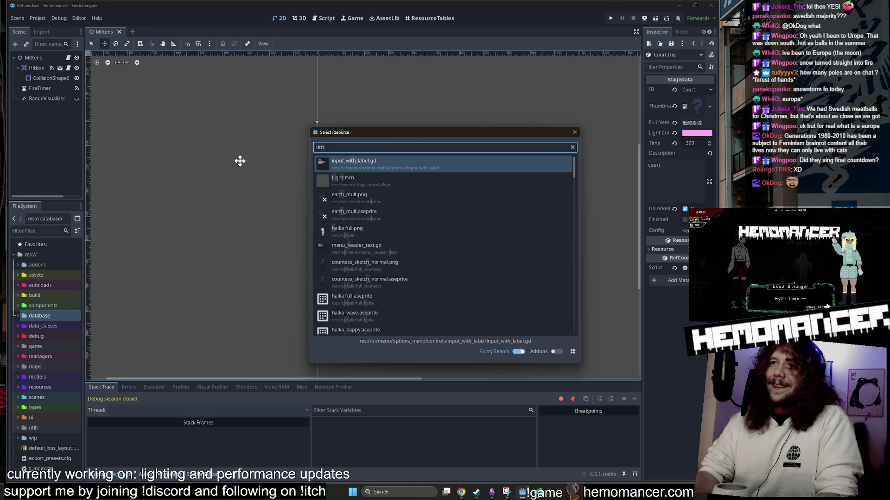
{"action": "type", "text": "ghting"}
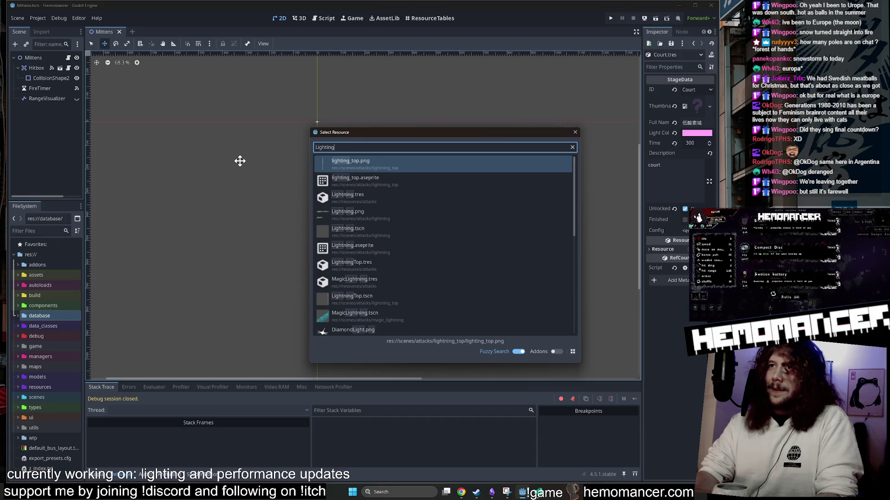
{"action": "type", "text": ".ts"}
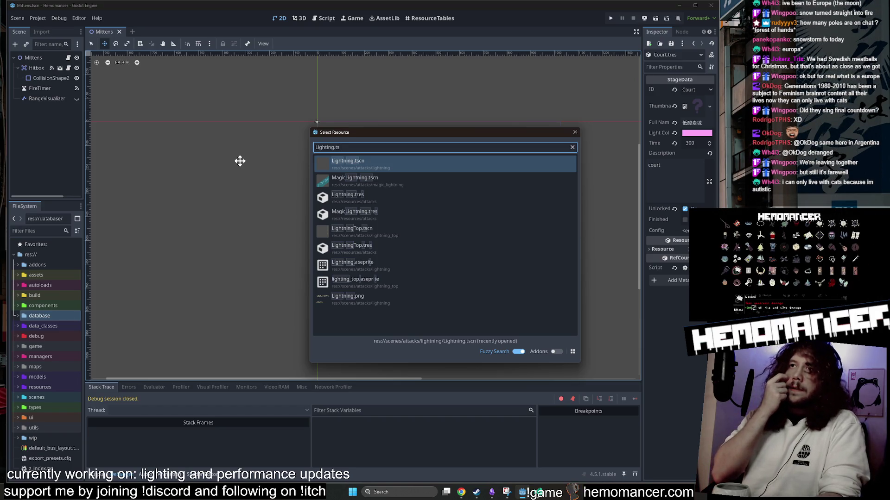
{"action": "key", "text": "BackSpace"}
{"action": "key", "text": "BackSpace"}
{"action": "key", "text": "BackSpace"}
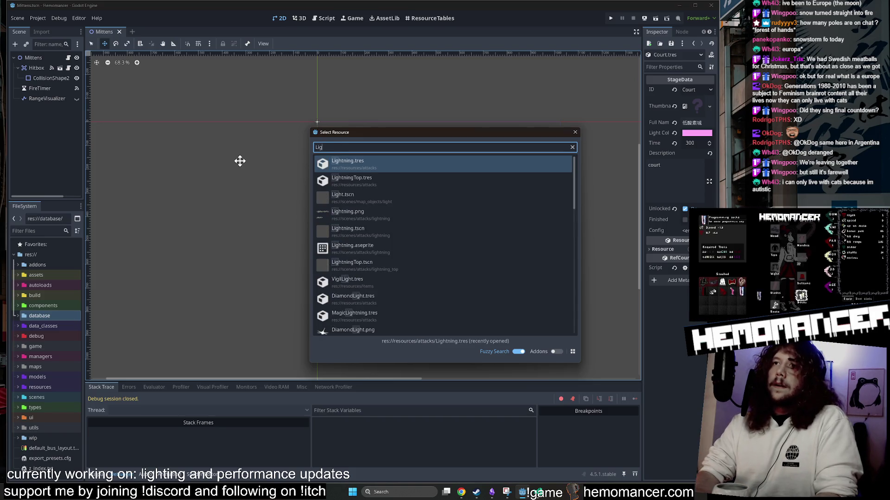
{"action": "type", "text": ".tscn"}
{"action": "key", "text": "Return"}
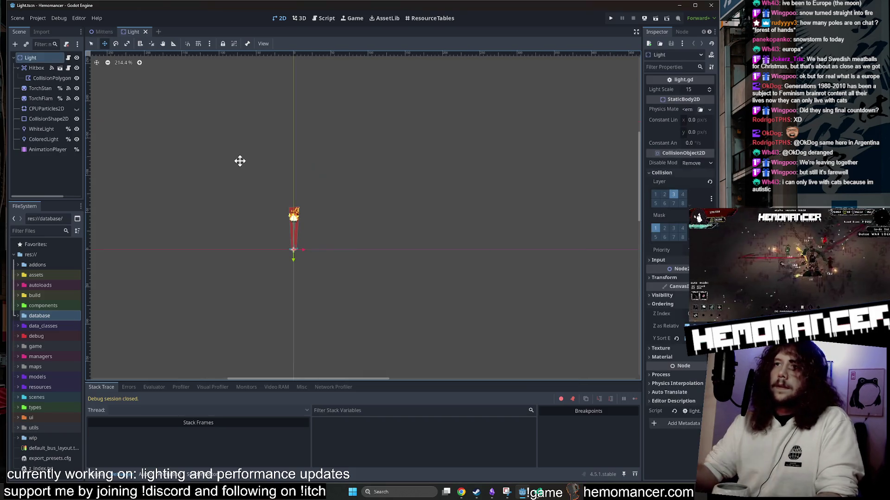
Step: Pan and zoom the 2D viewport around the torch
{"action": "left_click_drag", "start_coordinate": [295, 133], "coordinate": [405, 79]}
{"action": "scroll", "coordinate": [405, 80], "scroll_direction": "up", "scroll_amount": 1}
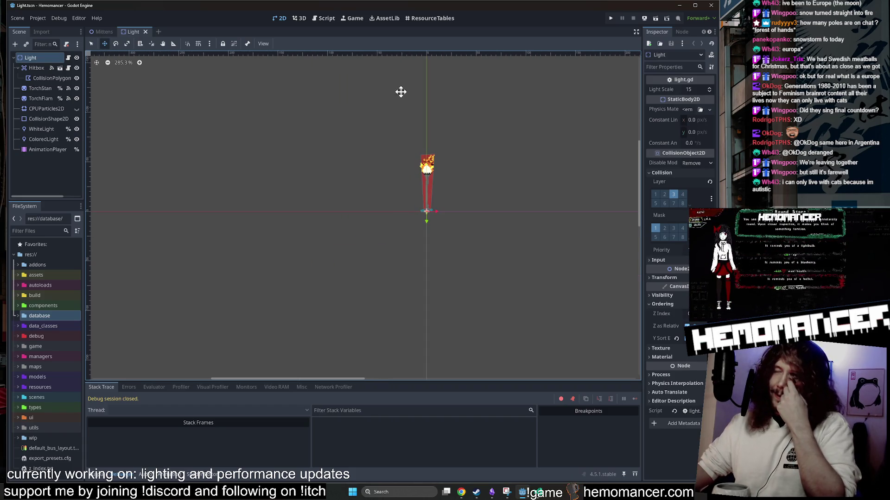
{"action": "mouse_move", "coordinate": [390, 113]}
{"action": "left_mouse_down"}
{"action": "mouse_move", "coordinate": [360, 139]}
{"action": "mouse_move", "coordinate": [294, 153]}
{"action": "left_mouse_up"}
{"action": "scroll", "coordinate": [294, 153], "scroll_direction": "up", "scroll_amount": 1}
{"action": "scroll", "coordinate": [296, 145], "scroll_direction": "down", "scroll_amount": 1}
{"action": "scroll", "coordinate": [320, 186], "scroll_direction": "up", "scroll_amount": 2}
{"action": "scroll", "coordinate": [322, 181], "scroll_direction": "down", "scroll_amount": 2}
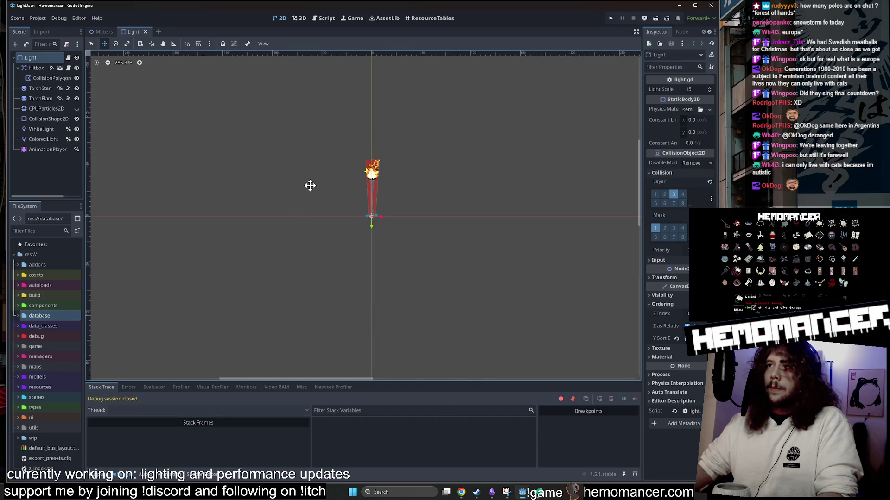
{"action": "scroll", "coordinate": [307, 187], "scroll_direction": "down", "scroll_amount": 2}
{"action": "scroll", "coordinate": [306, 195], "scroll_direction": "up", "scroll_amount": 2}
{"action": "scroll", "coordinate": [312, 220], "scroll_direction": "down", "scroll_amount": 1}
{"action": "scroll", "coordinate": [320, 236], "scroll_direction": "up", "scroll_amount": 1}
{"action": "scroll", "coordinate": [324, 218], "scroll_direction": "down", "scroll_amount": 1}
{"action": "scroll", "coordinate": [313, 216], "scroll_direction": "down", "scroll_amount": 1}
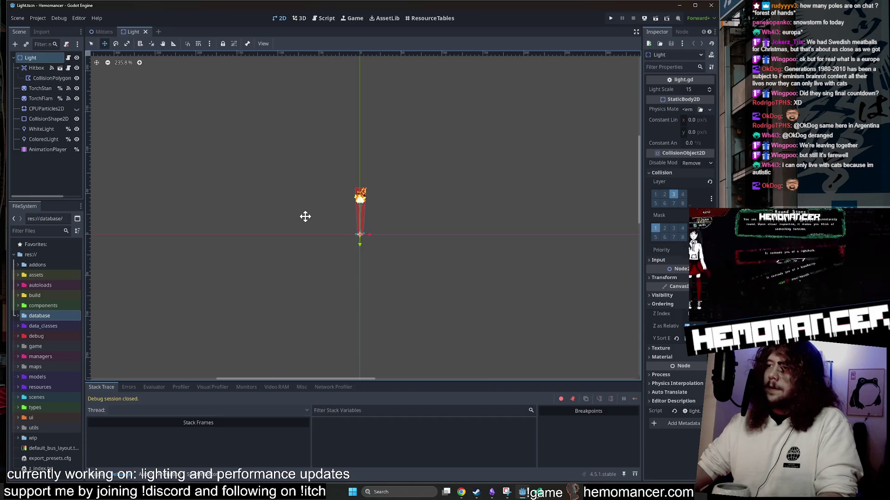
{"action": "scroll", "coordinate": [304, 209], "scroll_direction": "down", "scroll_amount": 1}
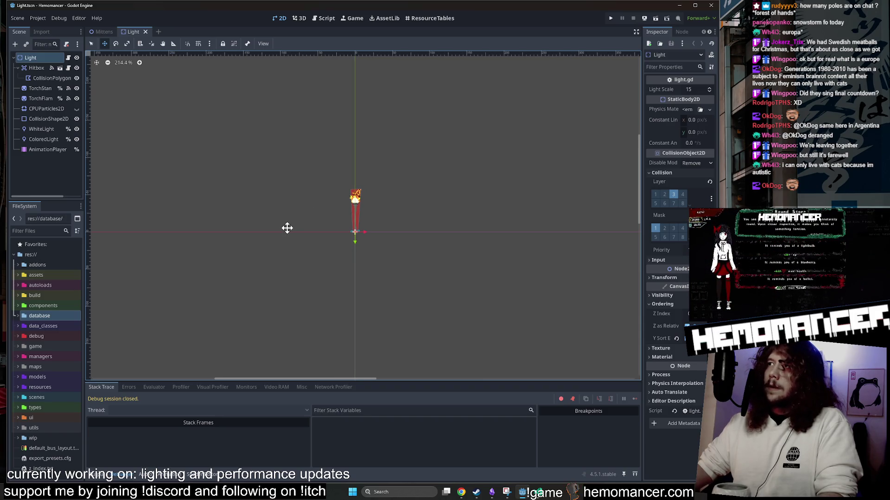
Step: Recentre the view on the torch and open the Light node's light.gd script
{"action": "left_click_drag", "start_coordinate": [288, 226], "coordinate": [298, 220]}
{"action": "scroll", "coordinate": [314, 200], "scroll_direction": "up", "scroll_amount": 1}
{"action": "left_click_drag", "start_coordinate": [322, 179], "coordinate": [308, 189]}
{"action": "scroll", "coordinate": [308, 189], "scroll_direction": "up", "scroll_amount": 1}
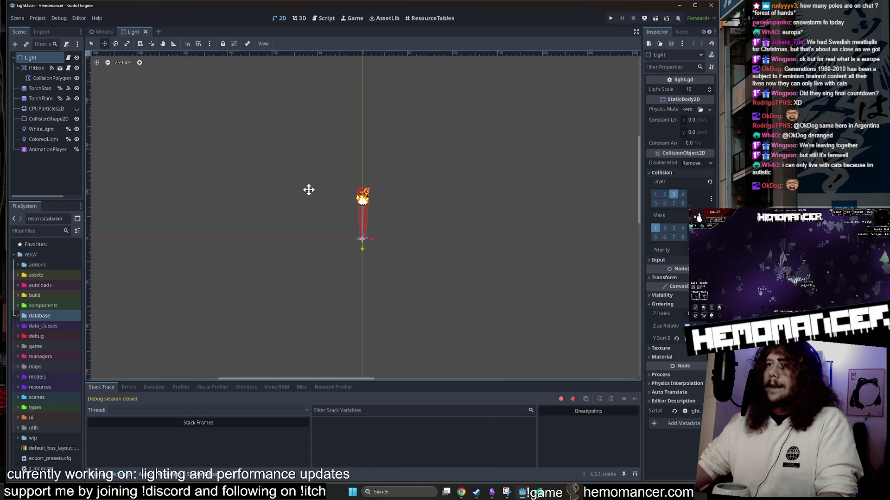
{"action": "scroll", "coordinate": [309, 189], "scroll_direction": "down", "scroll_amount": 1}
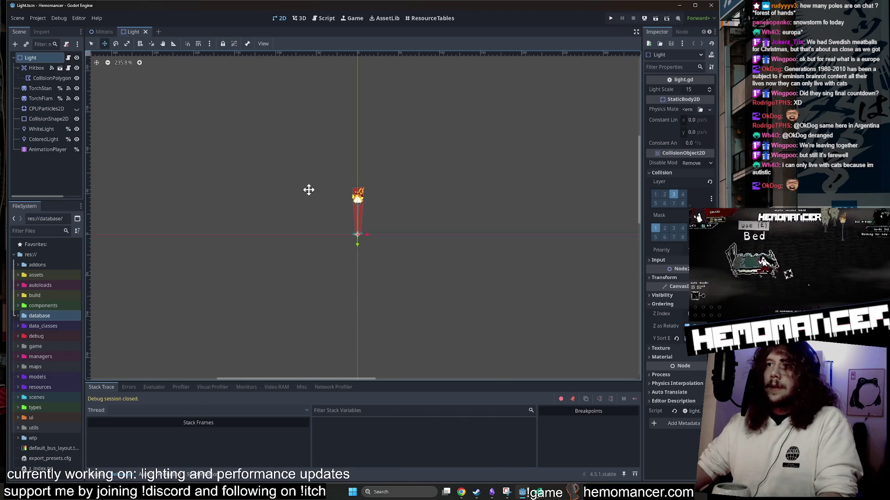
{"action": "scroll", "coordinate": [294, 174], "scroll_direction": "left", "scroll_amount": 3}
{"action": "scroll", "coordinate": [324, 213], "scroll_direction": "down", "scroll_amount": 3}
{"action": "left_click", "coordinate": [68, 57]}
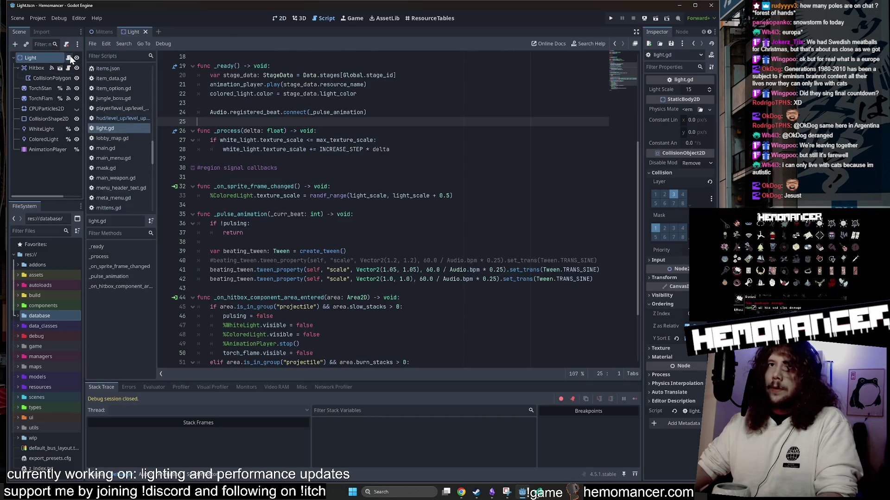
Step: Read through light.gd, briefly return to the torch scene, and reopen the script
{"action": "scroll", "coordinate": [384, 208], "scroll_direction": "down", "scroll_amount": 8}
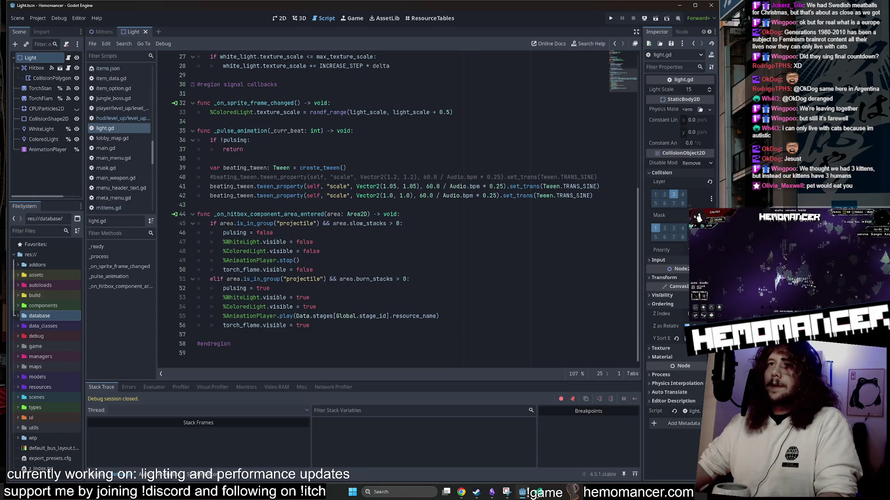
{"action": "scroll", "coordinate": [250, 278], "scroll_direction": "up", "scroll_amount": 9}
{"action": "left_click", "coordinate": [237, 107]}
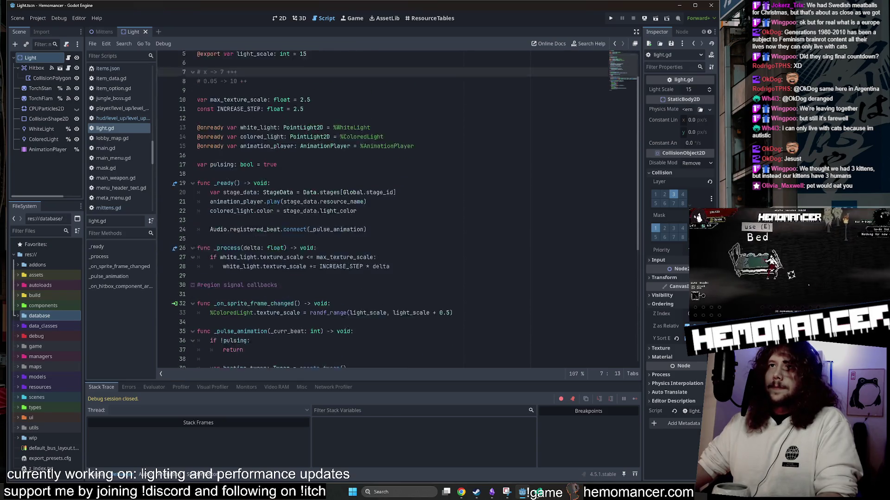
{"action": "scroll", "coordinate": [250, 278], "scroll_direction": "down", "scroll_amount": 4}
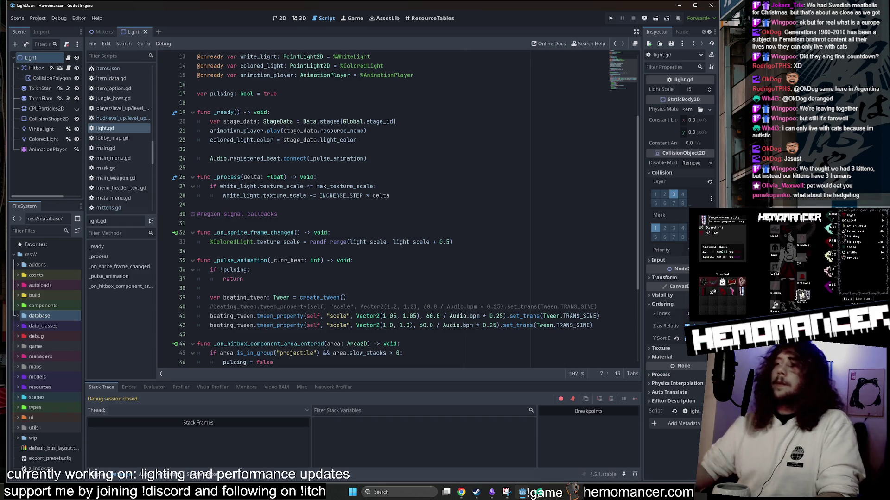
{"action": "scroll", "coordinate": [398, 209], "scroll_direction": "down", "scroll_amount": 3}
{"action": "scroll", "coordinate": [398, 209], "scroll_direction": "up", "scroll_amount": 7}
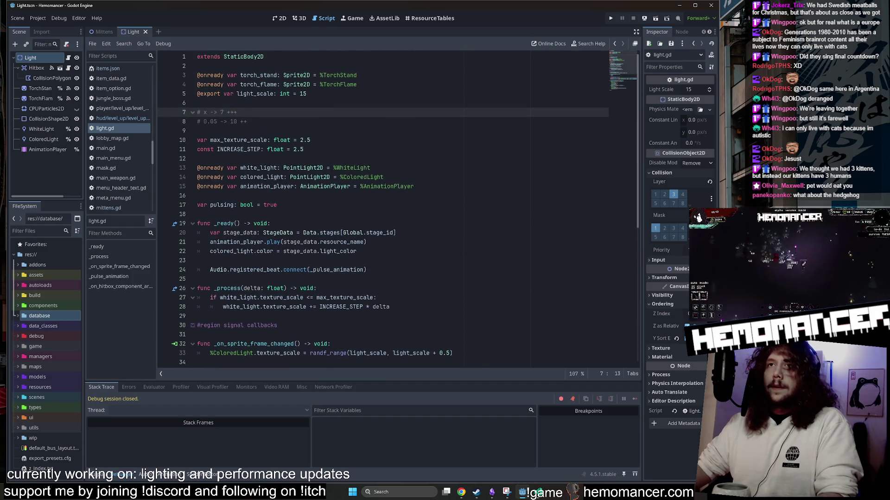
{"action": "left_click", "coordinate": [282, 19]}
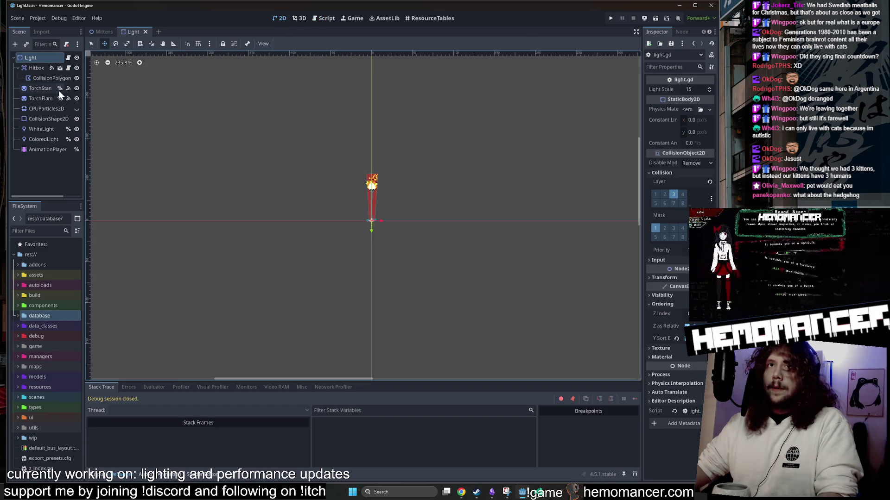
{"action": "left_click", "coordinate": [68, 58]}
Step: Save light.gd and jump to line 16
{"action": "scroll", "coordinate": [399, 209], "scroll_direction": "down", "scroll_amount": 6}
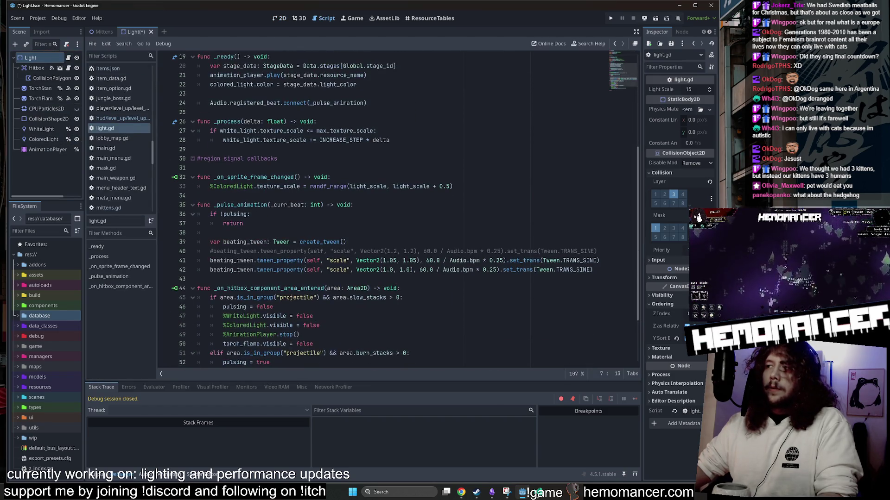
{"action": "scroll", "coordinate": [399, 209], "scroll_direction": "down", "scroll_amount": 3}
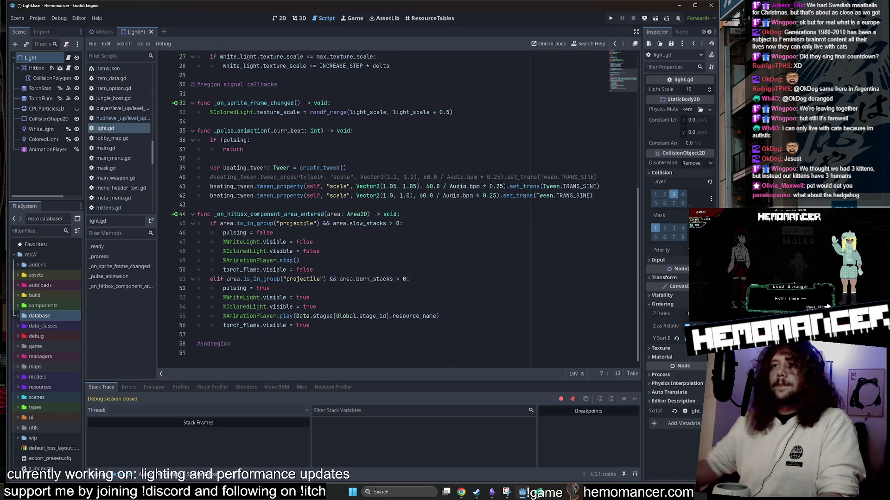
{"action": "left_click", "coordinate": [347, 167]}
{"action": "key", "text": "ctrl+s"}
{"action": "scroll", "coordinate": [630, 78], "scroll_direction": "up", "scroll_amount": 9}
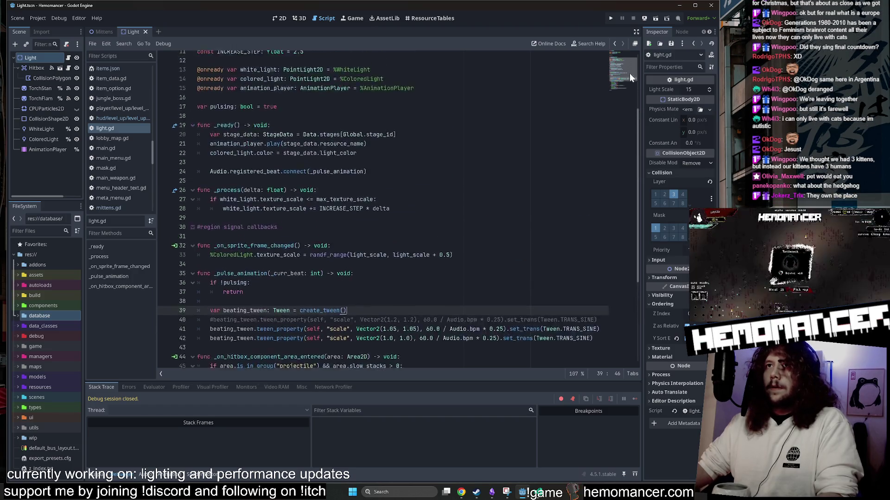
{"action": "scroll", "coordinate": [630, 78], "scroll_direction": "down", "scroll_amount": 9}
{"action": "key", "text": "ctrl+l"}
{"action": "type", "text": "16"}
{"action": "key", "text": "Return"}
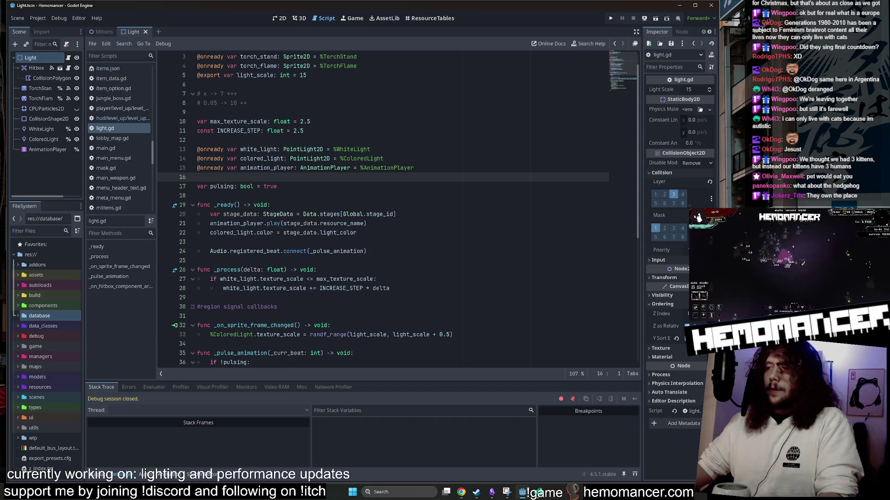
Step: Jump to the hitbox handler and select its burn_stacks and slow_stacks branches
{"action": "scroll", "coordinate": [383, 208], "scroll_direction": "up", "scroll_amount": 1}
{"action": "left_click", "coordinate": [311, 140]}
{"action": "key", "text": "ctrl+l"}
{"action": "key", "text": "Escape"}
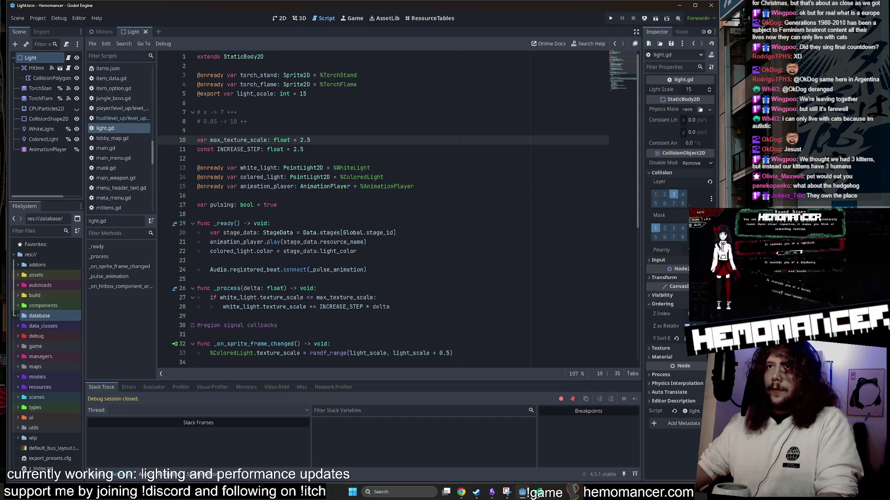
{"action": "left_click", "coordinate": [625, 88]}
{"action": "left_click", "coordinate": [299, 260]}
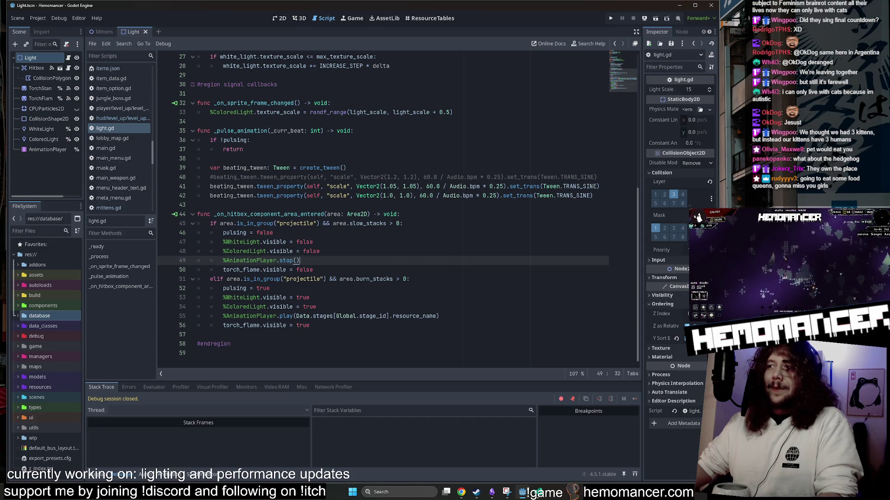
{"action": "left_click_drag", "start_coordinate": [319, 326], "coordinate": [123, 291]}
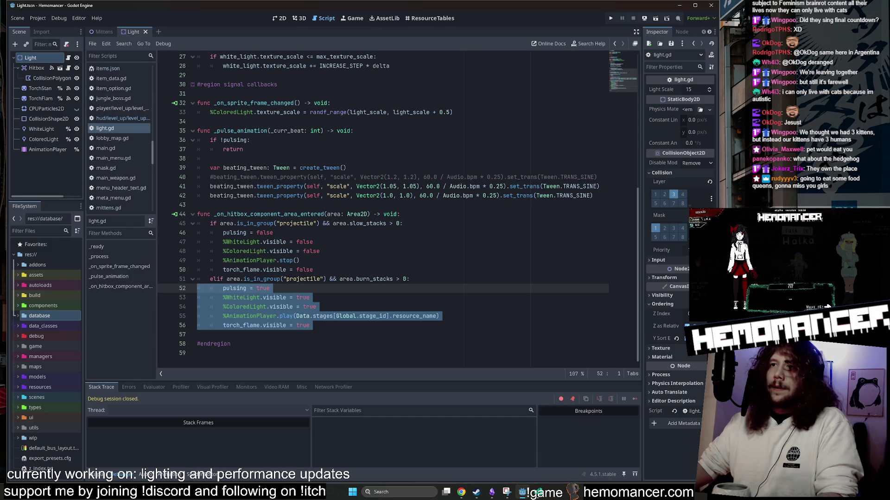
{"action": "mouse_move", "coordinate": [198, 232]}
{"action": "left_mouse_down"}
{"action": "mouse_move", "coordinate": [278, 242]}
{"action": "mouse_move", "coordinate": [313, 269]}
{"action": "left_mouse_up"}
{"action": "left_click", "coordinate": [314, 269]}
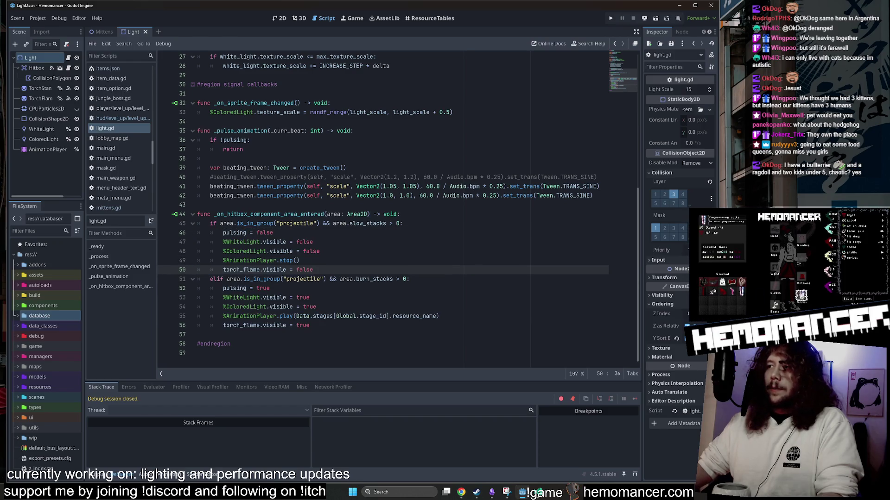
Step: Reselect the slow_stacks branch, lines 46–50 and then 48–50, to review it
{"action": "scroll", "coordinate": [383, 209], "scroll_direction": "up", "scroll_amount": 1}
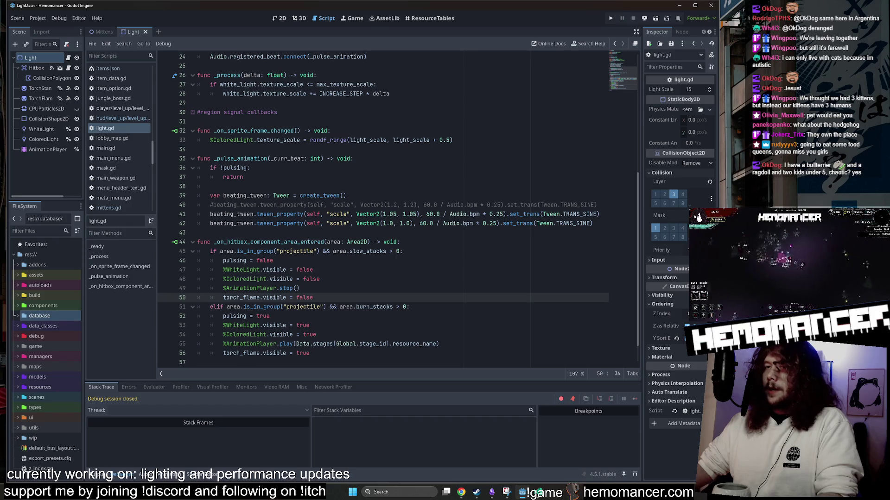
{"action": "scroll", "coordinate": [383, 209], "scroll_direction": "up", "scroll_amount": 7}
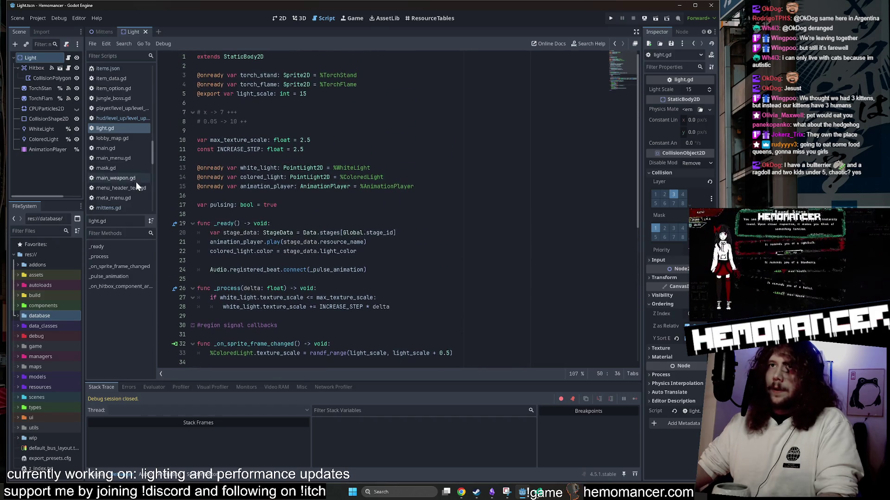
{"action": "scroll", "coordinate": [383, 208], "scroll_direction": "down", "scroll_amount": 8}
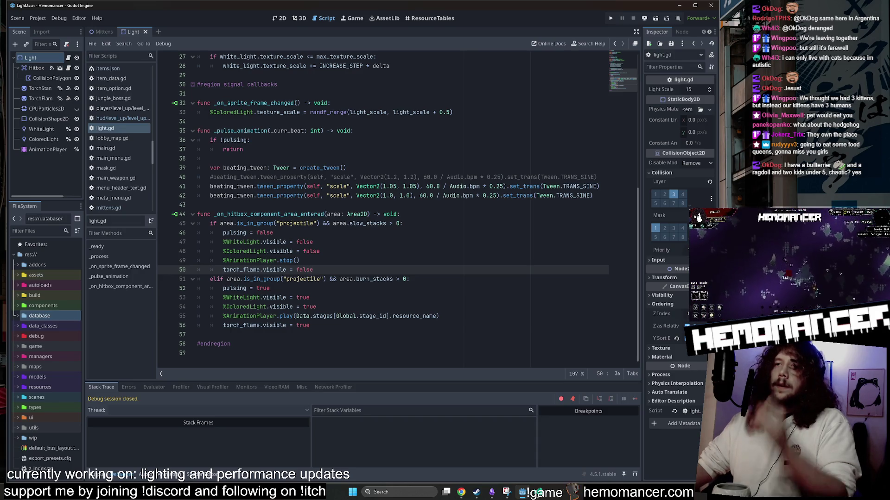
{"action": "mouse_move", "coordinate": [238, 233]}
{"action": "left_click_drag", "start_coordinate": [314, 270], "coordinate": [197, 232]}
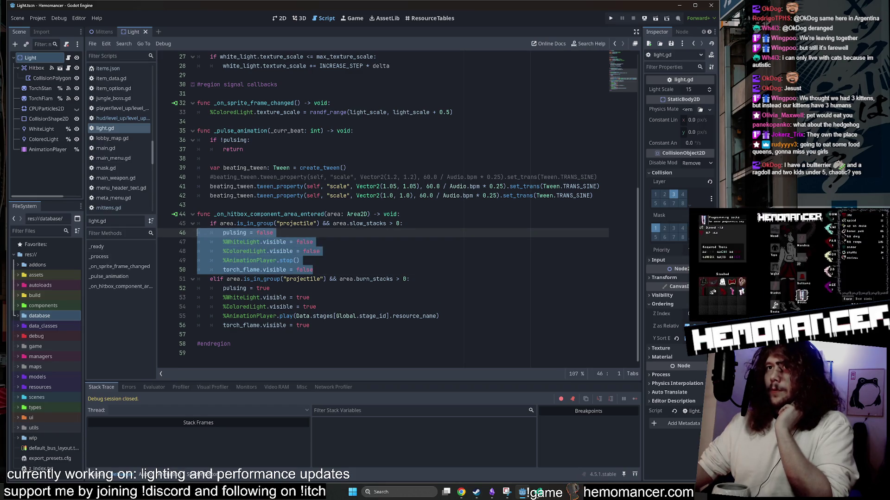
{"action": "left_click", "coordinate": [300, 260]}
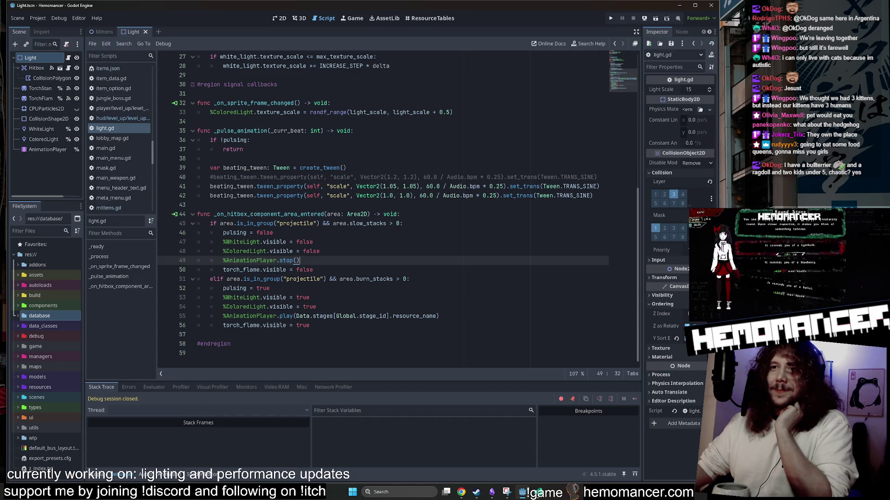
{"action": "mouse_move", "coordinate": [373, 316]}
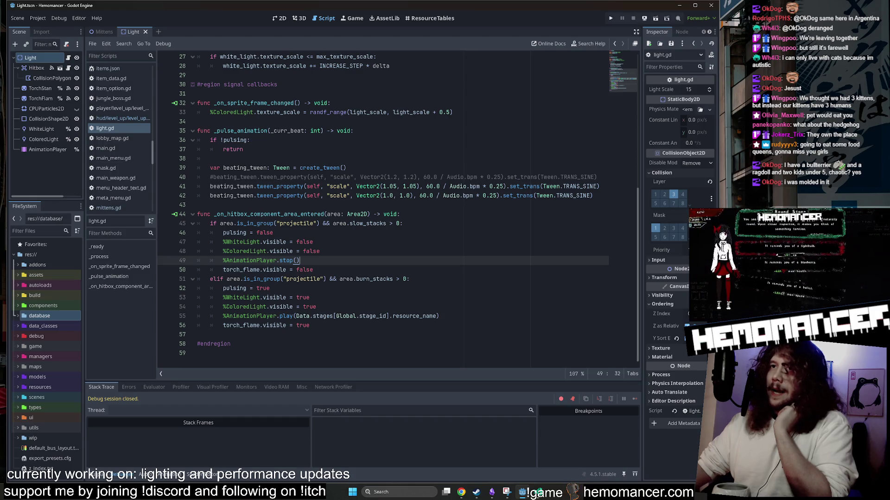
{"action": "mouse_move", "coordinate": [313, 269]}
{"action": "left_mouse_down"}
{"action": "mouse_move", "coordinate": [197, 251]}
{"action": "mouse_move", "coordinate": [198, 232]}
{"action": "left_mouse_up"}
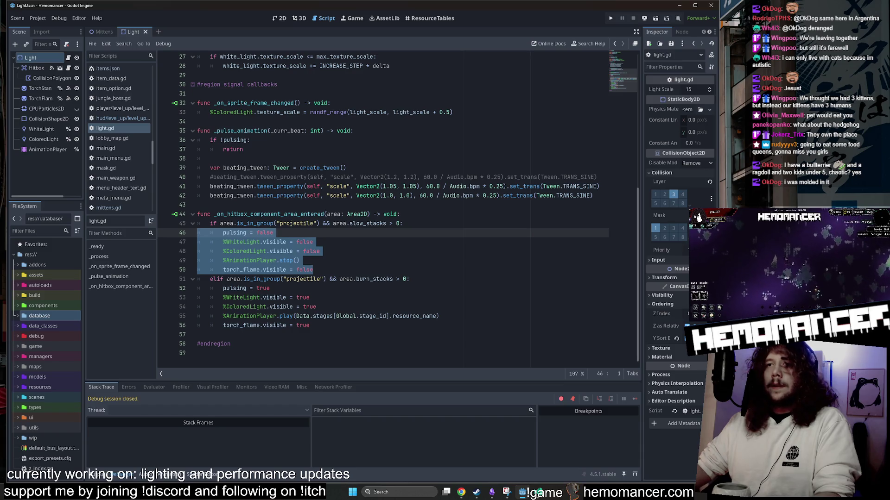
{"action": "left_click", "coordinate": [247, 233]}
{"action": "scroll", "coordinate": [247, 233], "scroll_direction": "up", "scroll_amount": 2}
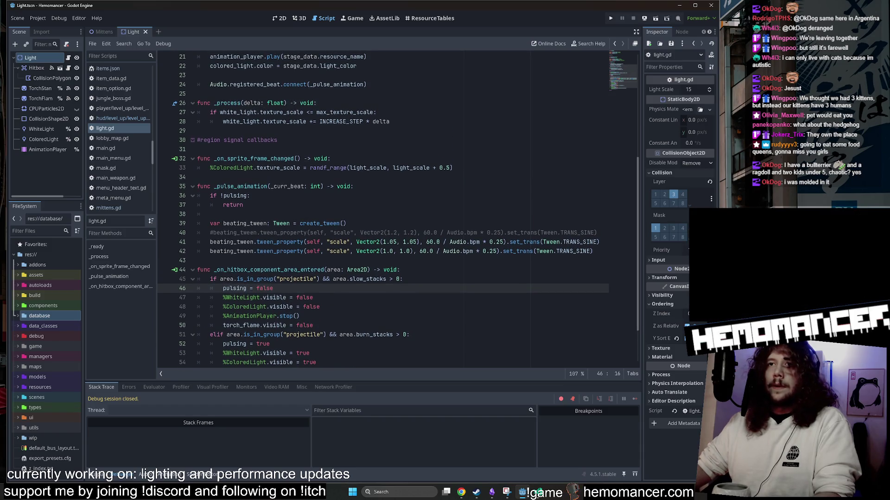
{"action": "scroll", "coordinate": [247, 233], "scroll_direction": "down", "scroll_amount": 2}
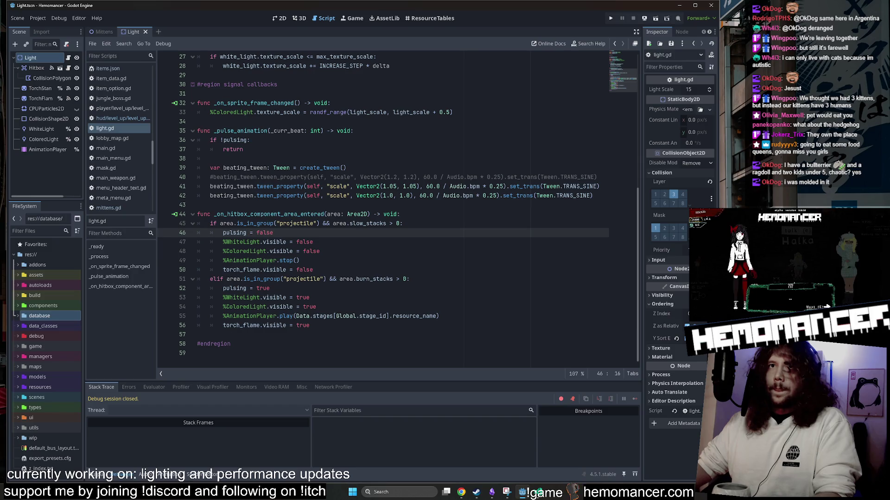
Step: Widen the Scene dock and switch to the 2D view of the torch scene
{"action": "left_click_drag", "start_coordinate": [84, 137], "coordinate": [116, 138]}
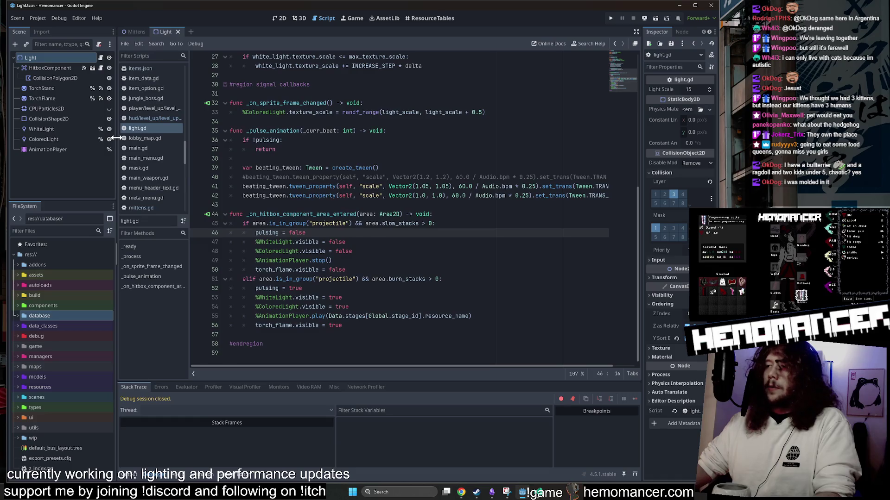
{"action": "left_click", "coordinate": [279, 18]}
{"action": "scroll", "coordinate": [312, 139], "scroll_direction": "up", "scroll_amount": 2}
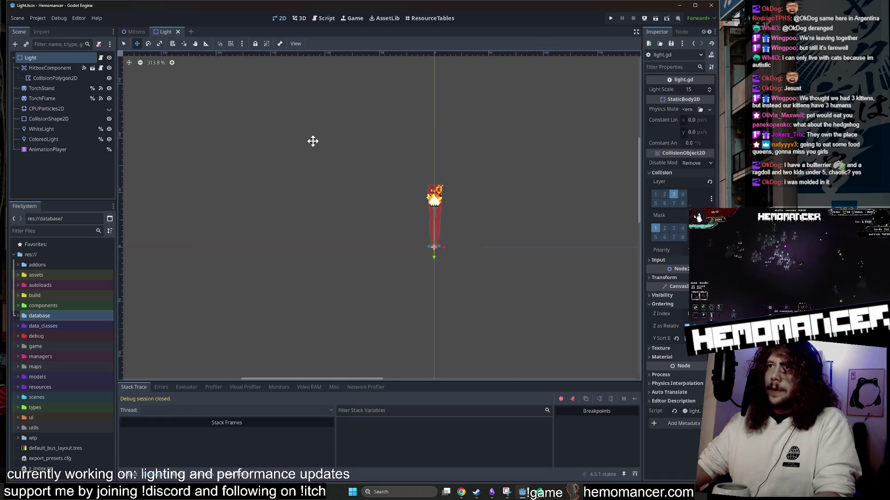
Step: Zoom around the torch in the viewport and narrow the Scene dock
{"action": "scroll", "coordinate": [381, 123], "scroll_direction": "right", "scroll_amount": 2}
{"action": "scroll", "coordinate": [446, 103], "scroll_direction": "left", "scroll_amount": 1}
{"action": "scroll", "coordinate": [446, 104], "scroll_direction": "up", "scroll_amount": 2}
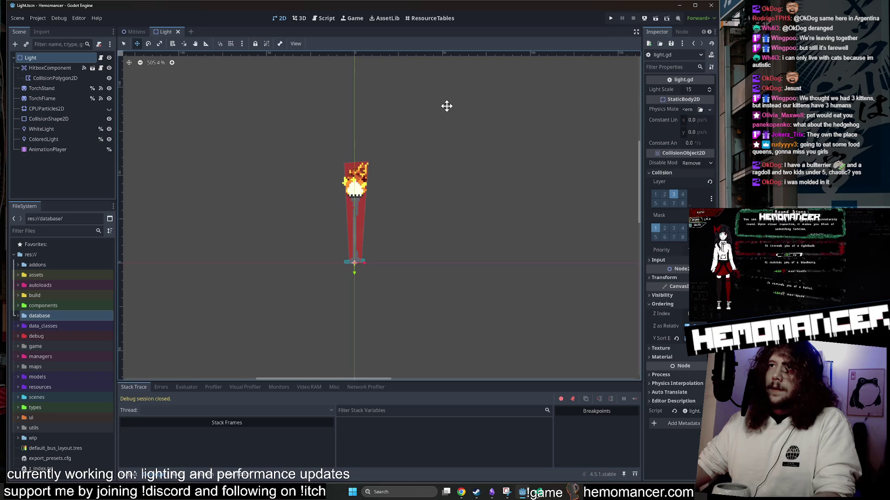
{"action": "scroll", "coordinate": [457, 90], "scroll_direction": "down", "scroll_amount": 1}
{"action": "scroll", "coordinate": [471, 91], "scroll_direction": "down", "scroll_amount": 1}
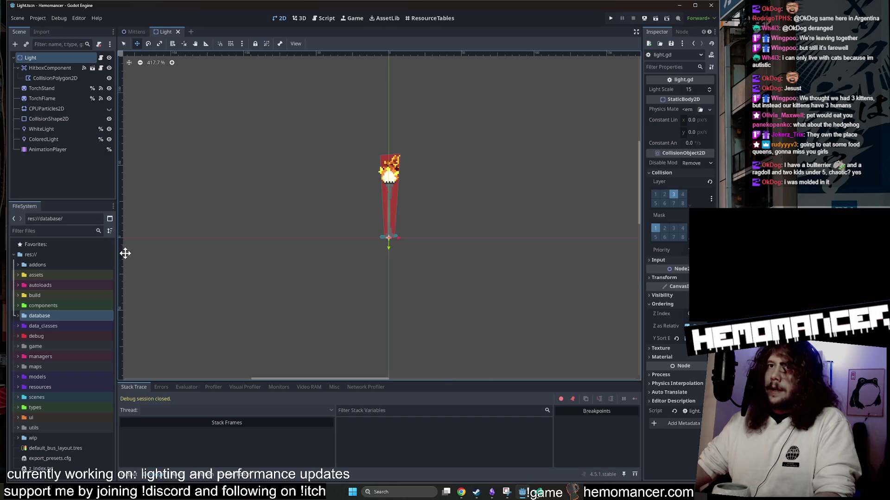
{"action": "left_click_drag", "start_coordinate": [109, 249], "coordinate": [91, 255]}
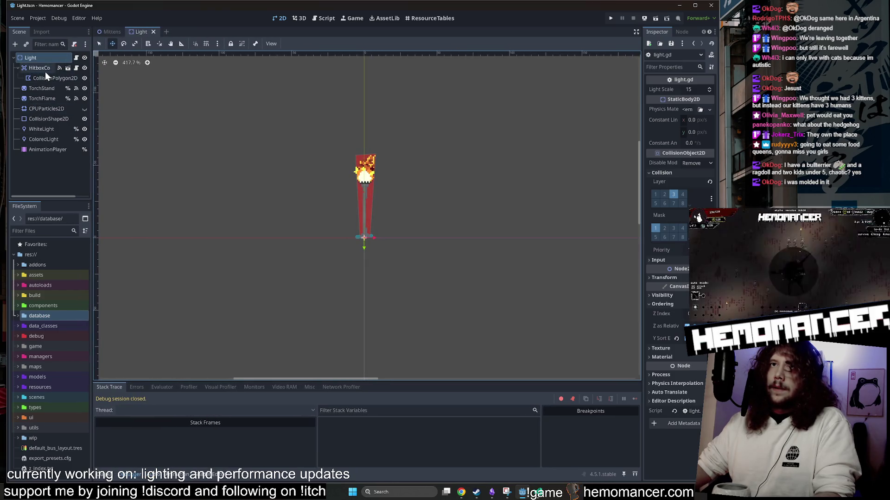
Step: Select the Light, TorchStand and TorchFlame nodes, then reopen light.gd
{"action": "left_click", "coordinate": [72, 58]}
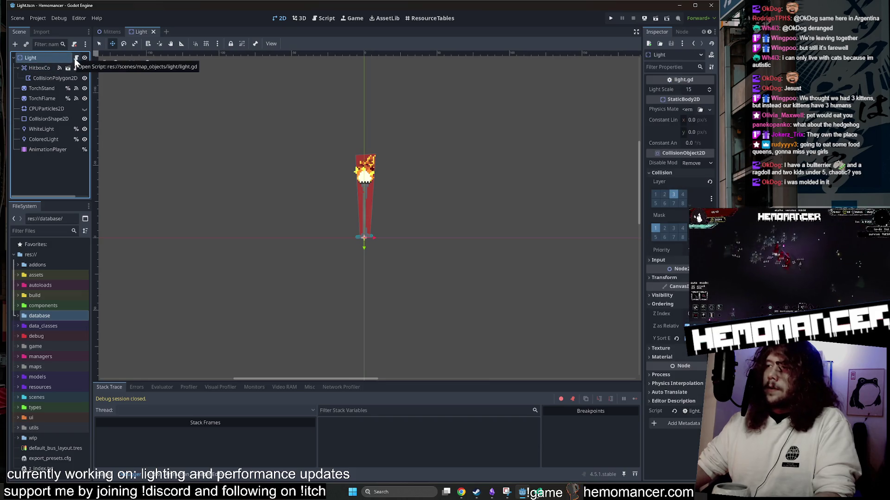
{"action": "left_click", "coordinate": [41, 87]}
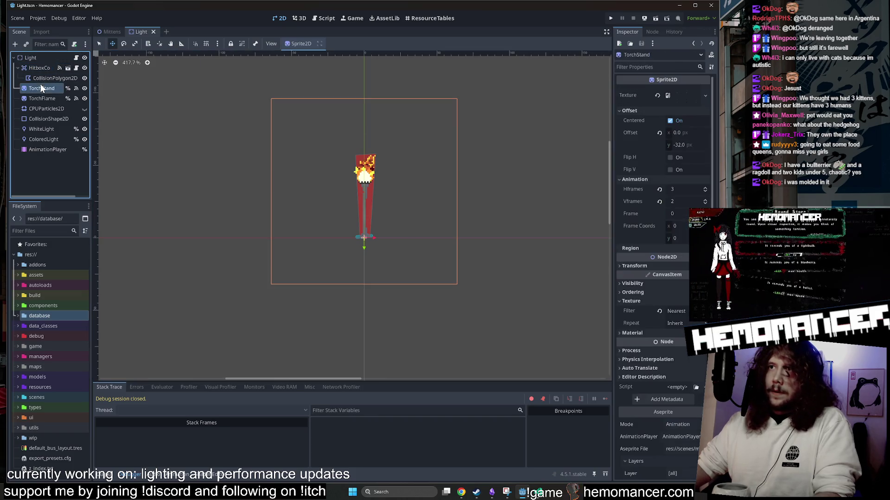
{"action": "left_click", "coordinate": [41, 98]}
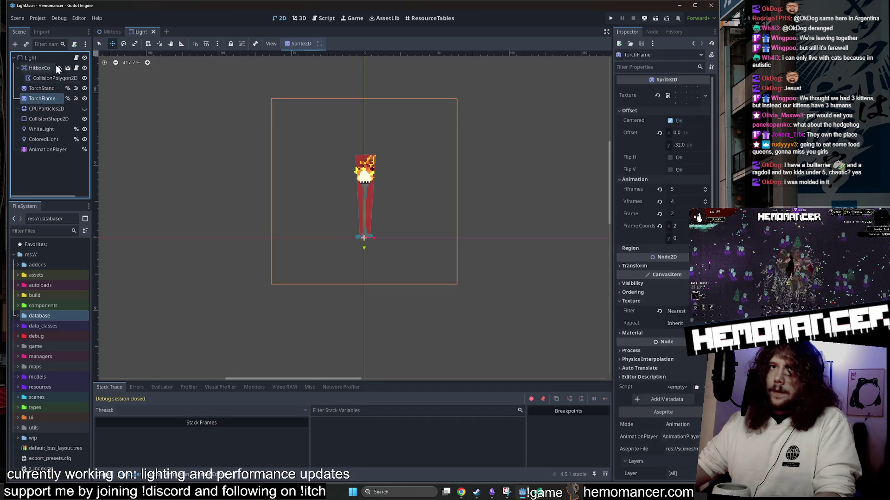
{"action": "left_click", "coordinate": [76, 58]}
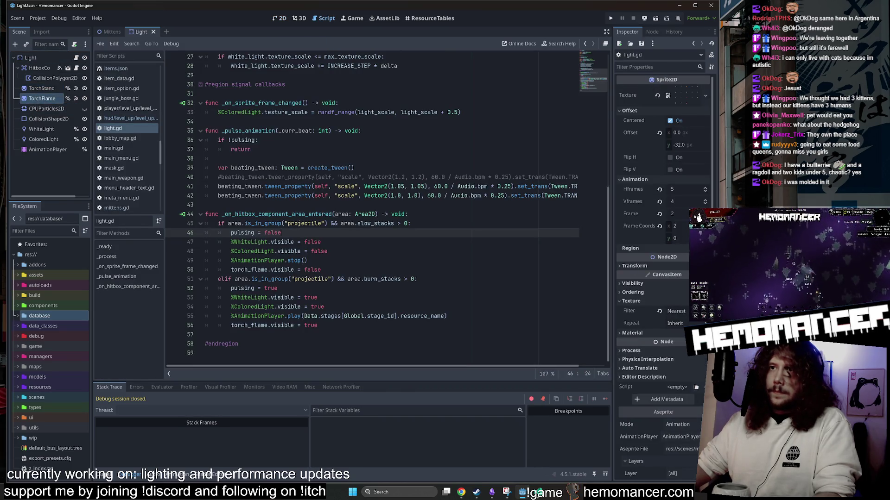
Step: Select the hitbox handler branches, lines 44–56, in light.gd
{"action": "mouse_move", "coordinate": [374, 316]}
{"action": "left_mouse_down"}
{"action": "mouse_move", "coordinate": [243, 298]}
{"action": "mouse_move", "coordinate": [208, 231]}
{"action": "mouse_move", "coordinate": [157, 215]}
{"action": "left_mouse_up"}
{"action": "left_click_drag", "start_coordinate": [321, 325], "coordinate": [205, 233]}
{"action": "left_click", "coordinate": [448, 177]}
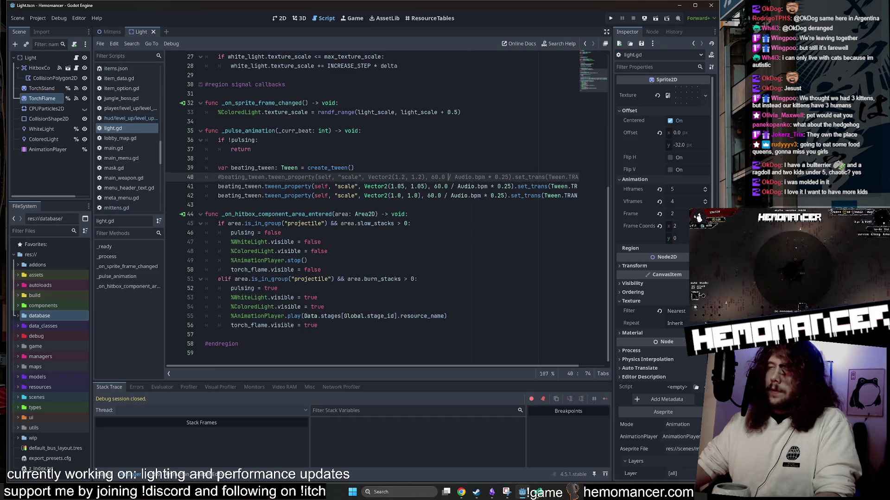
{"action": "scroll", "coordinate": [448, 177], "scroll_direction": "up", "scroll_amount": 2}
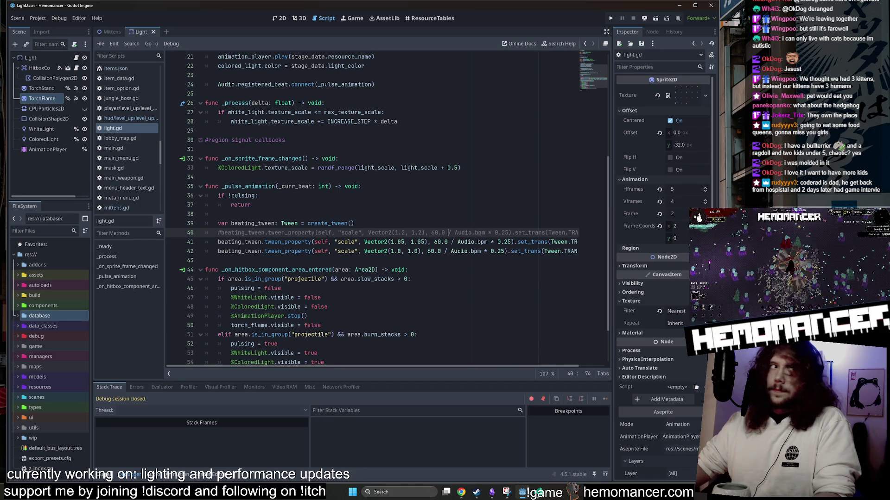
{"action": "scroll", "coordinate": [387, 209], "scroll_direction": "up", "scroll_amount": 7}
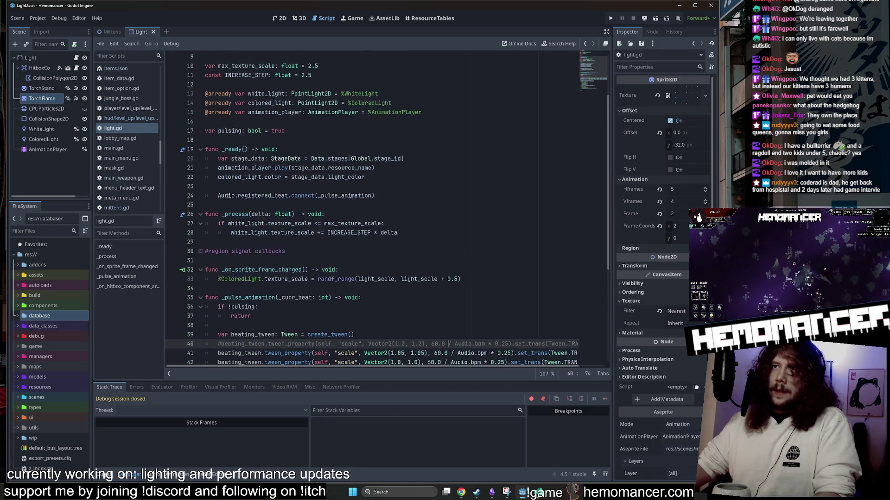
{"action": "scroll", "coordinate": [371, 208], "scroll_direction": "down", "scroll_amount": 2}
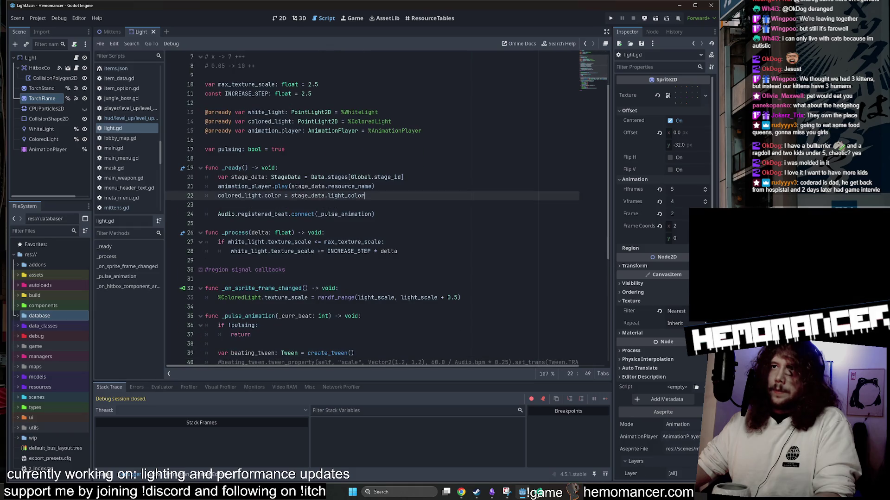
Step: Select the function names _on_sprite_frame_changed and _on_hitbox_component_area_entered
{"action": "left_click", "coordinate": [206, 205]}
{"action": "scroll", "coordinate": [324, 209], "scroll_direction": "down", "scroll_amount": 5}
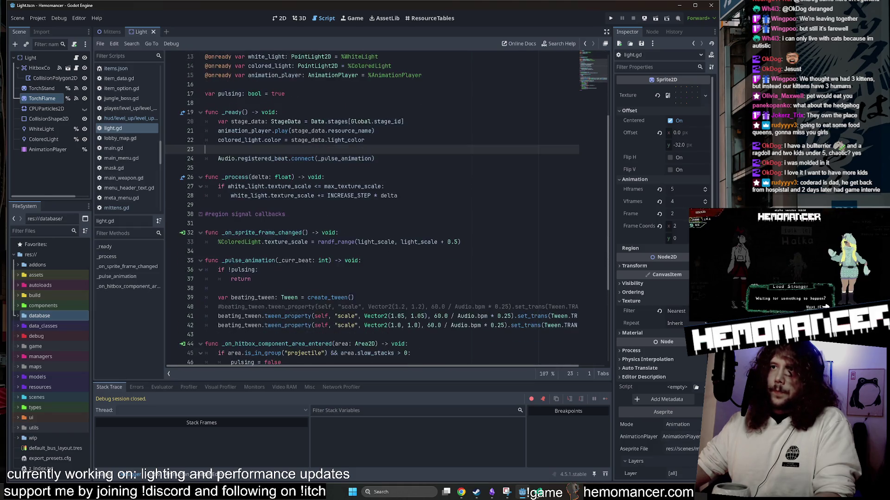
{"action": "left_click", "coordinate": [289, 149]}
{"action": "double_click", "coordinate": [290, 150]}
{"action": "scroll", "coordinate": [290, 149], "scroll_direction": "down", "scroll_amount": 2}
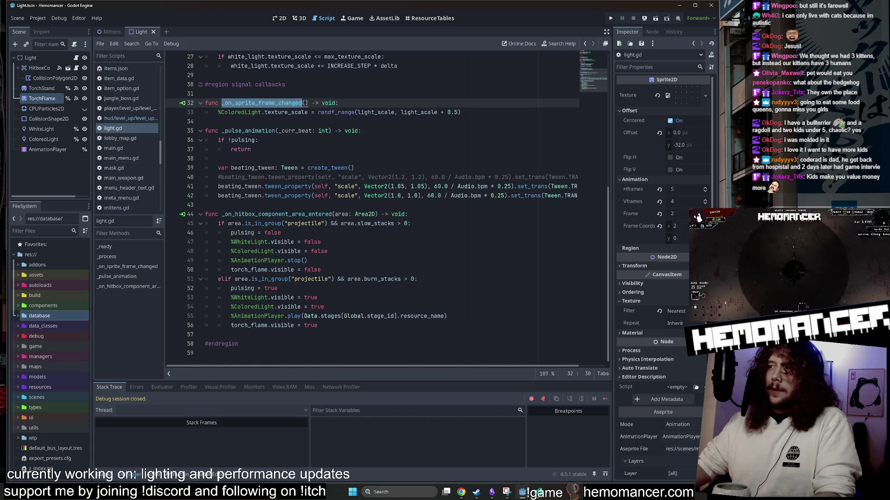
{"action": "double_click", "coordinate": [278, 214]}
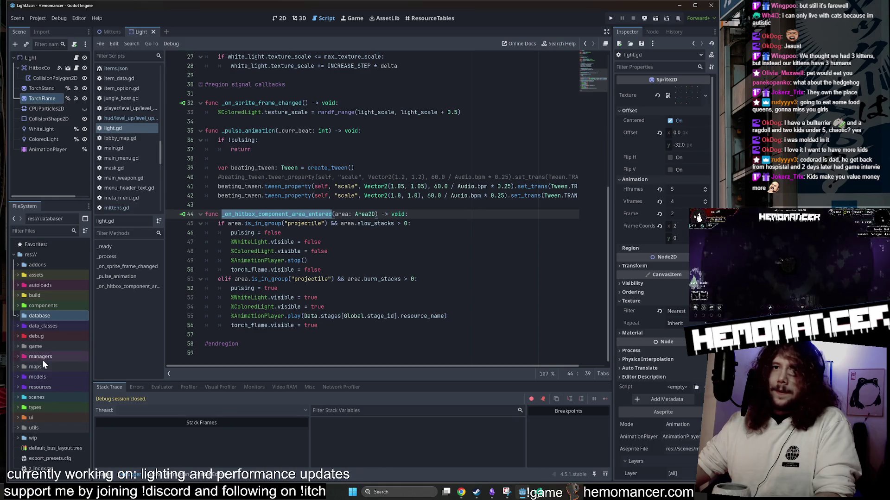
Step: Open game.gd from the game folder, scroll up through it, then bring up VS Code's project search
{"action": "double_click", "coordinate": [46, 345]}
{"action": "double_click", "coordinate": [47, 341]}
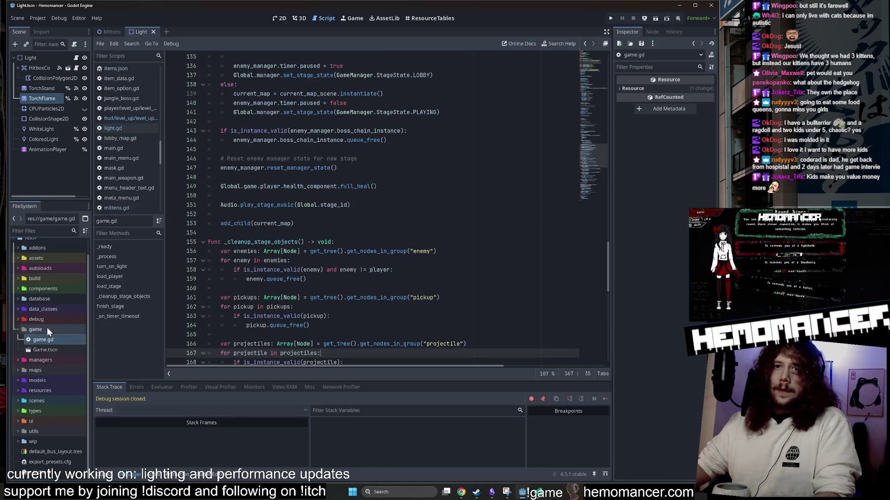
{"action": "double_click", "coordinate": [47, 327]}
{"action": "scroll", "coordinate": [371, 208], "scroll_direction": "up", "scroll_amount": 10}
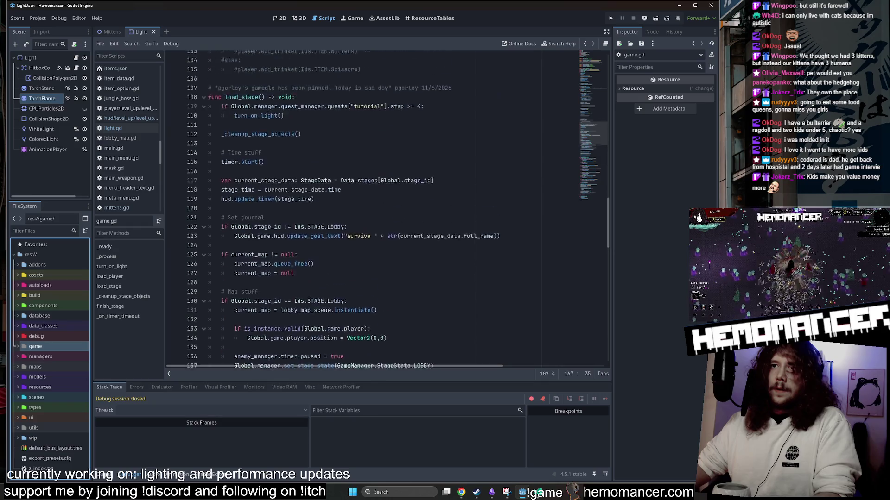
{"action": "scroll", "coordinate": [371, 208], "scroll_direction": "up", "scroll_amount": 5}
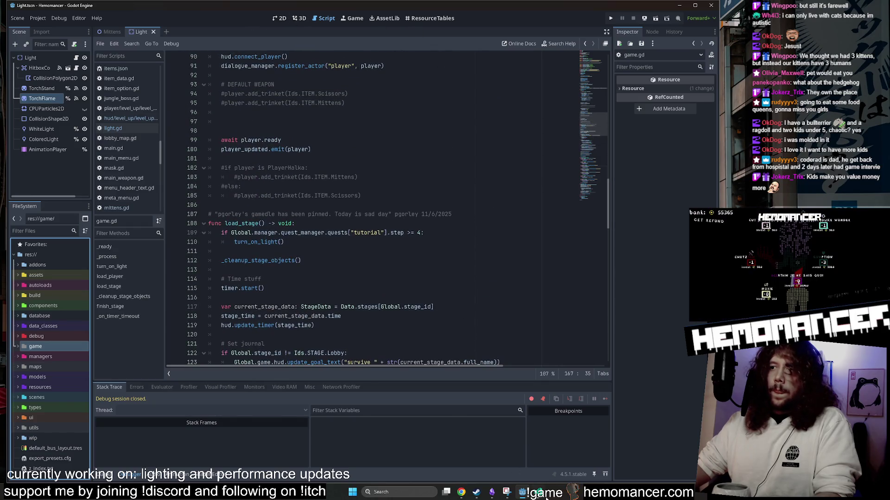
{"action": "left_click", "coordinate": [546, 496]}
{"action": "left_click", "coordinate": [34, 62]}
Step: Search the project for 'light' instead of 'lighting' and widen the search results panel
{"action": "type", "text": "lighting"}
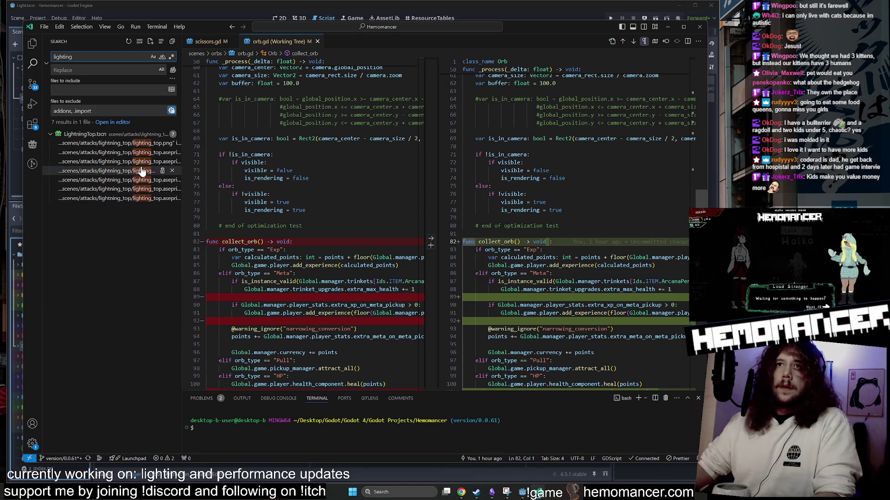
{"action": "key", "text": "BackSpace"}
{"action": "key", "text": "BackSpace"}
{"action": "key", "text": "BackSpace"}
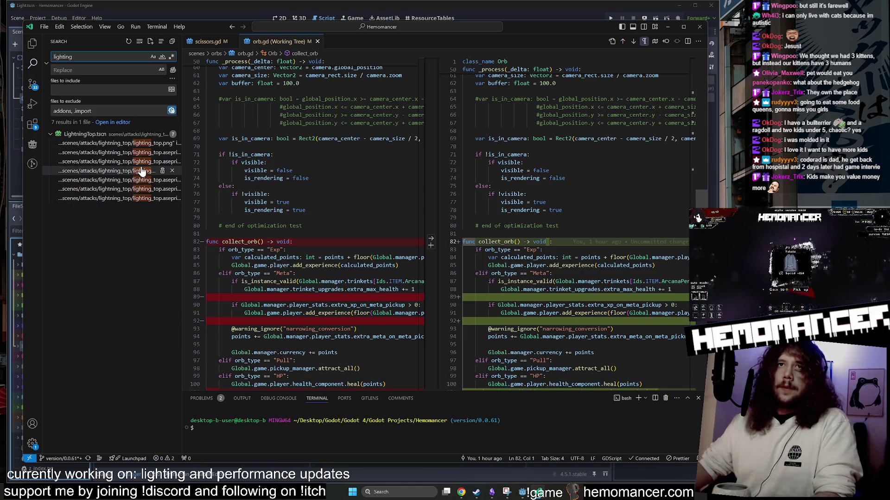
{"action": "key", "text": "BackSpace"}
{"action": "key", "text": "BackSpace"}
{"action": "key", "text": "BackSpace"}
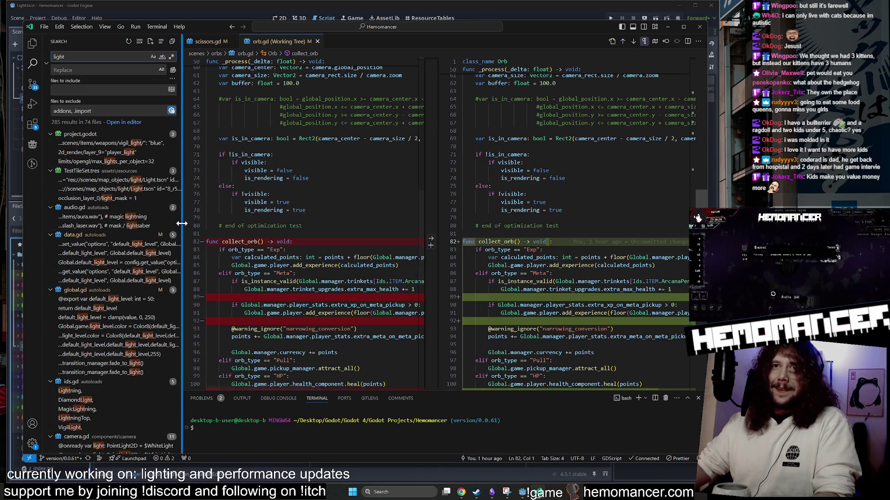
{"action": "left_click_drag", "start_coordinate": [182, 223], "coordinate": [273, 223]}
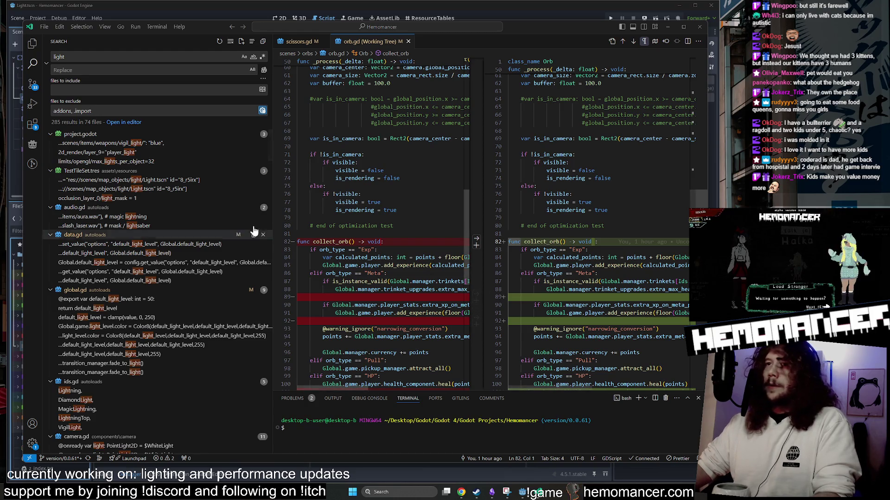
Step: Scroll the 285 results and open slot.gd, then equipment_slot.gd at show_highlight
{"action": "scroll", "coordinate": [254, 235], "scroll_direction": "down", "scroll_amount": 4}
{"action": "left_click_drag", "start_coordinate": [269, 152], "coordinate": [270, 232]}
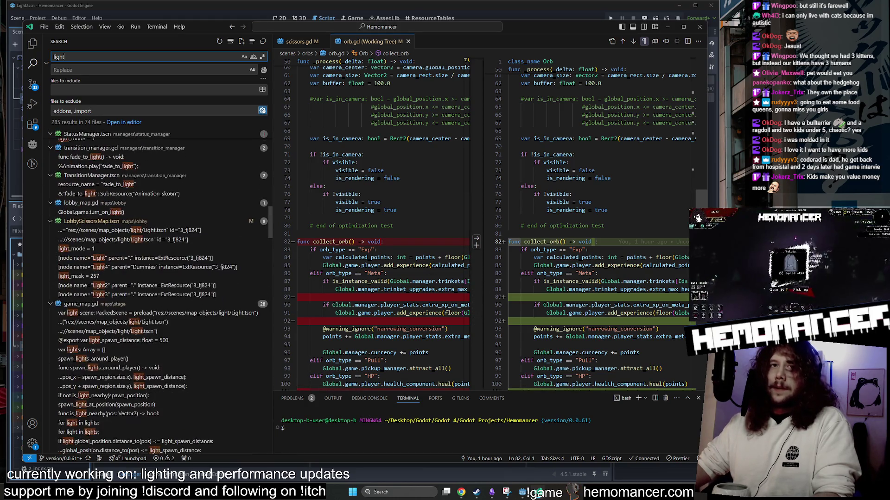
{"action": "left_click", "coordinate": [272, 195]}
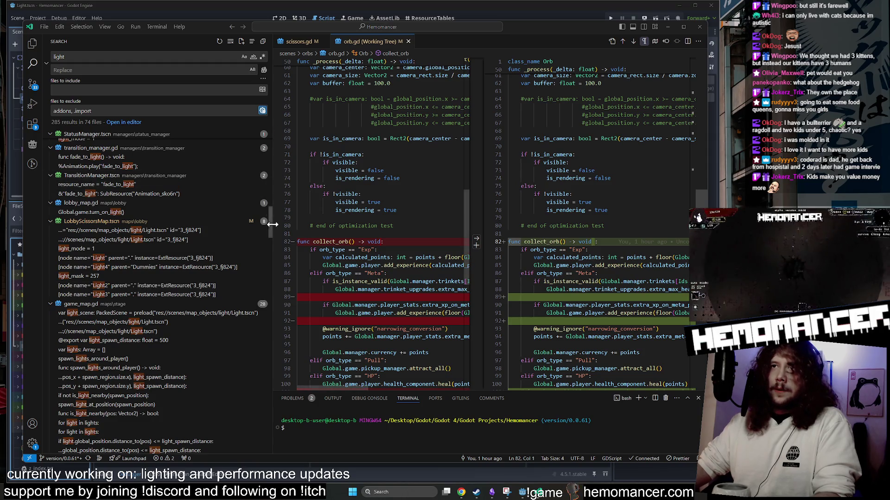
{"action": "left_click_drag", "start_coordinate": [269, 218], "coordinate": [268, 277]}
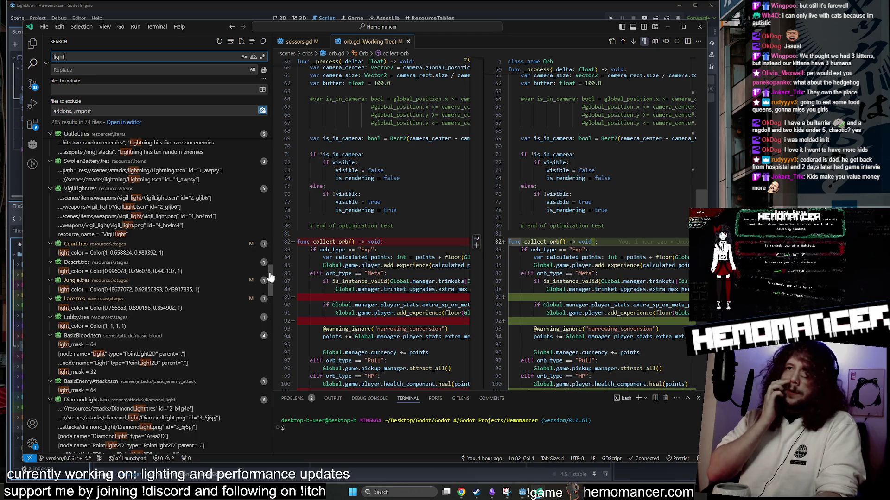
{"action": "left_click_drag", "start_coordinate": [271, 270], "coordinate": [256, 431]}
{"action": "left_click", "coordinate": [102, 358]}
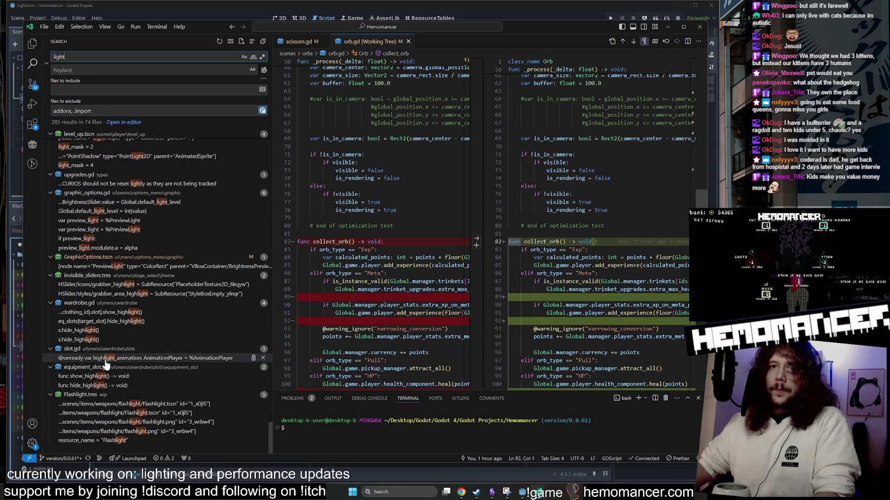
{"action": "left_click", "coordinate": [102, 376]}
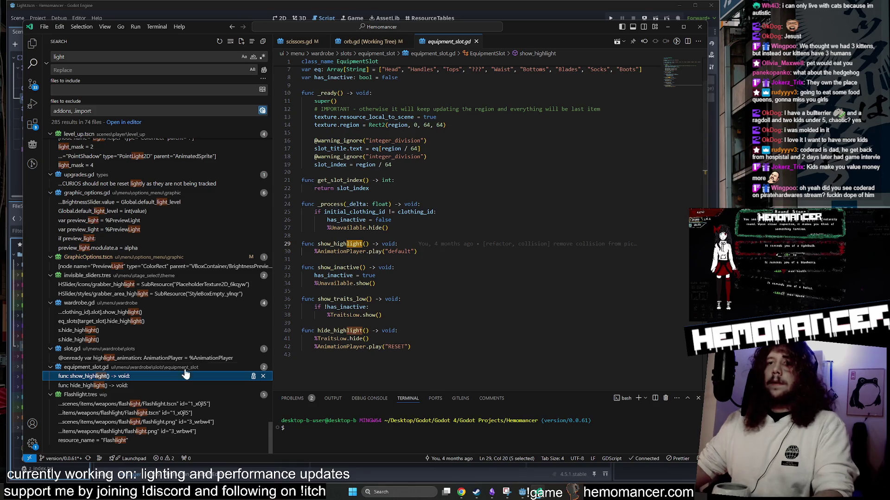
Step: Step through the highlight matches in slot.gd and wardrobe.gd, then graphic_options.gd's preview_light line
{"action": "left_click", "coordinate": [204, 358]}
{"action": "left_click", "coordinate": [182, 339]}
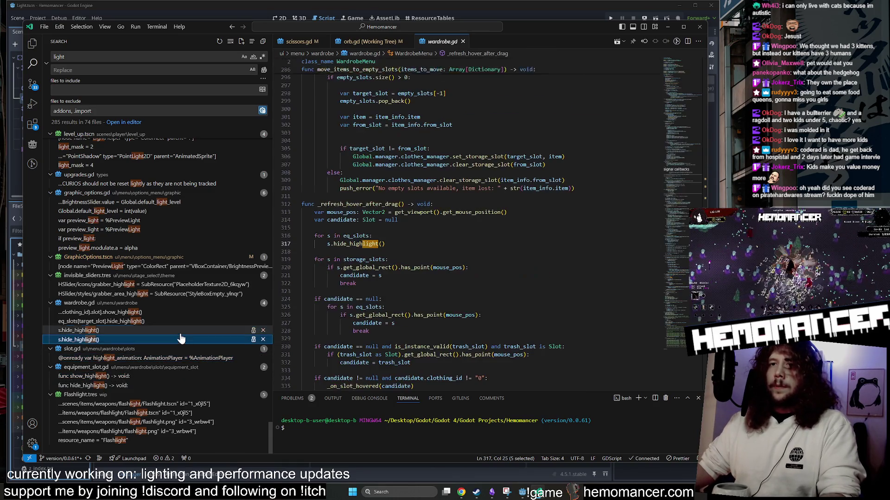
{"action": "left_click", "coordinate": [179, 330]}
{"action": "left_click", "coordinate": [180, 321]}
{"action": "left_click", "coordinate": [181, 312]}
{"action": "scroll", "coordinate": [182, 333], "scroll_direction": "up", "scroll_amount": 2}
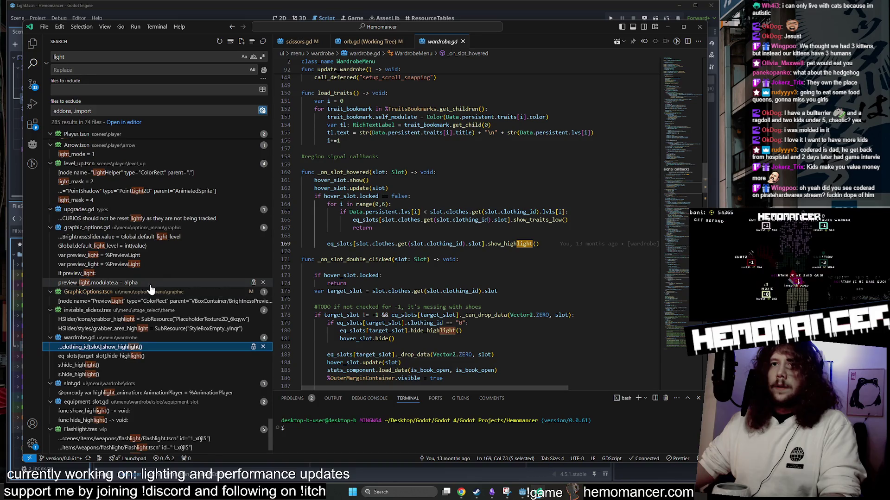
{"action": "left_click", "coordinate": [152, 282]}
{"action": "left_click", "coordinate": [153, 273]}
{"action": "left_click", "coordinate": [155, 264]}
Step: Open upgrades.gd at its CURIOS reset comment
{"action": "left_click", "coordinate": [154, 255]}
{"action": "left_click", "coordinate": [156, 246]}
{"action": "left_click", "coordinate": [158, 237]}
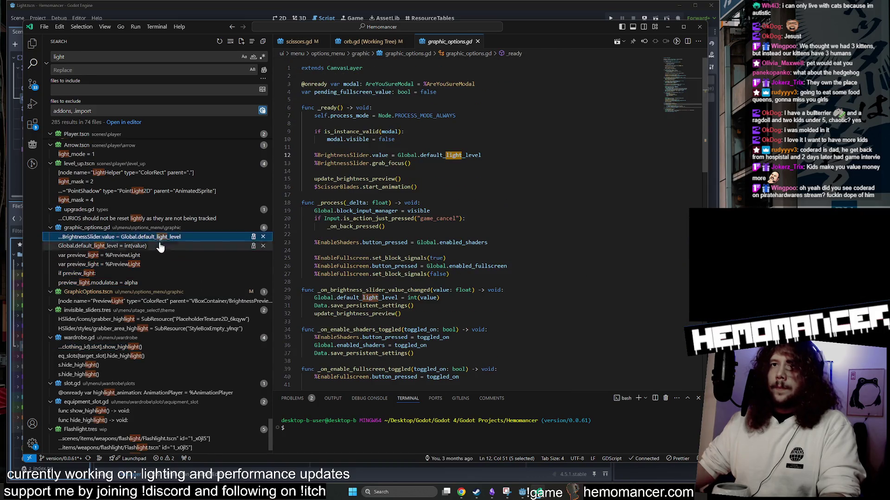
{"action": "scroll", "coordinate": [160, 239], "scroll_direction": "up", "scroll_amount": 1}
{"action": "left_click", "coordinate": [160, 238]}
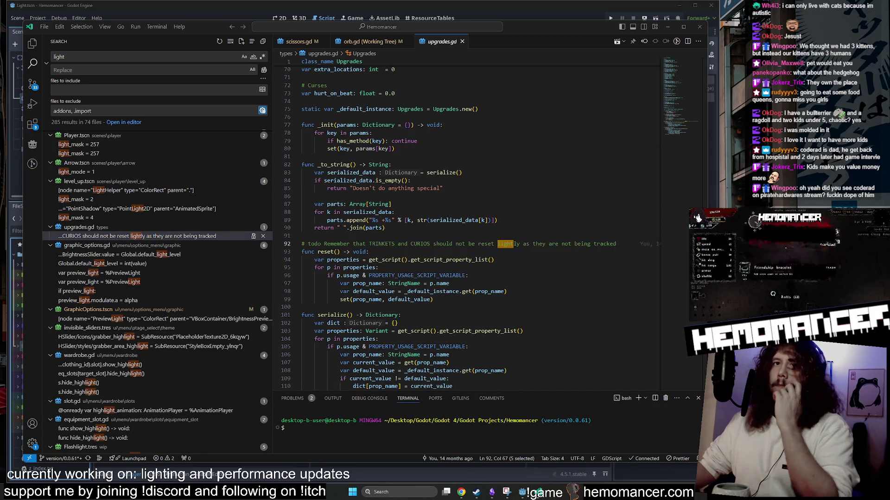
Step: Review light.gd's light_scale export, colored_light declaration and ColoredLight texture_scale randomisation
{"action": "scroll", "coordinate": [136, 277], "scroll_direction": "up", "scroll_amount": 8}
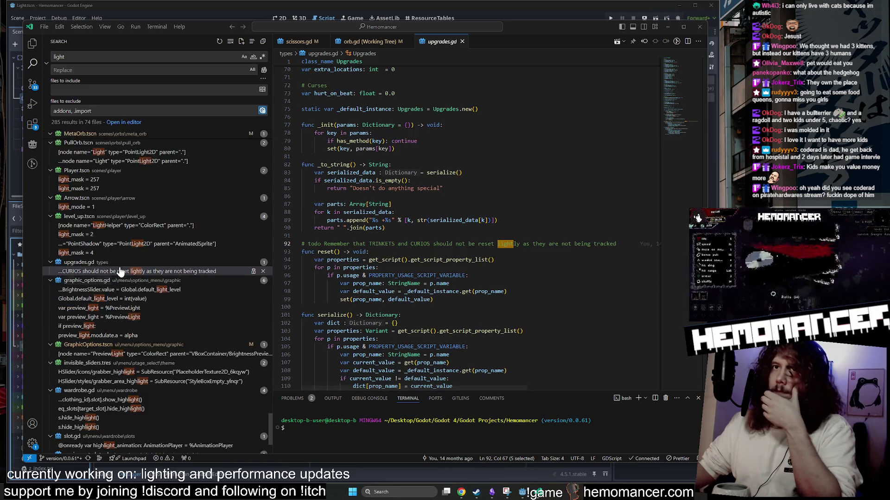
{"action": "scroll", "coordinate": [135, 277], "scroll_direction": "up", "scroll_amount": 10}
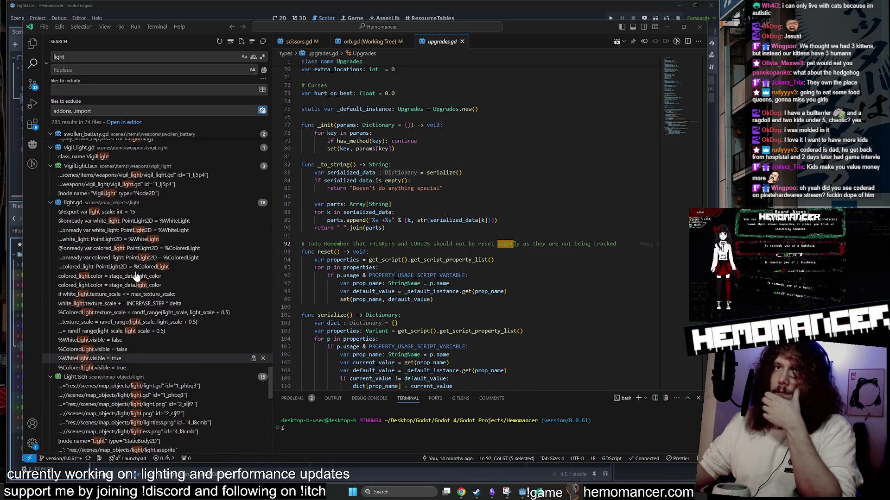
{"action": "left_click", "coordinate": [114, 320]}
{"action": "scroll", "coordinate": [120, 319], "scroll_direction": "down", "scroll_amount": 2}
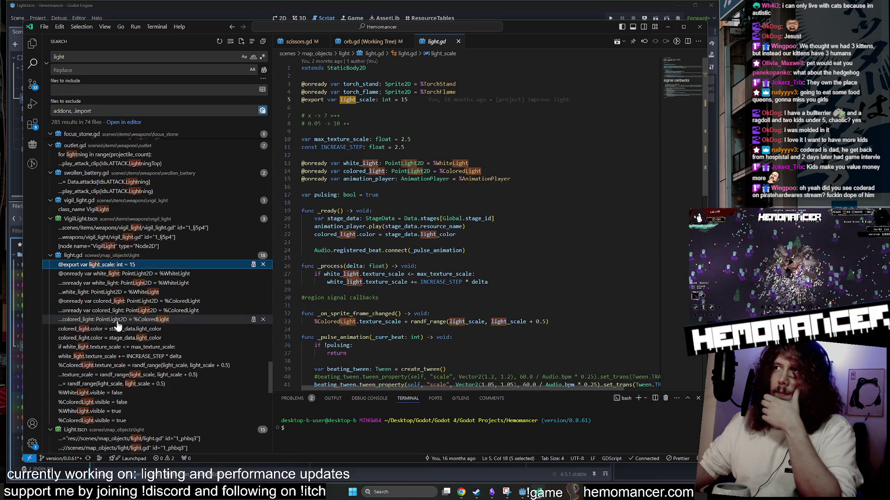
{"action": "left_click", "coordinate": [147, 275]}
{"action": "left_click", "coordinate": [148, 301]}
{"action": "scroll", "coordinate": [149, 327], "scroll_direction": "down", "scroll_amount": 3}
{"action": "left_click", "coordinate": [155, 293]}
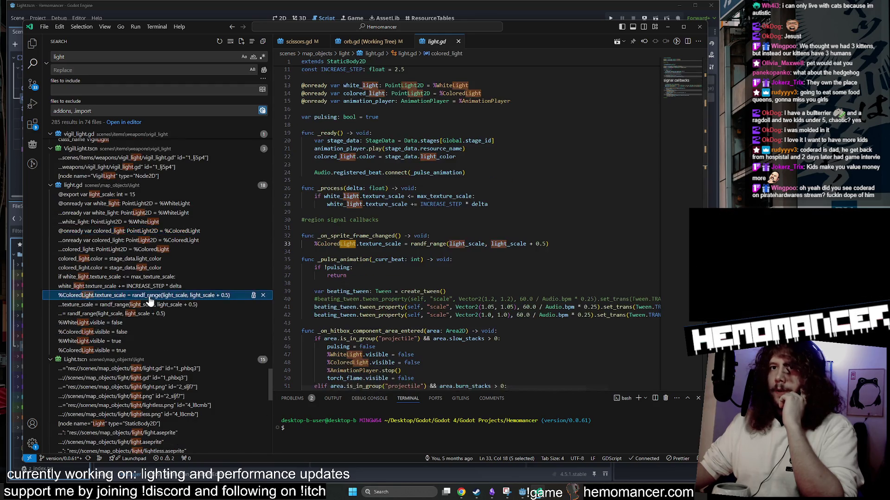
Step: Open vigil_light.gd at its VigilLight class name
{"action": "scroll", "coordinate": [139, 315], "scroll_direction": "up", "scroll_amount": 4}
{"action": "scroll", "coordinate": [126, 309], "scroll_direction": "down", "scroll_amount": 1}
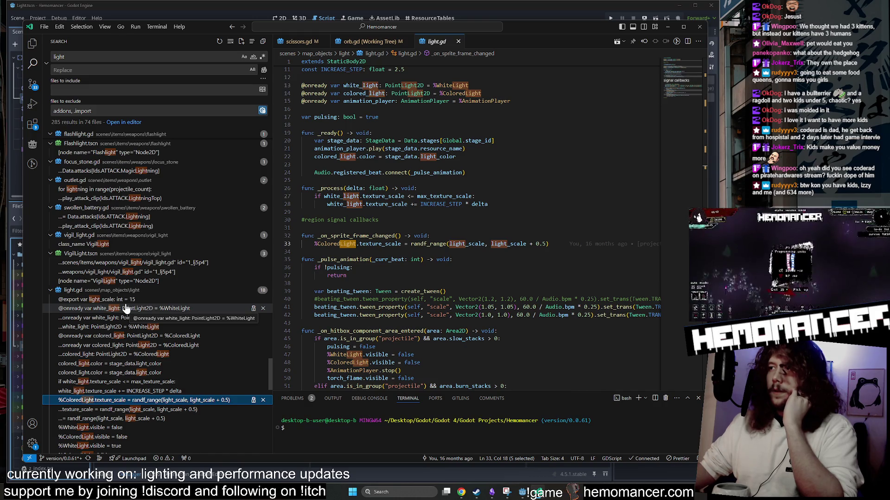
{"action": "scroll", "coordinate": [126, 296], "scroll_direction": "up", "scroll_amount": 2}
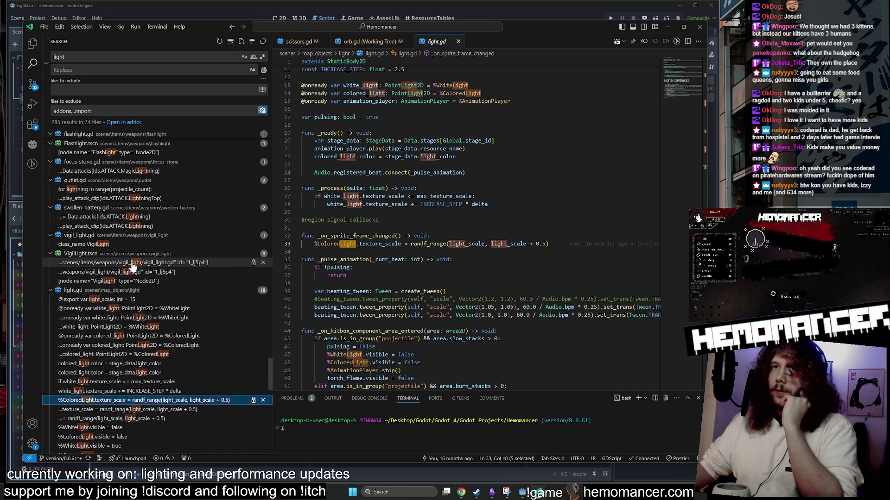
{"action": "left_click", "coordinate": [127, 271]}
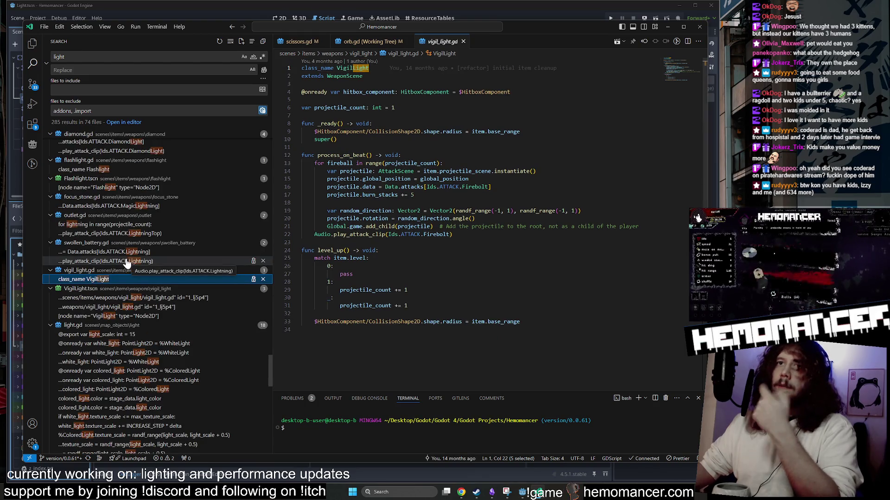
Step: Check the Lightning attack and sound lines in swollen_battery.gd and outlet.gd
{"action": "left_click", "coordinate": [124, 252]}
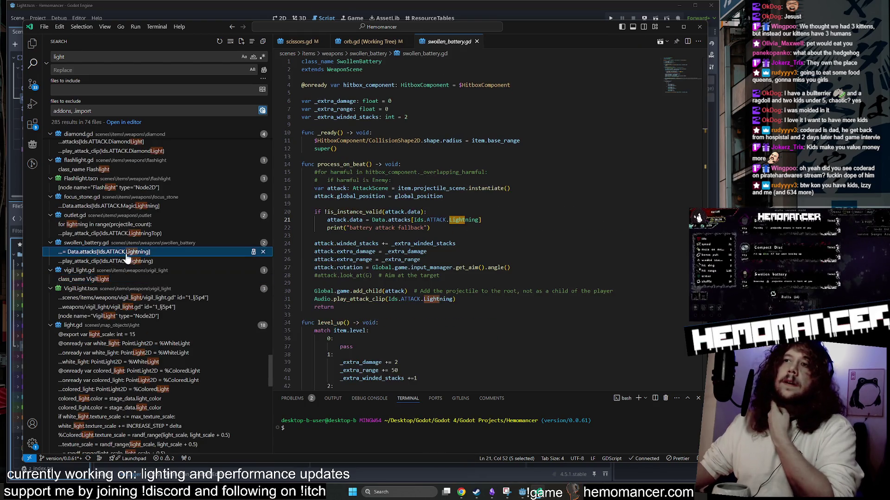
{"action": "left_click", "coordinate": [124, 262]}
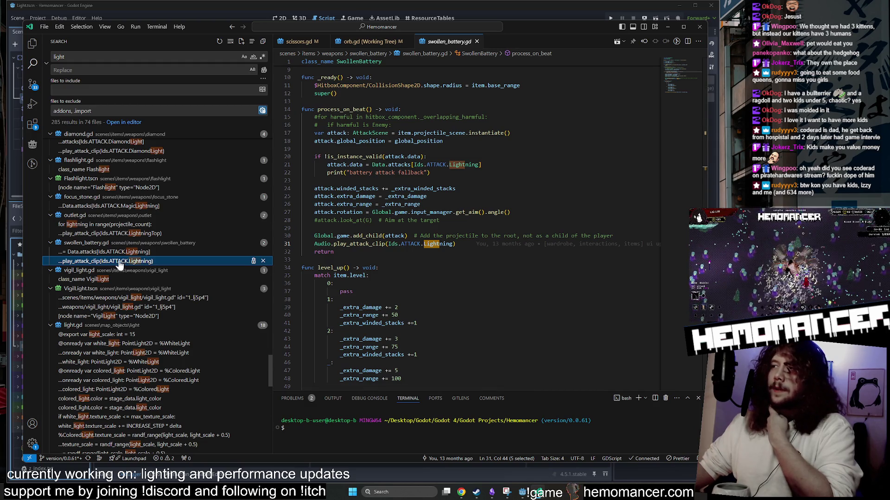
{"action": "left_click", "coordinate": [119, 224]}
{"action": "left_click", "coordinate": [119, 233]}
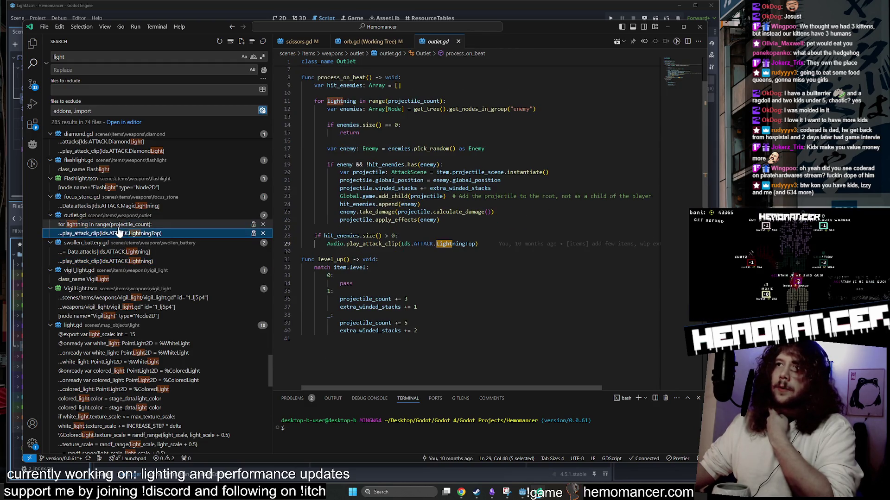
Step: Look at focus_stone.gd's MagicLightning, then diamond.gd's DiamondLight attack, and scroll the results back up
{"action": "left_click", "coordinate": [119, 207]}
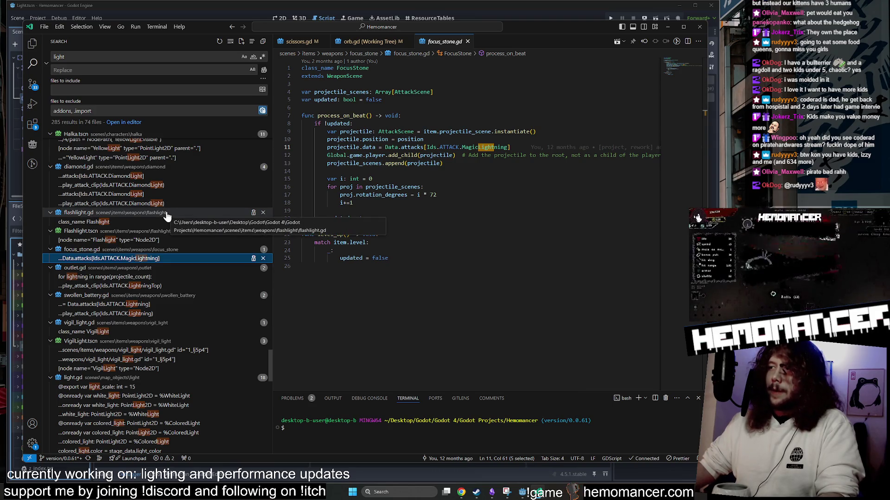
{"action": "left_click", "coordinate": [174, 212]}
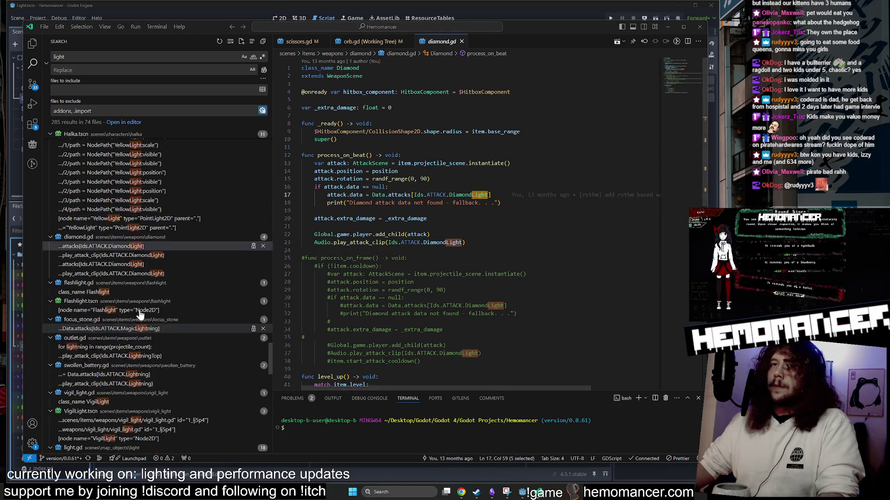
{"action": "scroll", "coordinate": [140, 315], "scroll_direction": "up", "scroll_amount": 6}
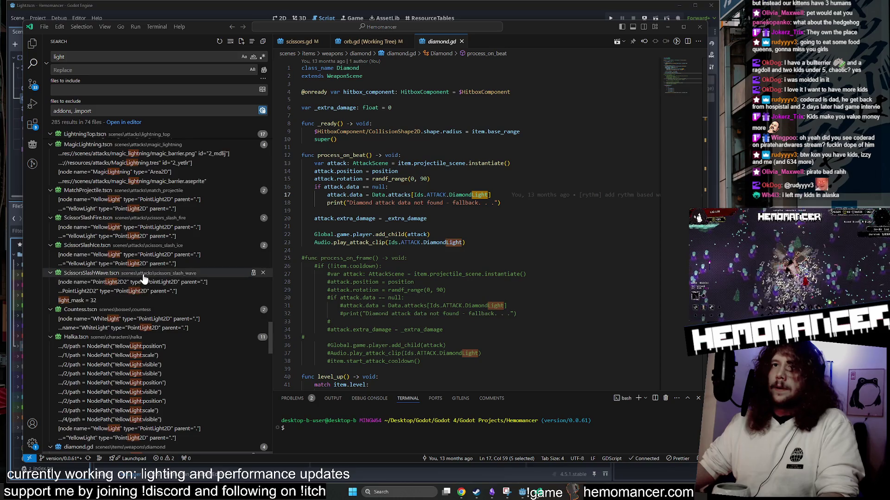
{"action": "scroll", "coordinate": [144, 280], "scroll_direction": "up", "scroll_amount": 8}
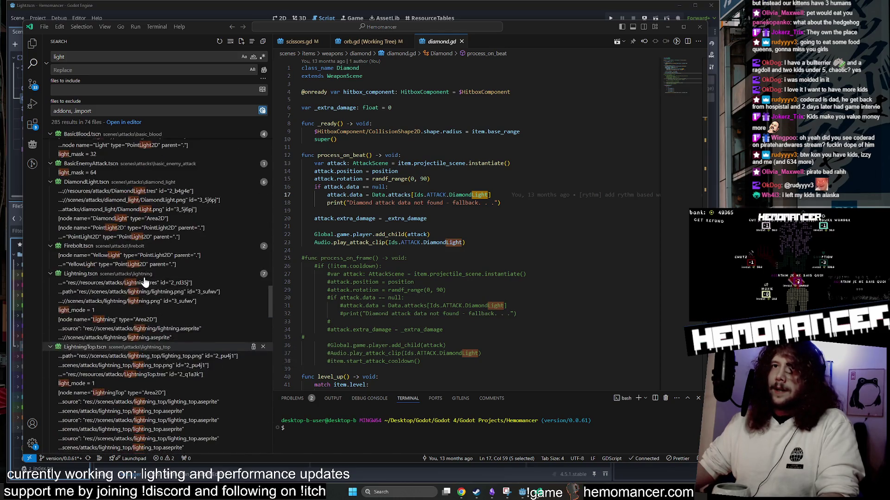
{"action": "scroll", "coordinate": [143, 281], "scroll_direction": "up", "scroll_amount": 3}
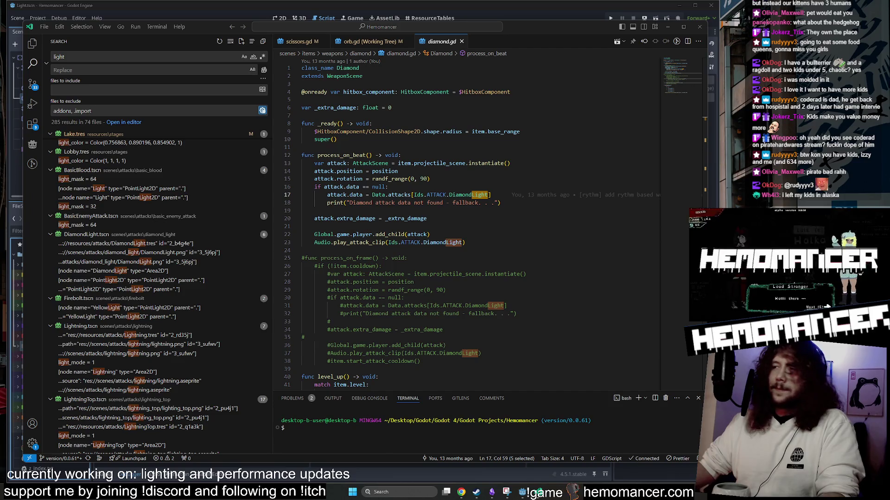
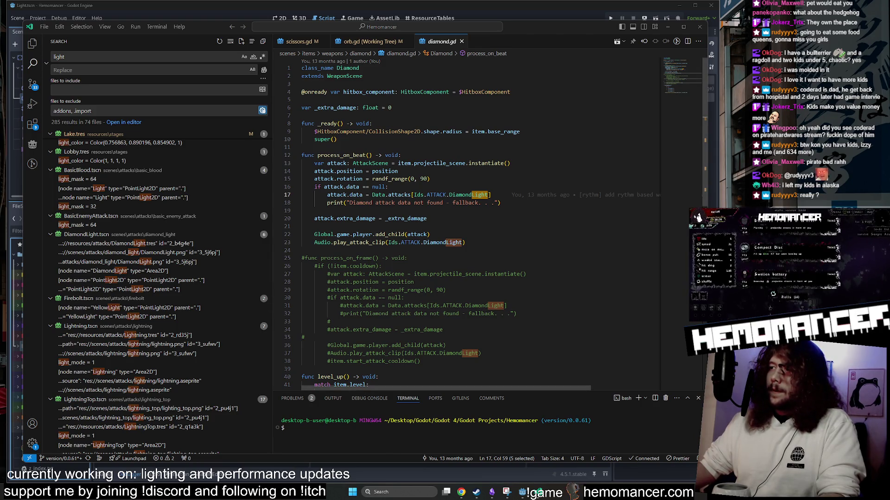
Step: Open game_map.gd at its light_scene match from the 'light' search results
{"action": "scroll", "coordinate": [187, 200], "scroll_direction": "up", "scroll_amount": 6}
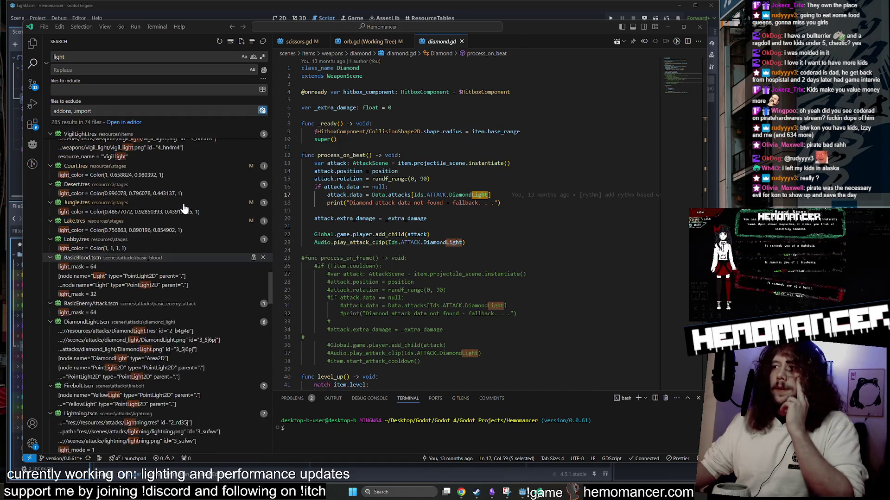
{"action": "scroll", "coordinate": [175, 209], "scroll_direction": "up", "scroll_amount": 10}
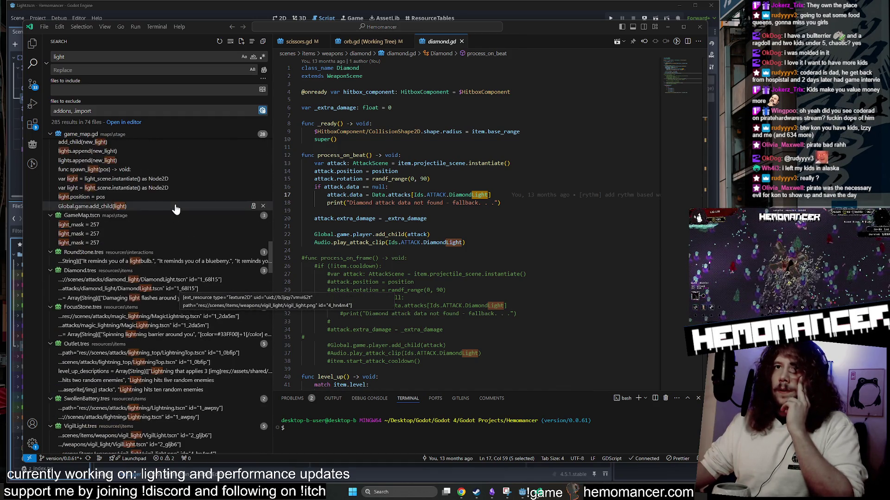
{"action": "scroll", "coordinate": [176, 210], "scroll_direction": "up", "scroll_amount": 5}
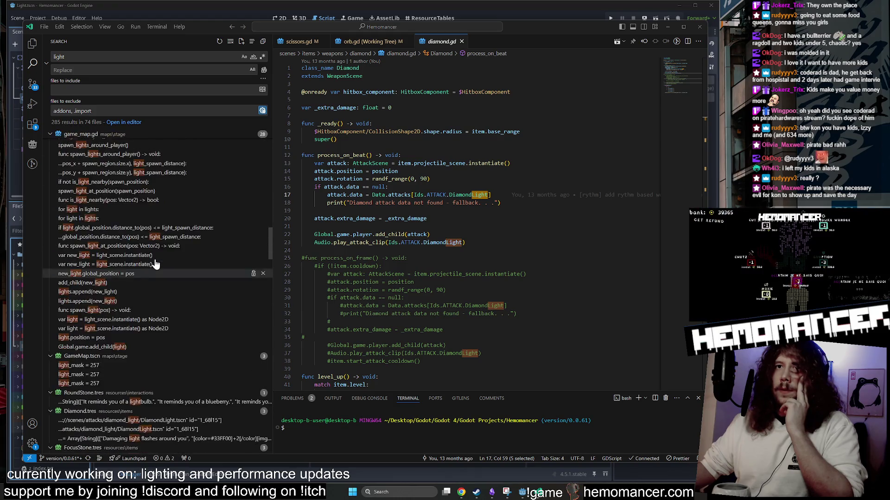
{"action": "scroll", "coordinate": [152, 251], "scroll_direction": "up", "scroll_amount": 2}
{"action": "left_click", "coordinate": [144, 223]}
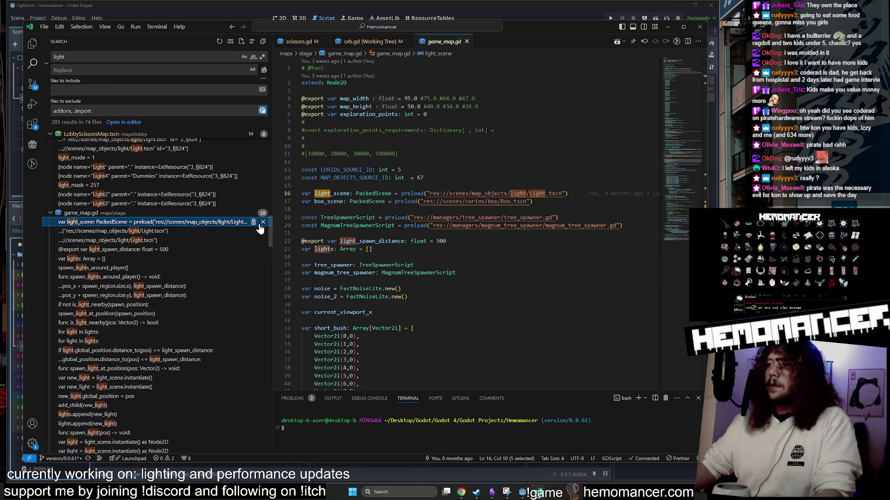
Step: Scroll through game_map.gd and jump to the lights array declaration
{"action": "scroll", "coordinate": [684, 83], "scroll_direction": "down", "scroll_amount": 12}
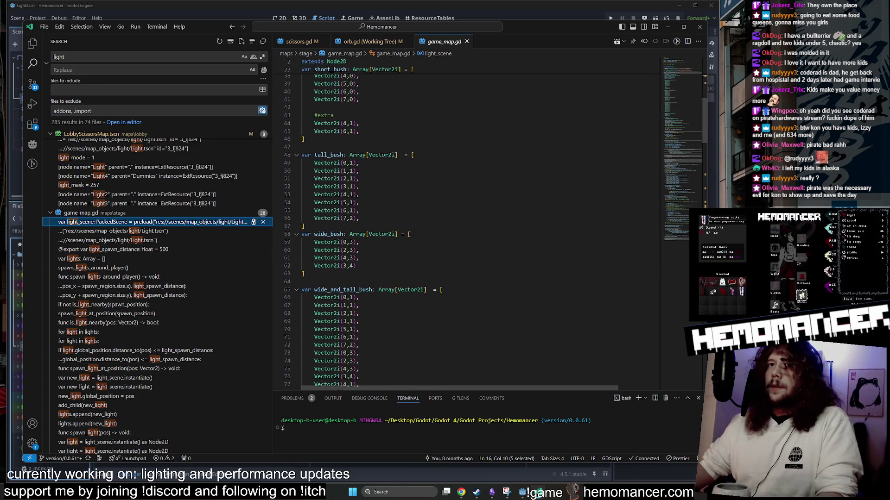
{"action": "scroll", "coordinate": [324, 179], "scroll_direction": "down", "scroll_amount": 20}
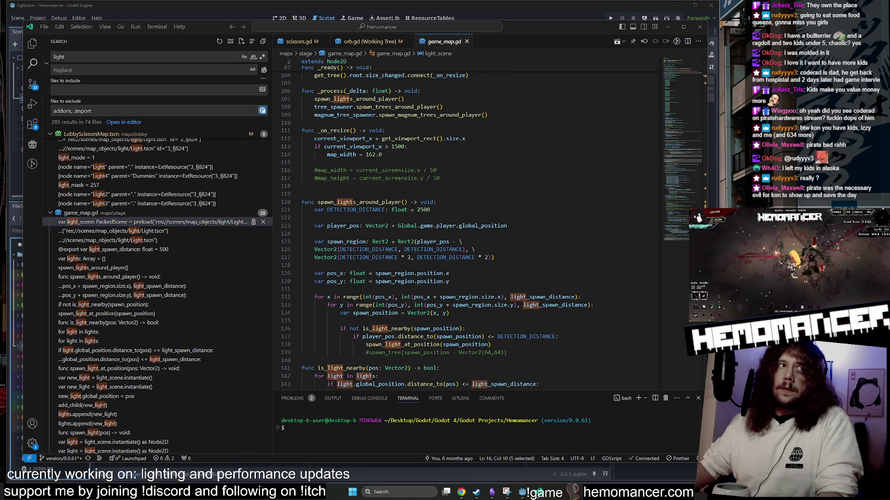
{"action": "scroll", "coordinate": [463, 222], "scroll_direction": "down", "scroll_amount": 9}
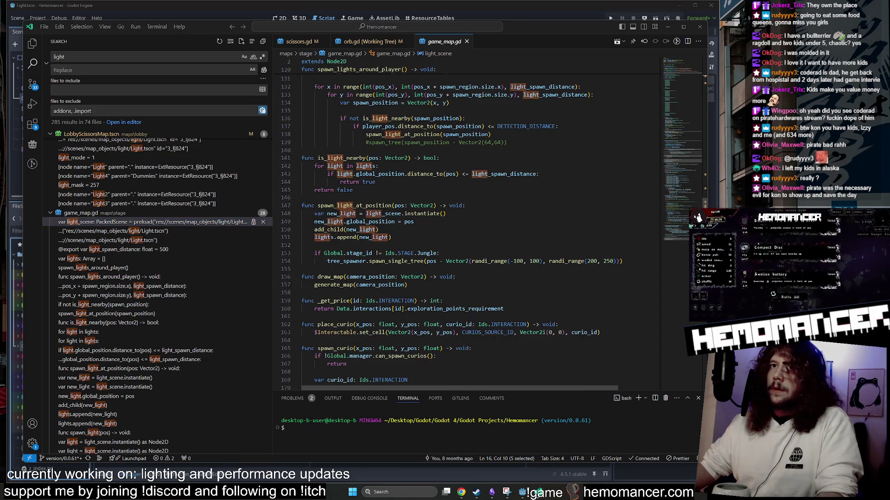
{"action": "scroll", "coordinate": [463, 227], "scroll_direction": "down", "scroll_amount": 2}
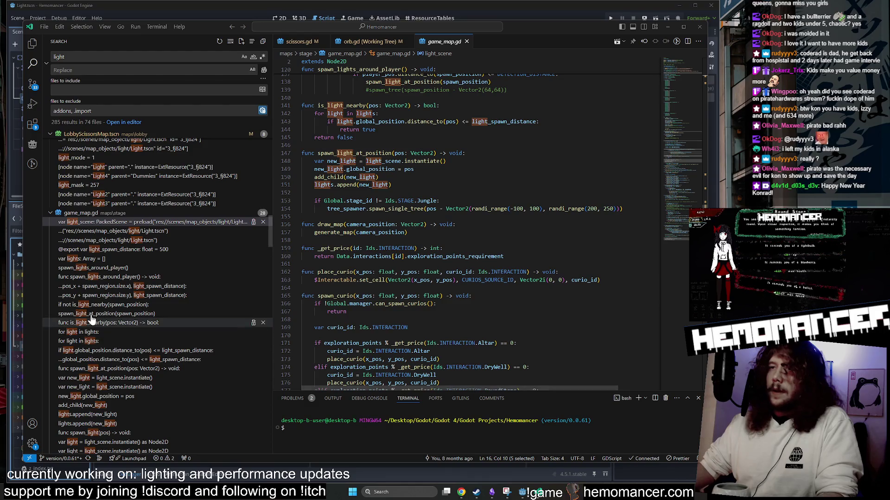
{"action": "mouse_move", "coordinate": [508, 268]}
{"action": "scroll", "coordinate": [508, 268], "scroll_direction": "down", "scroll_amount": 3}
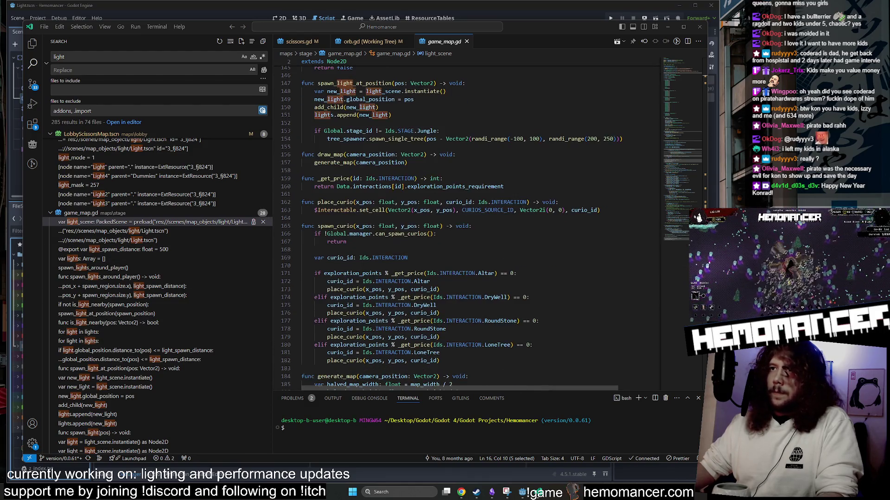
{"action": "scroll", "coordinate": [509, 268], "scroll_direction": "down", "scroll_amount": 3}
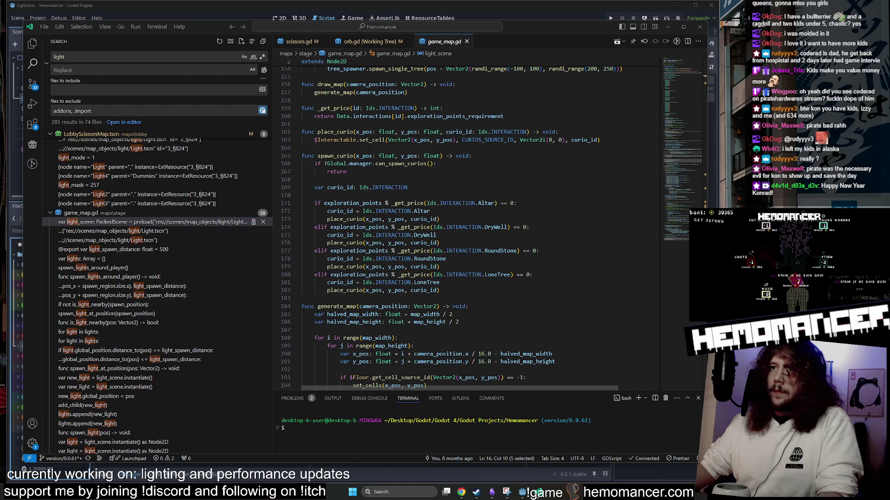
{"action": "scroll", "coordinate": [508, 268], "scroll_direction": "down", "scroll_amount": 2}
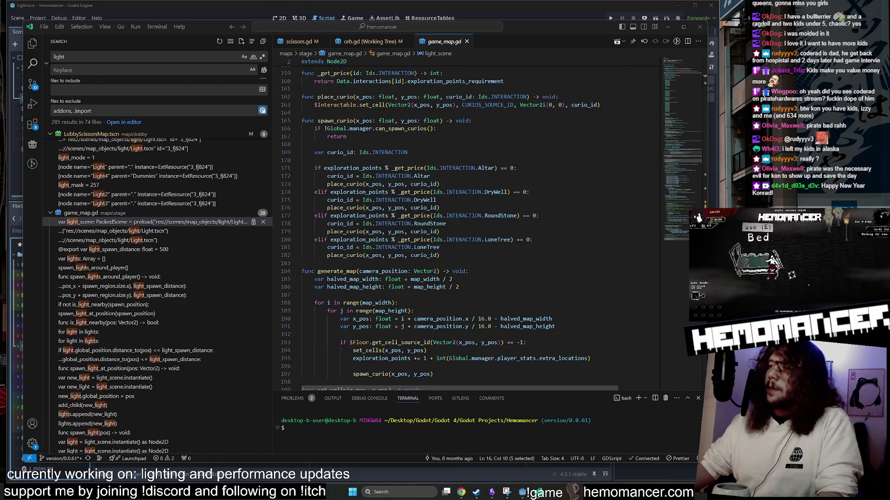
{"action": "left_click", "coordinate": [112, 264]}
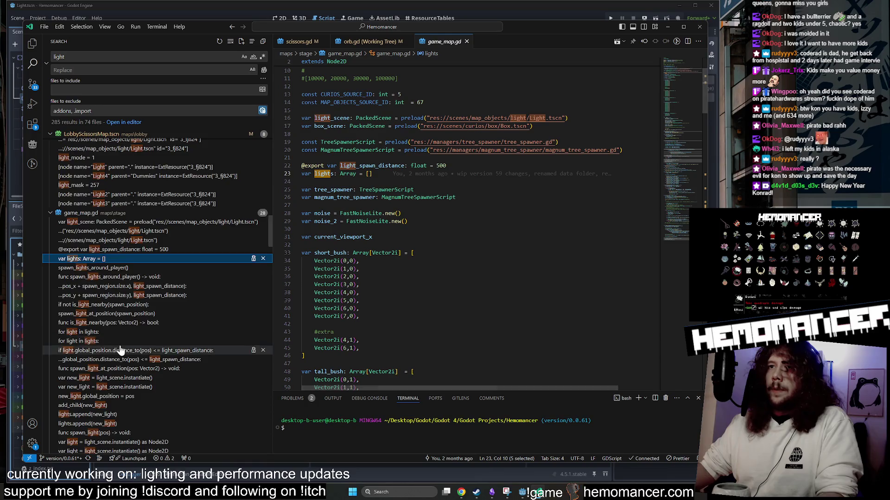
Step: Jump to the new_light instantiation and the light instantiation in spawn_light
{"action": "scroll", "coordinate": [123, 345], "scroll_direction": "down", "scroll_amount": 3}
{"action": "left_click", "coordinate": [131, 308]}
{"action": "scroll", "coordinate": [463, 232], "scroll_direction": "down", "scroll_amount": 6}
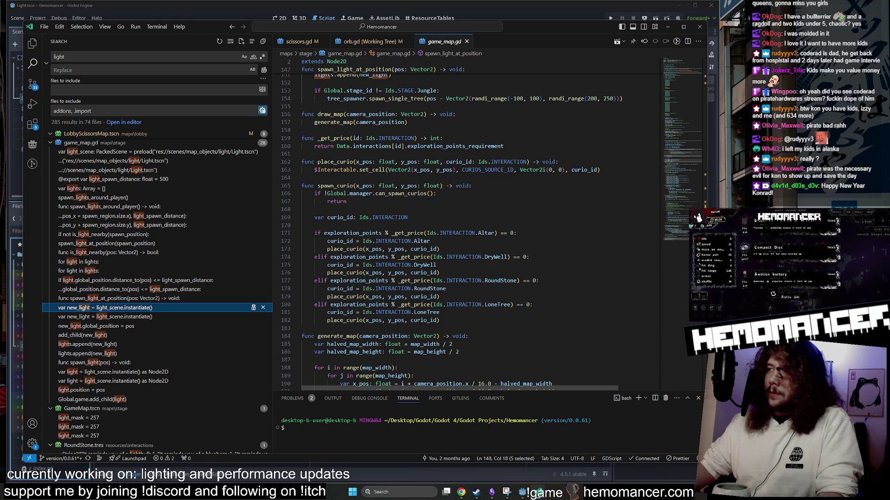
{"action": "scroll", "coordinate": [99, 330], "scroll_direction": "down", "scroll_amount": 1}
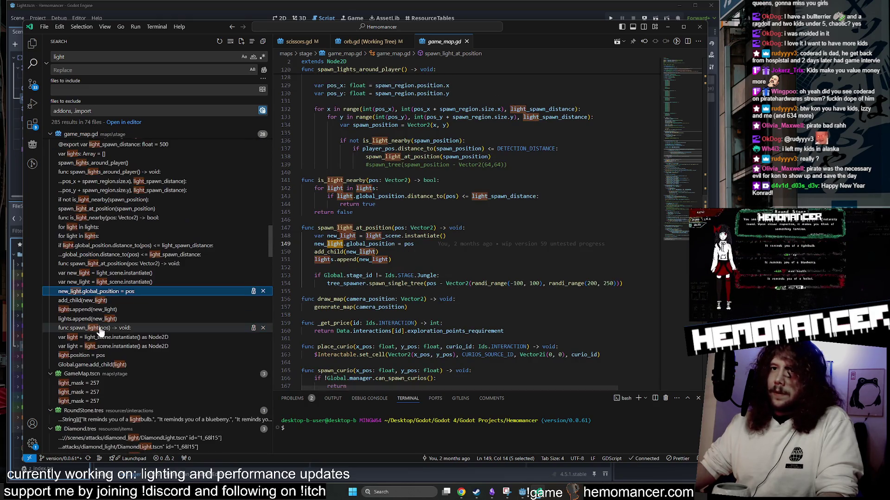
{"action": "left_click", "coordinate": [99, 328]}
{"action": "left_click", "coordinate": [105, 337]}
{"action": "left_click", "coordinate": [111, 346]}
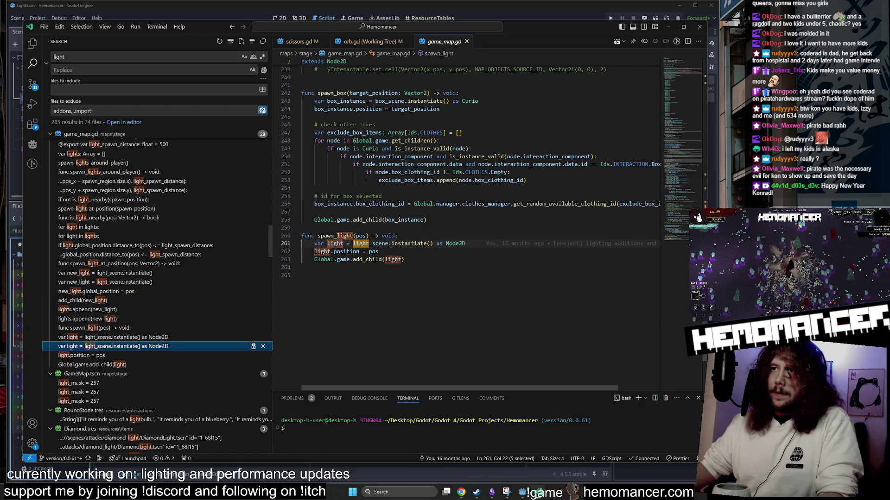
Step: Check spawn_box around line 254, then close game_map.gd and the orb.gd diff
{"action": "mouse_move", "coordinate": [362, 236]}
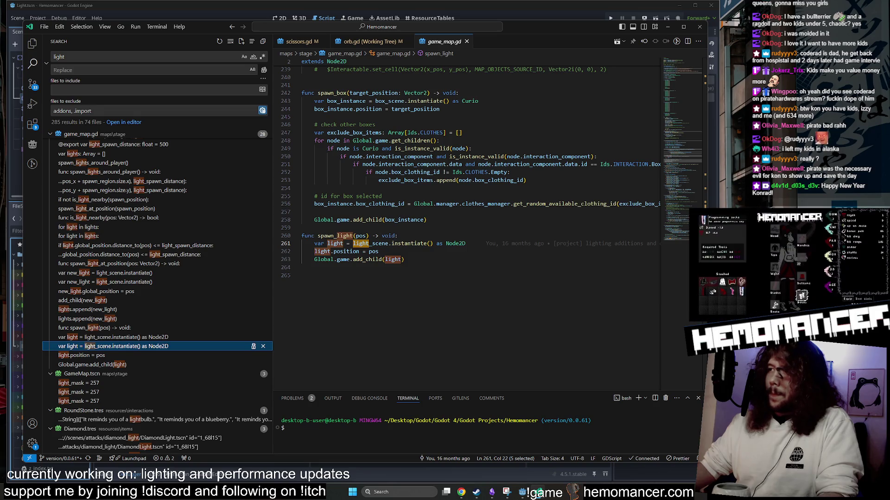
{"action": "key", "text": "alt+Tab"}
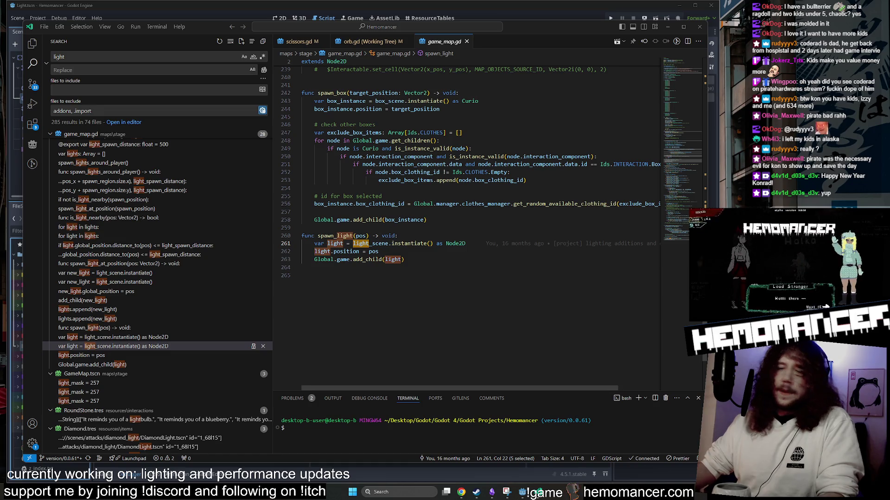
{"action": "left_click", "coordinate": [314, 188]}
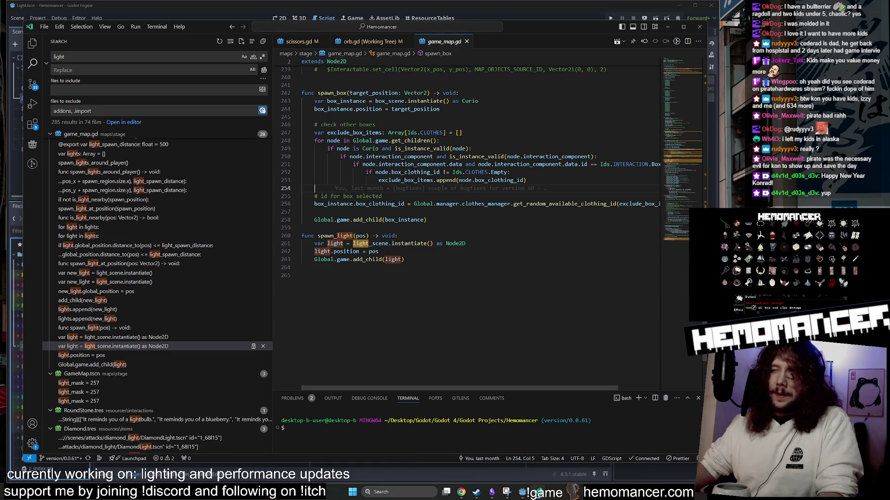
{"action": "left_click", "coordinate": [382, 196]}
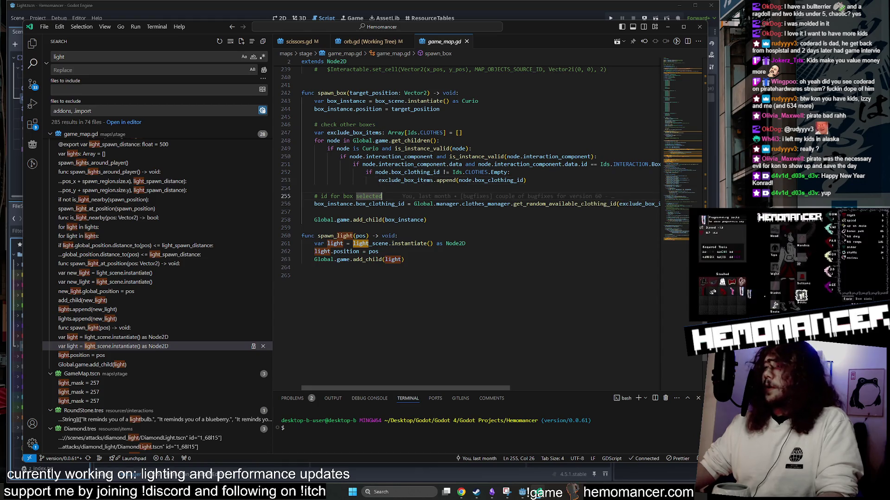
{"action": "left_click", "coordinate": [466, 41]}
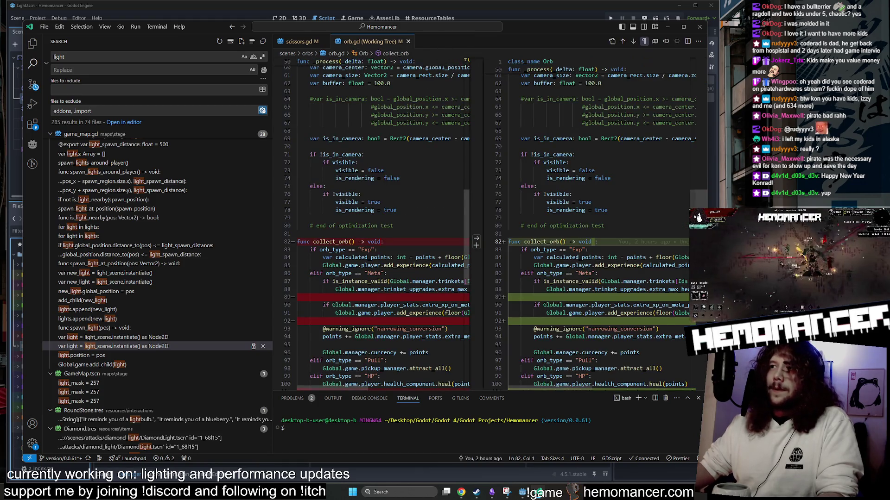
{"action": "left_click", "coordinate": [408, 41]}
Step: Collapse the data.gd, global.gd, audio.gd, TestTileSet.tres and project.godot result groups and show Explorer
{"action": "scroll", "coordinate": [74, 352], "scroll_direction": "down", "scroll_amount": 15}
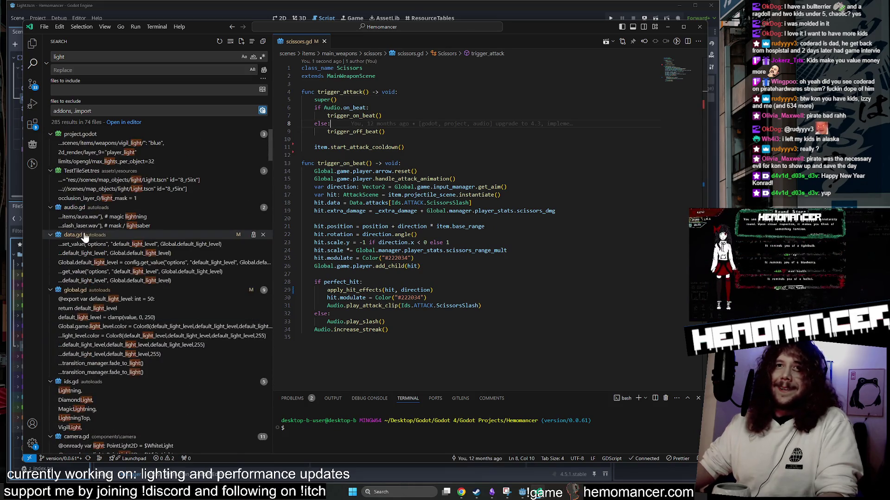
{"action": "left_click", "coordinate": [51, 235]}
{"action": "left_click", "coordinate": [50, 244]}
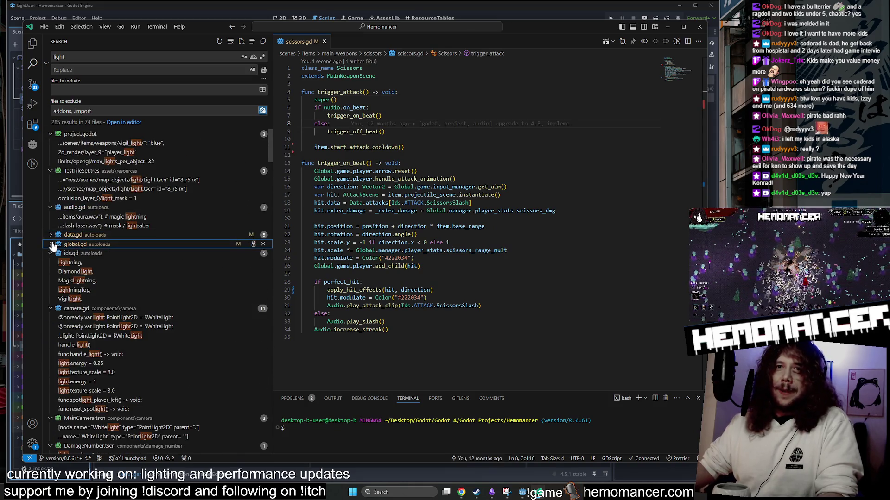
{"action": "left_click", "coordinate": [51, 208]}
{"action": "left_click", "coordinate": [50, 171]}
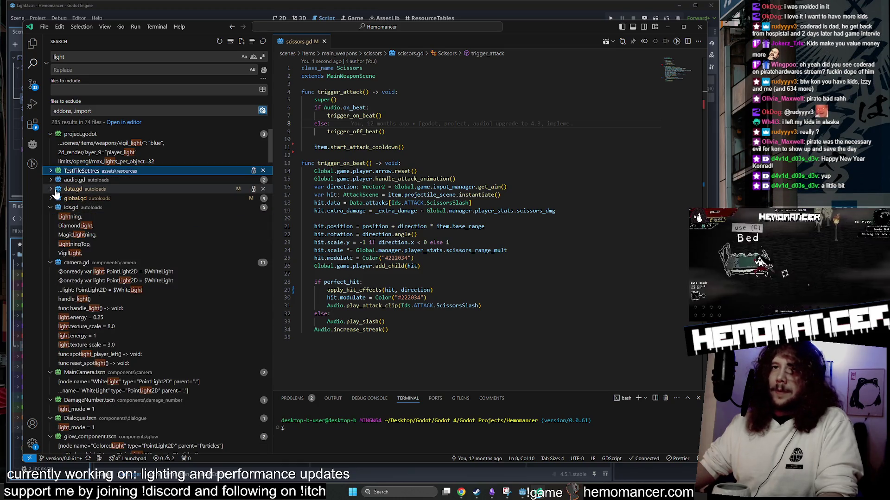
{"action": "left_click", "coordinate": [50, 134]}
{"action": "left_click", "coordinate": [32, 44]}
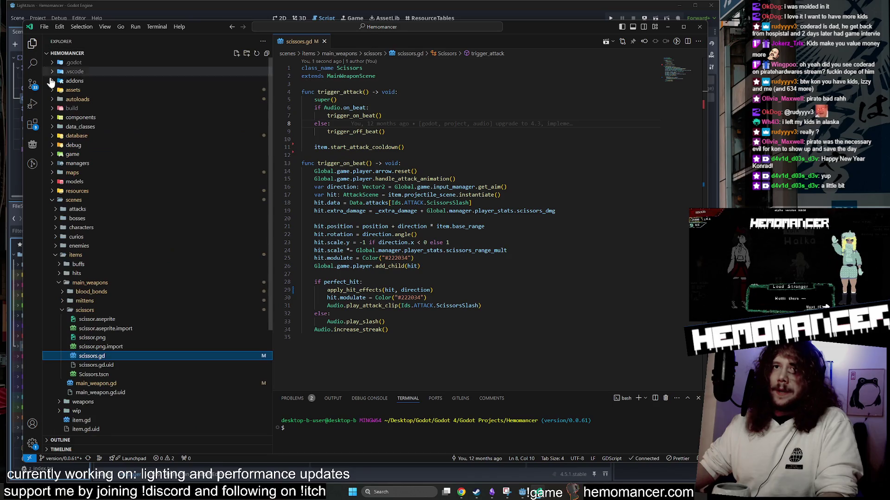
Step: Back in Godot, delete the two blank lines after line 95 in game.gd
{"action": "left_click", "coordinate": [670, 26]}
{"action": "scroll", "coordinate": [386, 209], "scroll_direction": "up", "scroll_amount": 7}
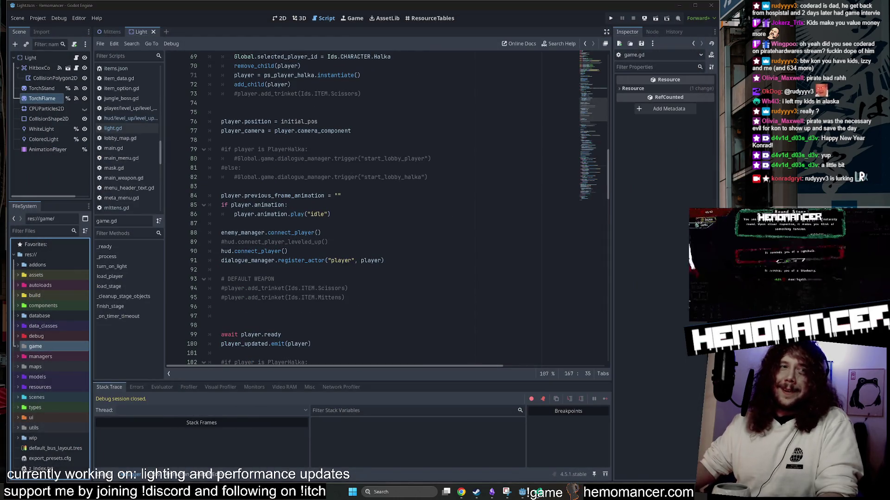
{"action": "left_click", "coordinate": [45, 404]}
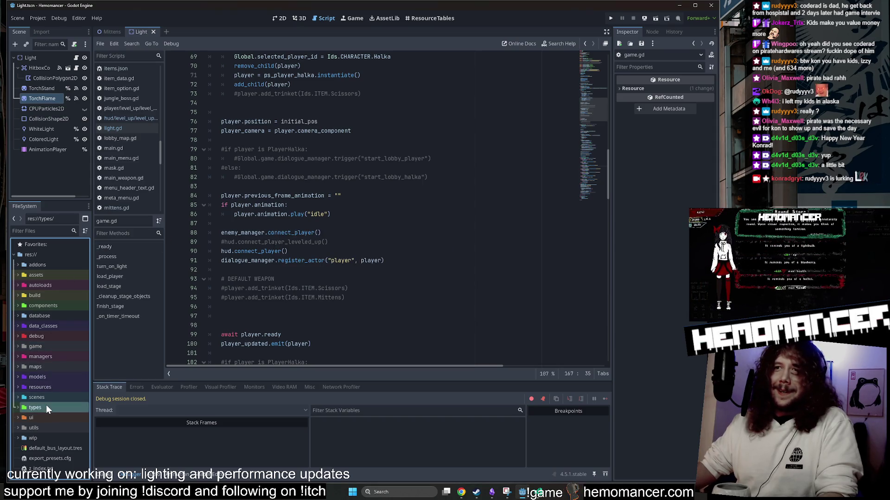
{"action": "double_click", "coordinate": [46, 405]}
{"action": "left_click", "coordinate": [324, 307]}
{"action": "key", "text": "Delete"}
{"action": "key", "text": "Delete"}
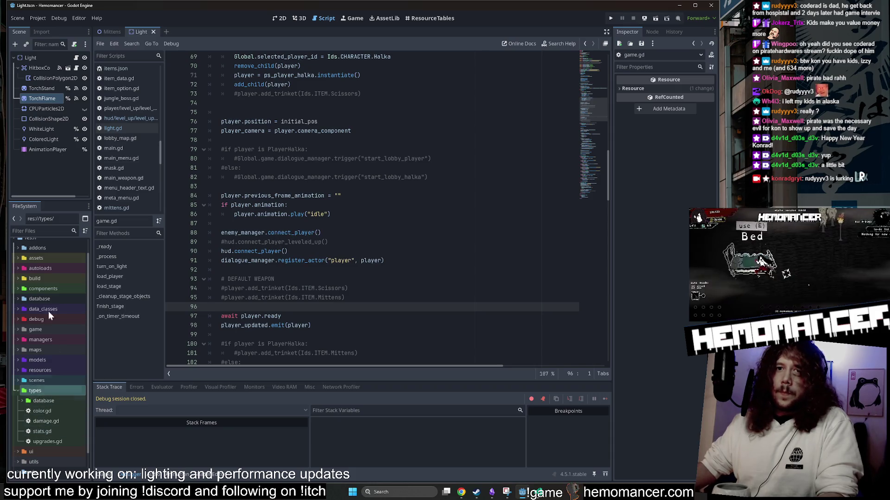
Step: Filter FileSystem by 'light', show Light.tscn in 2D, and close the Mittens scene
{"action": "left_click", "coordinate": [37, 230]}
{"action": "type", "text": "light"}
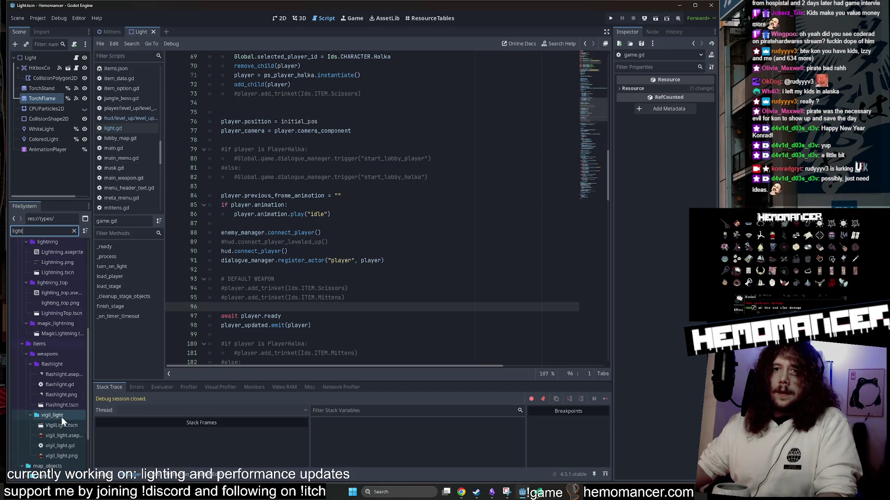
{"action": "scroll", "coordinate": [57, 433], "scroll_direction": "down", "scroll_amount": 3}
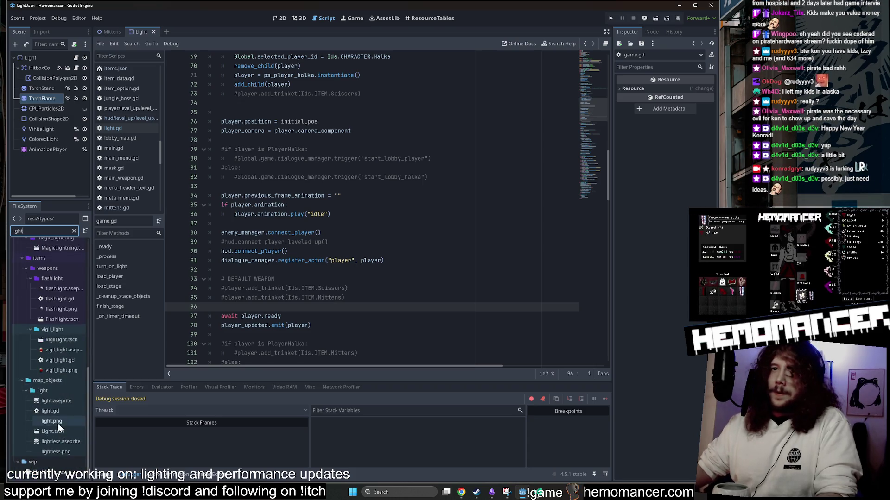
{"action": "left_click", "coordinate": [58, 432]}
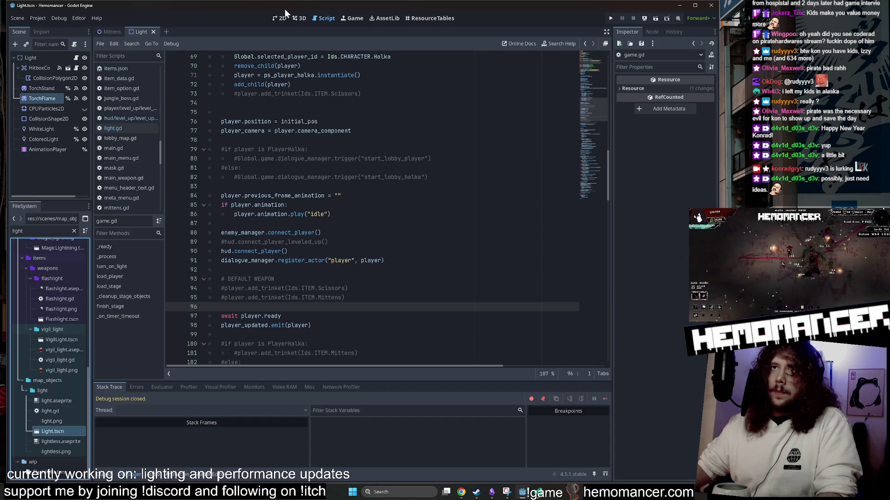
{"action": "left_click", "coordinate": [279, 18]}
{"action": "middle_click", "coordinate": [109, 32]}
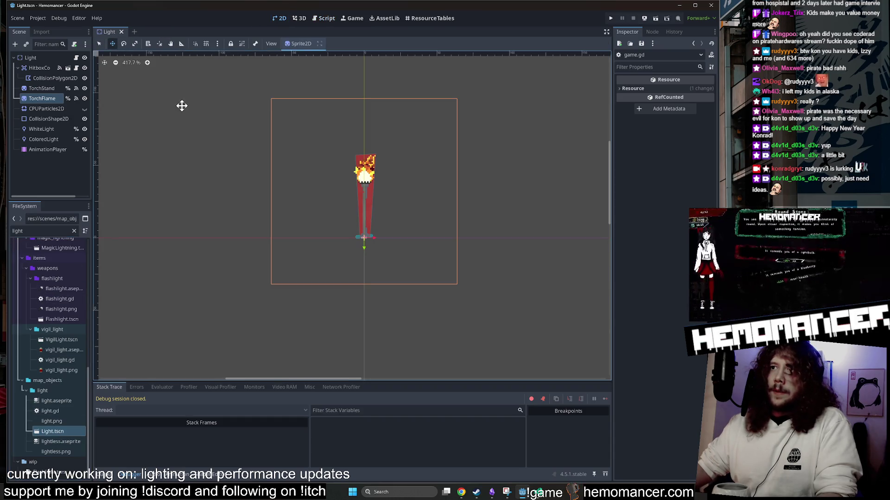
Step: Select the TorchFlame sprite and pan the canvas to center the torch
{"action": "left_click", "coordinate": [42, 96]}
{"action": "scroll", "coordinate": [431, 112], "scroll_direction": "down", "scroll_amount": 6}
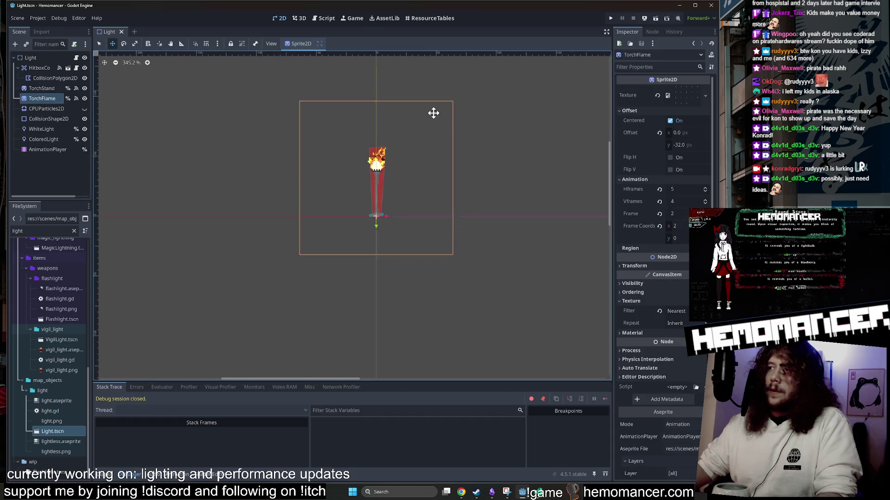
{"action": "left_click_drag", "start_coordinate": [233, 155], "coordinate": [198, 209]}
{"action": "scroll", "coordinate": [429, 168], "scroll_direction": "up", "scroll_amount": 1}
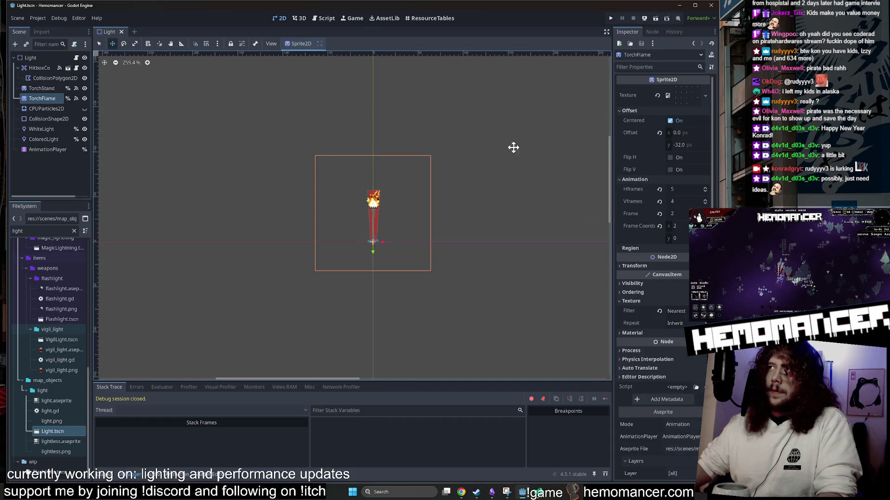
{"action": "mouse_move", "coordinate": [602, 119]}
{"action": "left_mouse_down"}
{"action": "mouse_move", "coordinate": [573, 119]}
{"action": "mouse_move", "coordinate": [625, 120]}
{"action": "left_mouse_up"}
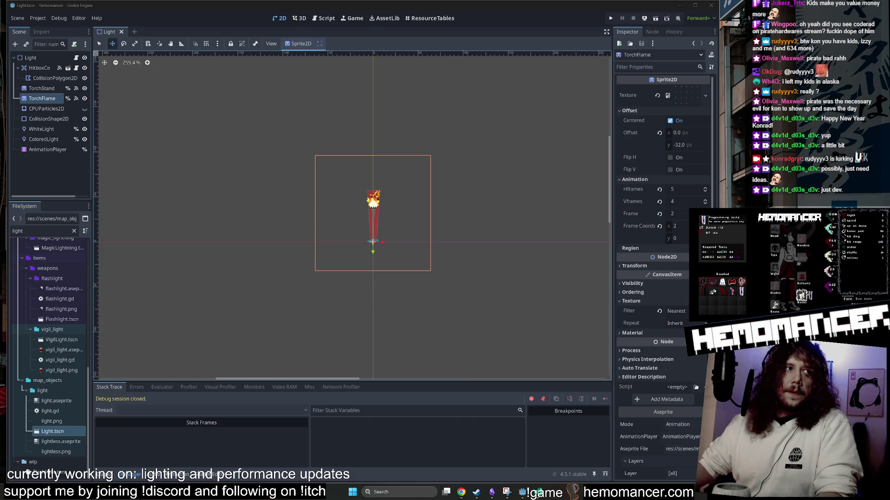
{"action": "left_click", "coordinate": [251, 162]}
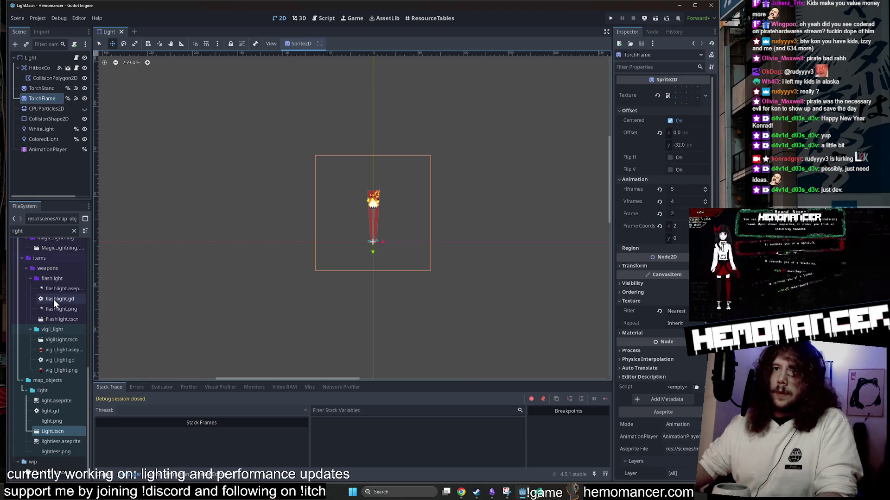
Step: Open the Flashlight, LightningTop and Lightning scenes from the FileSystem dock
{"action": "double_click", "coordinate": [57, 319]}
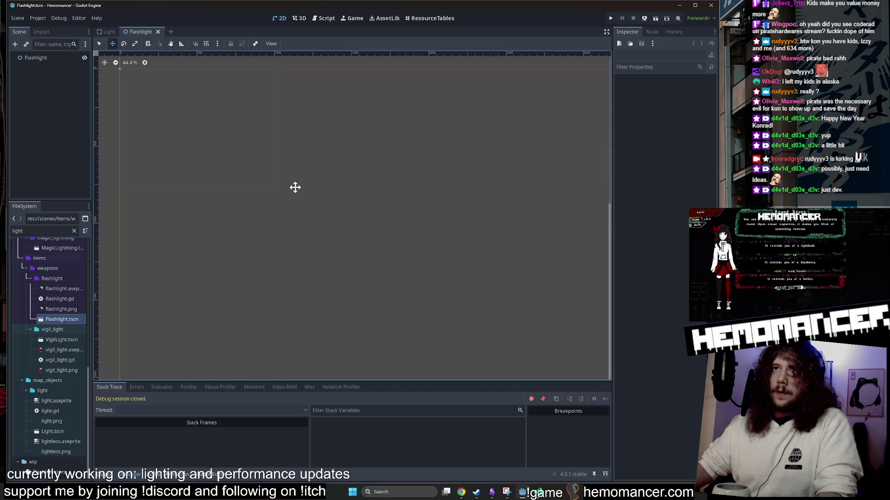
{"action": "scroll", "coordinate": [75, 321], "scroll_direction": "up", "scroll_amount": 4}
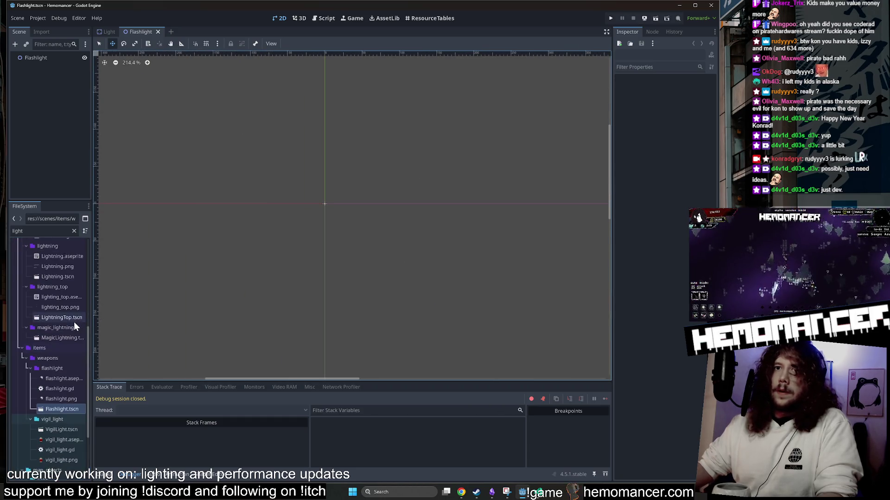
{"action": "double_click", "coordinate": [70, 319]}
{"action": "scroll", "coordinate": [457, 227], "scroll_direction": "down", "scroll_amount": 2}
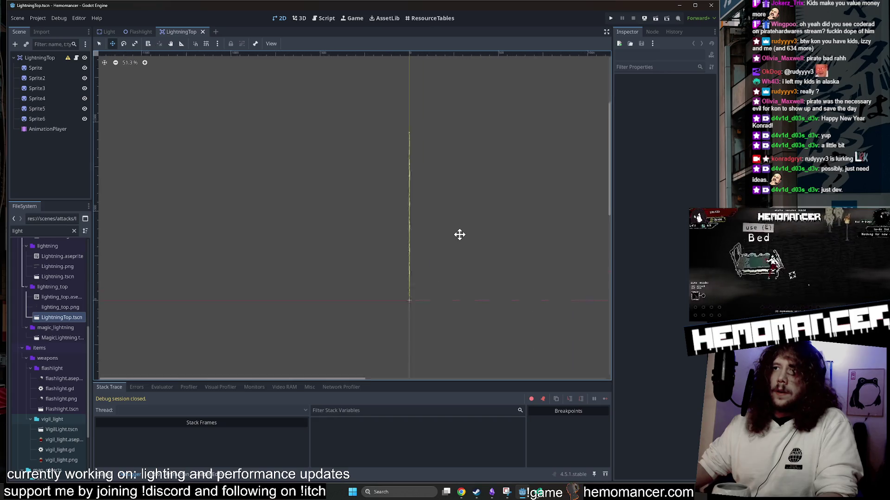
{"action": "scroll", "coordinate": [57, 334], "scroll_direction": "up", "scroll_amount": 3}
{"action": "double_click", "coordinate": [57, 334]}
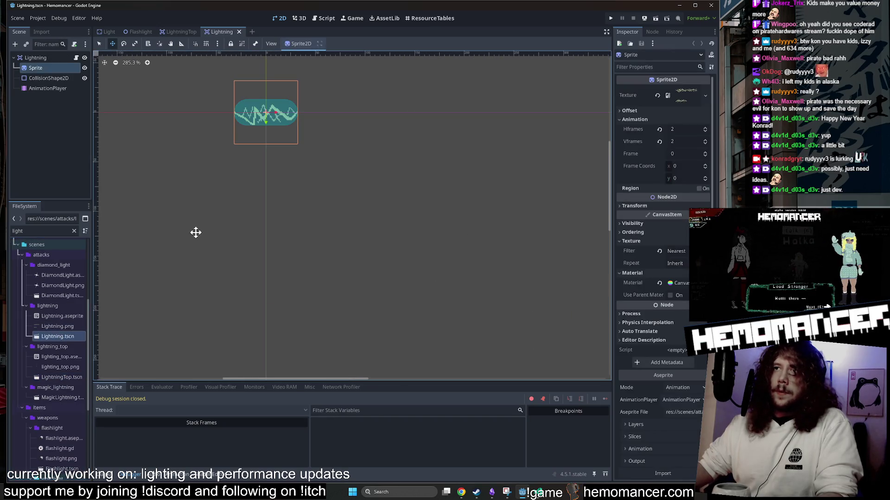
Step: Select the Lightning root node and bring up its attack_scene.gd script
{"action": "scroll", "coordinate": [246, 227], "scroll_direction": "up", "scroll_amount": 3}
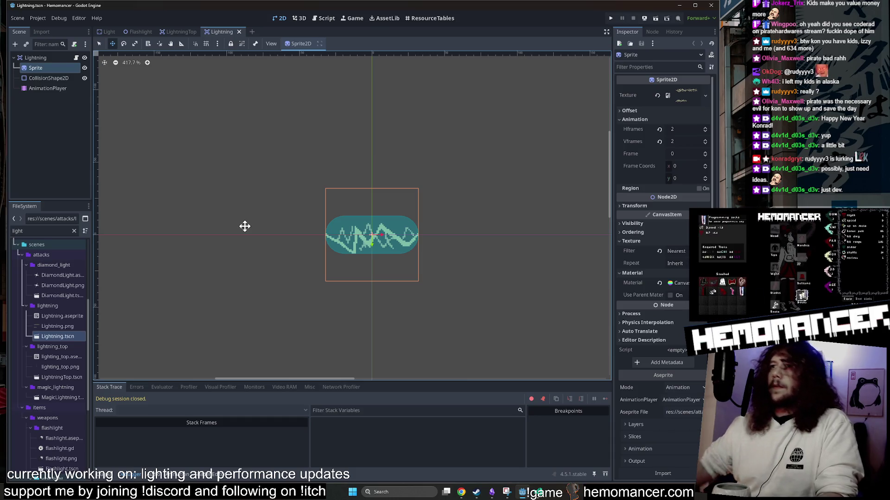
{"action": "left_click", "coordinate": [65, 59]}
{"action": "left_click", "coordinate": [76, 57]}
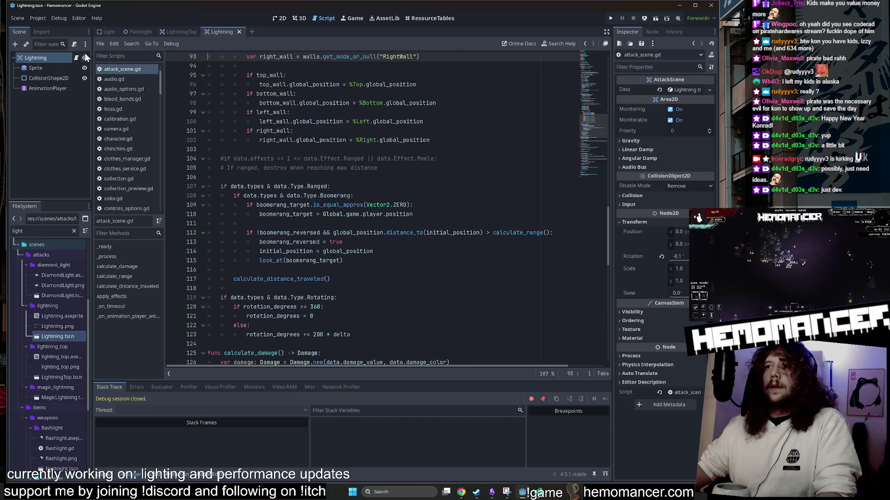
{"action": "scroll", "coordinate": [371, 208], "scroll_direction": "up", "scroll_amount": 20}
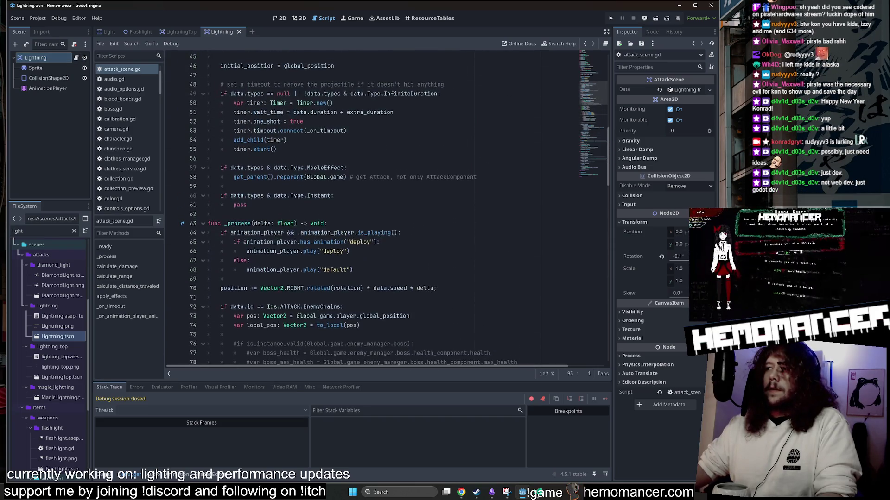
{"action": "scroll", "coordinate": [371, 208], "scroll_direction": "up", "scroll_amount": 10}
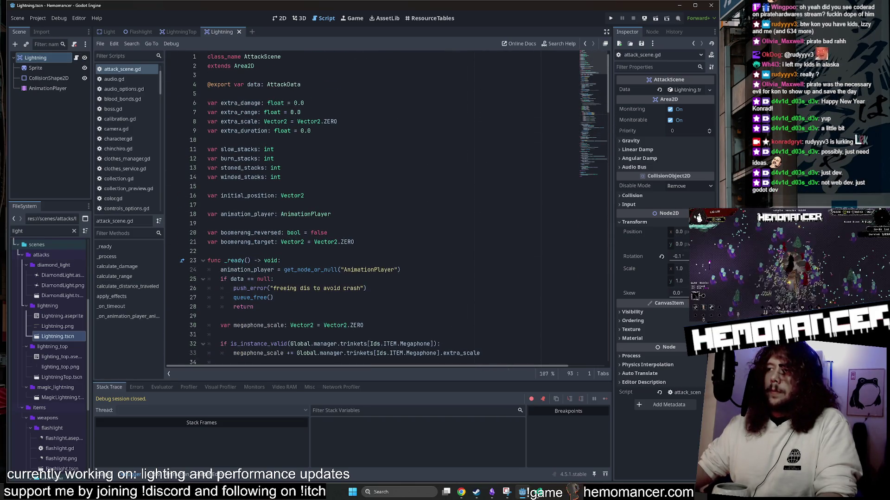
{"action": "left_click_drag", "start_coordinate": [596, 60], "coordinate": [594, 93]}
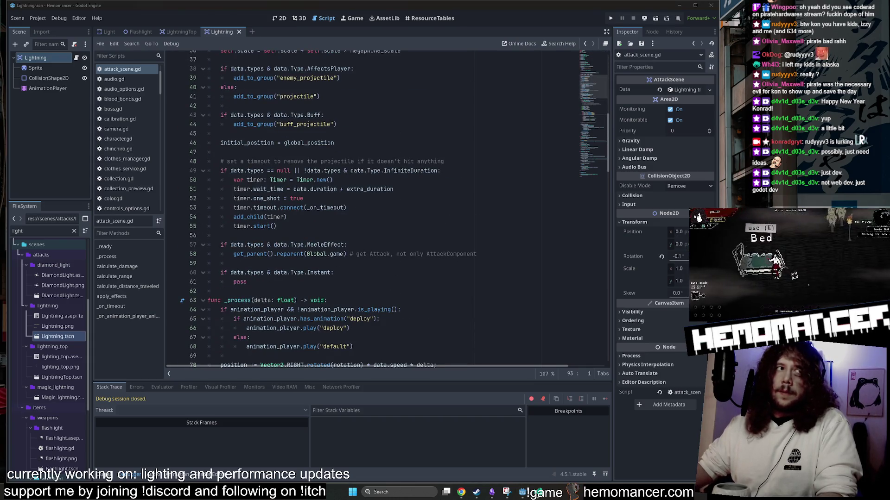
{"action": "scroll", "coordinate": [386, 208], "scroll_direction": "down", "scroll_amount": 4}
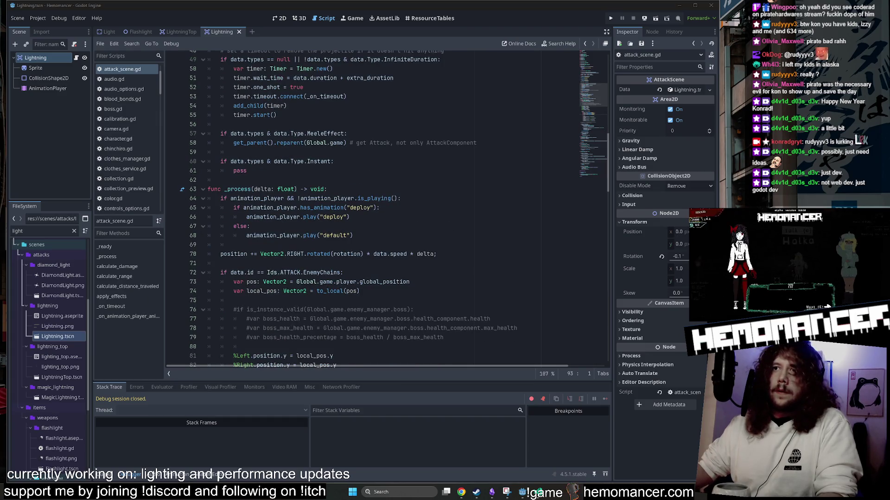
{"action": "scroll", "coordinate": [310, 235], "scroll_direction": "down", "scroll_amount": 4}
{"action": "scroll", "coordinate": [310, 236], "scroll_direction": "down", "scroll_amount": 6}
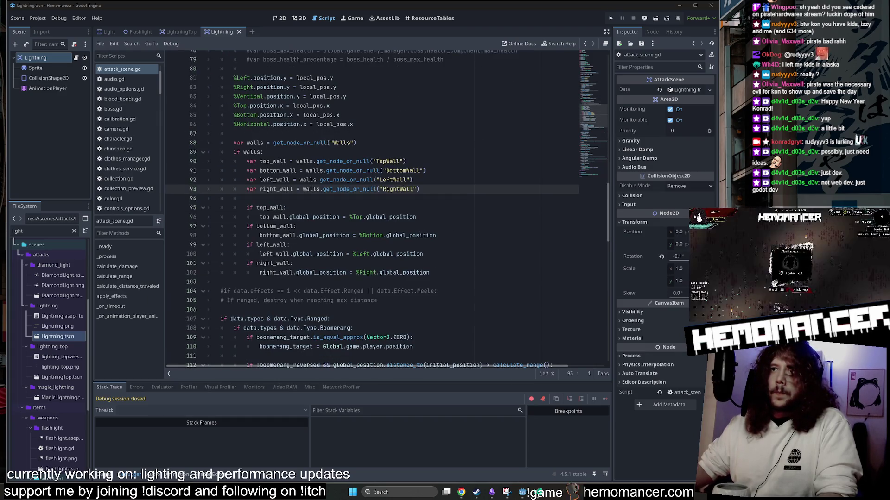
{"action": "scroll", "coordinate": [386, 209], "scroll_direction": "down", "scroll_amount": 4}
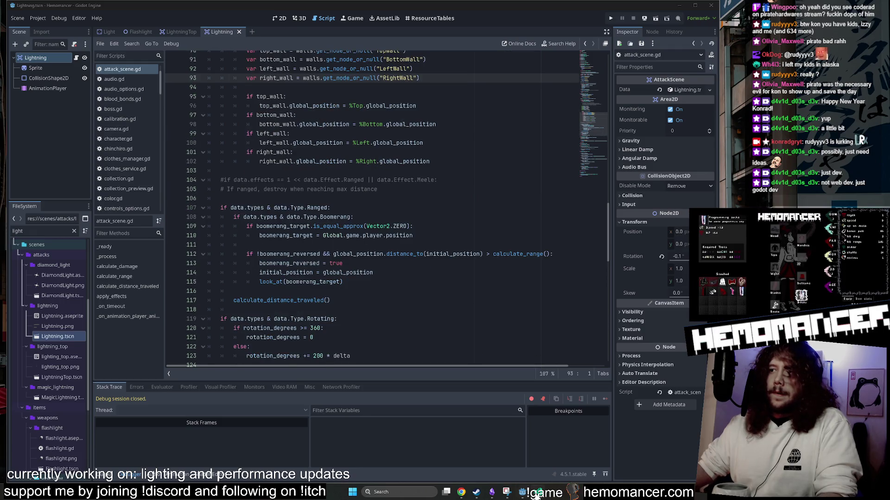
{"action": "mouse_move", "coordinate": [536, 496]}
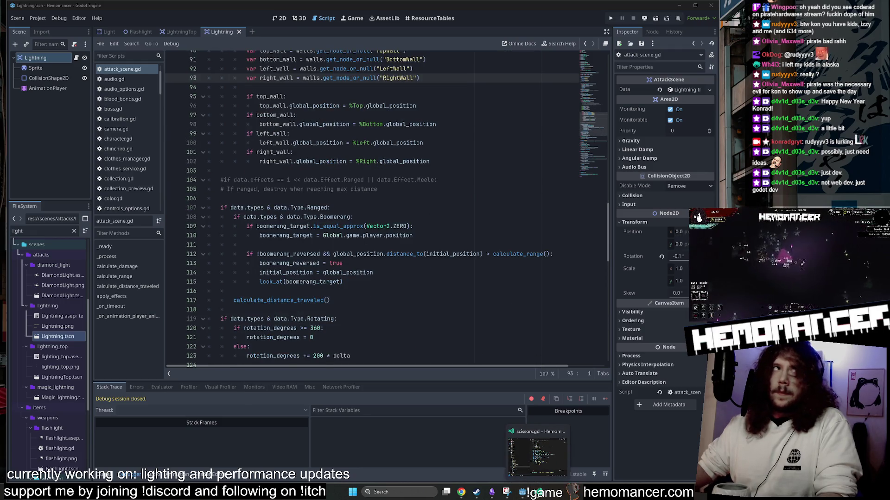
{"action": "left_click", "coordinate": [543, 494]}
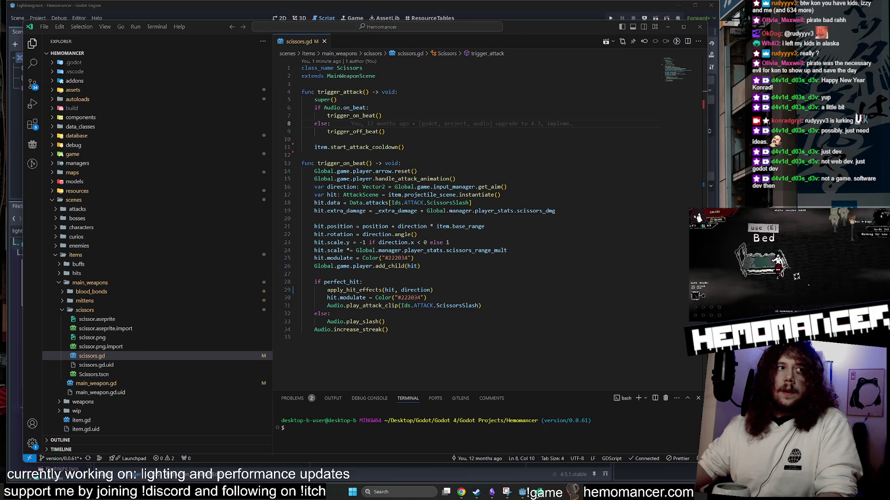
Step: Select the existing stream caption text so it can be replaced
{"action": "key", "text": "shift+End"}
Step: Change the caption text to 'refactoring main rhythm weapons' and confirm with OK
{"action": "type", "text": "refactoring rhythm"}
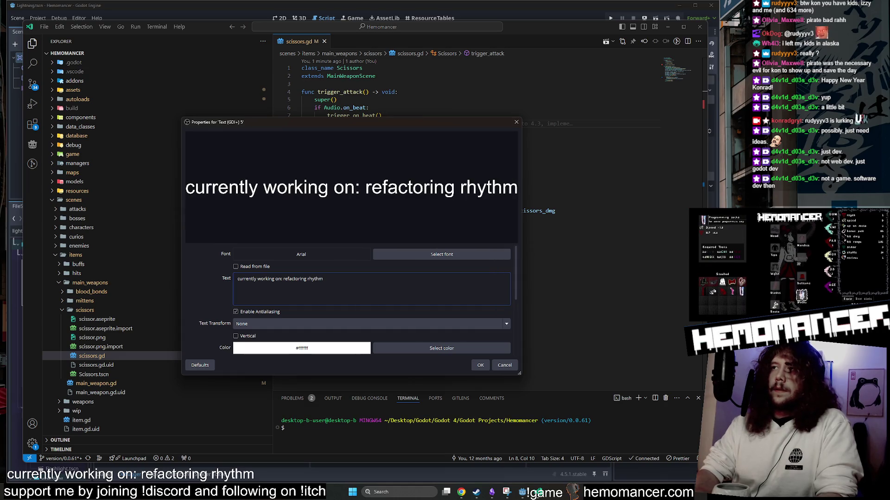
{"action": "type", "text": "main "}
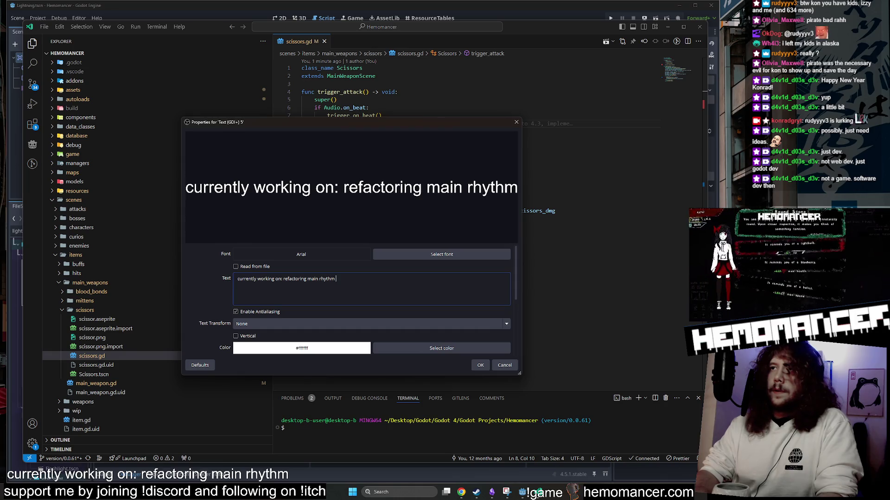
{"action": "type", "text": " weapons"}
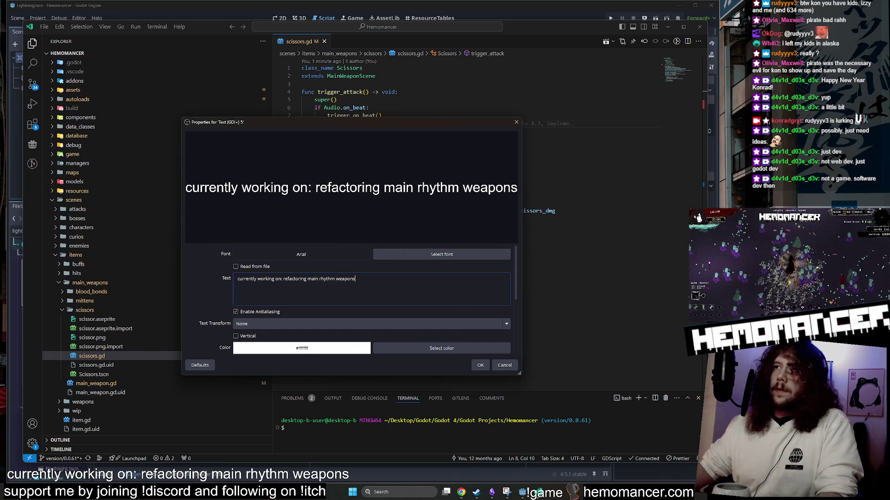
{"action": "left_click", "coordinate": [477, 364]}
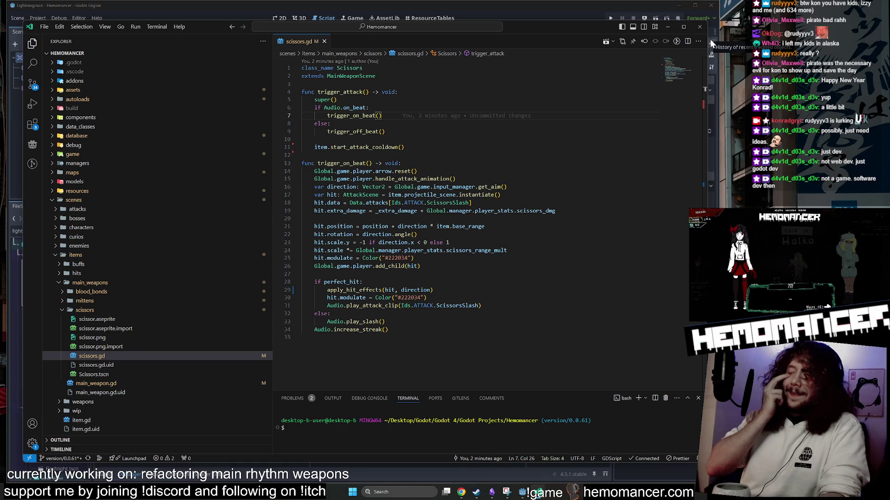
Step: Narrow the VS Code window and its Explorer sidebar so Godot's Inspector shows alongside
{"action": "left_click_drag", "start_coordinate": [705, 46], "coordinate": [672, 47]}
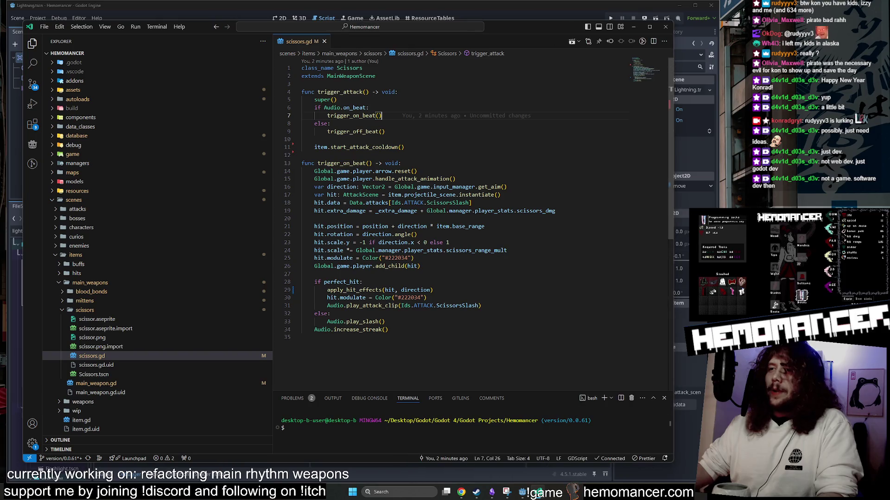
{"action": "mouse_move", "coordinate": [274, 344]}
{"action": "left_mouse_down"}
{"action": "mouse_move", "coordinate": [143, 333]}
{"action": "mouse_move", "coordinate": [153, 334]}
{"action": "left_mouse_up"}
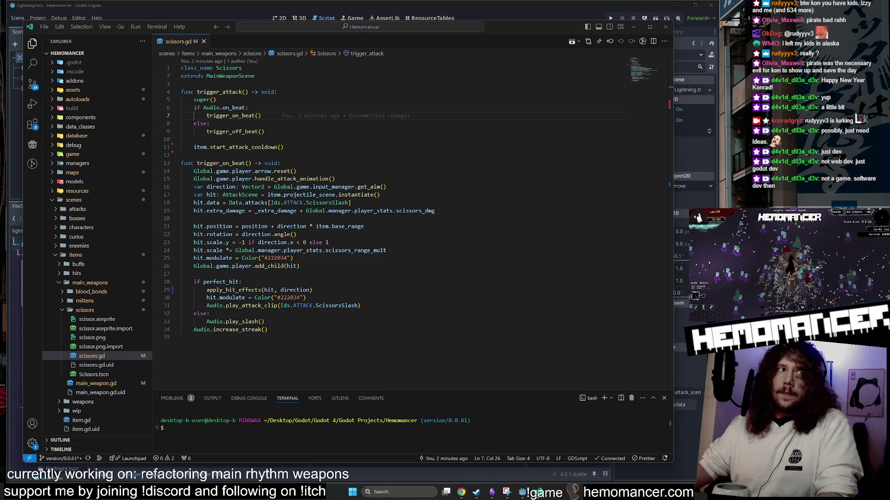
{"action": "left_click_drag", "start_coordinate": [672, 117], "coordinate": [607, 116]}
{"action": "left_click", "coordinate": [555, 218]}
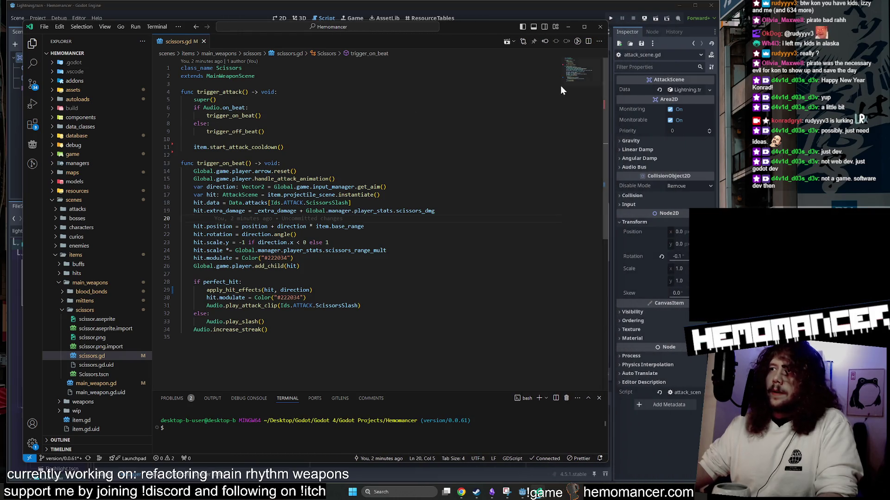
{"action": "left_click", "coordinate": [532, 12]}
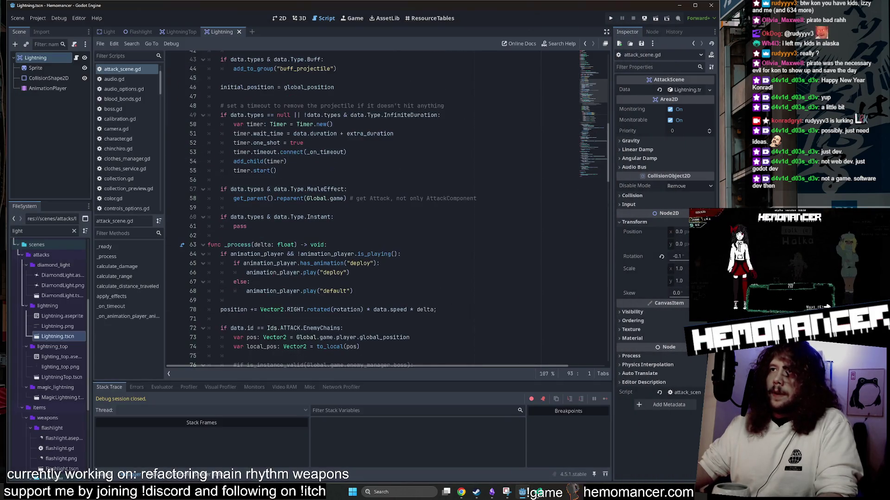
Step: Inspect the extra_scale and megaphone_scale self.scale lines 35–36 in attack_scene.gd
{"action": "scroll", "coordinate": [371, 208], "scroll_direction": "up", "scroll_amount": 1}
{"action": "left_click", "coordinate": [220, 143]}
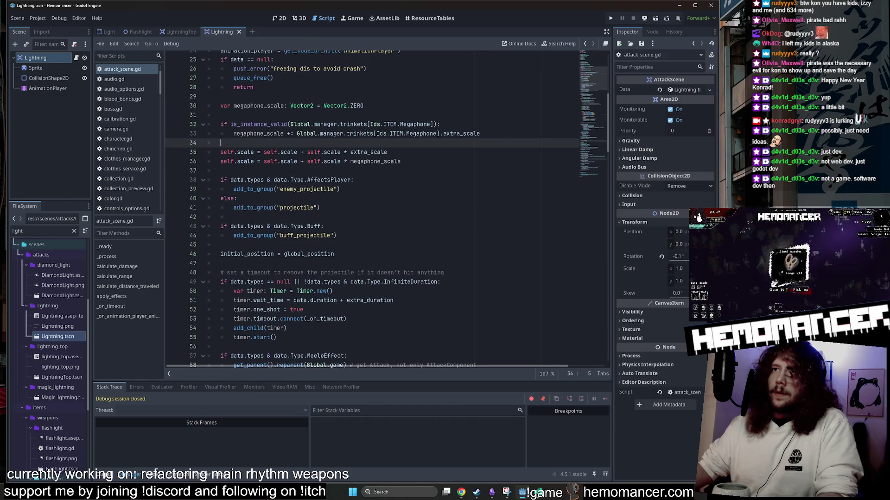
{"action": "left_click", "coordinate": [195, 152]}
{"action": "scroll", "coordinate": [337, 181], "scroll_direction": "up", "scroll_amount": 4}
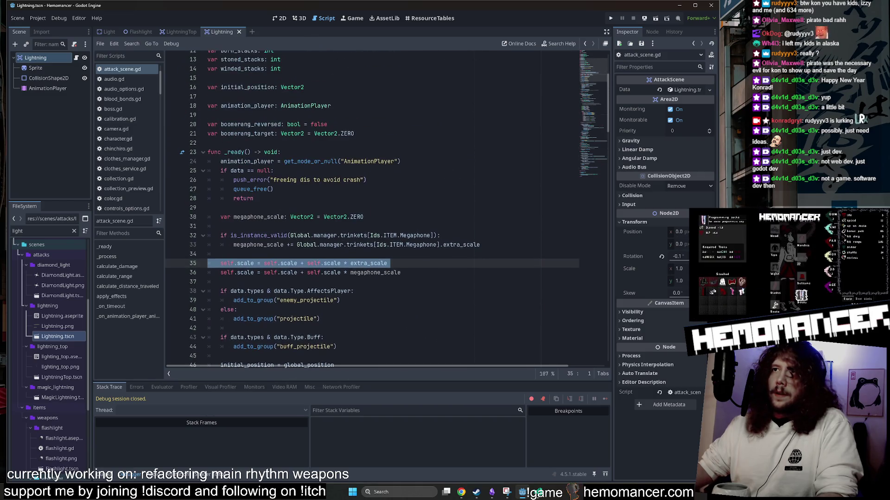
{"action": "scroll", "coordinate": [336, 185], "scroll_direction": "down", "scroll_amount": 1}
{"action": "left_click", "coordinate": [276, 245]}
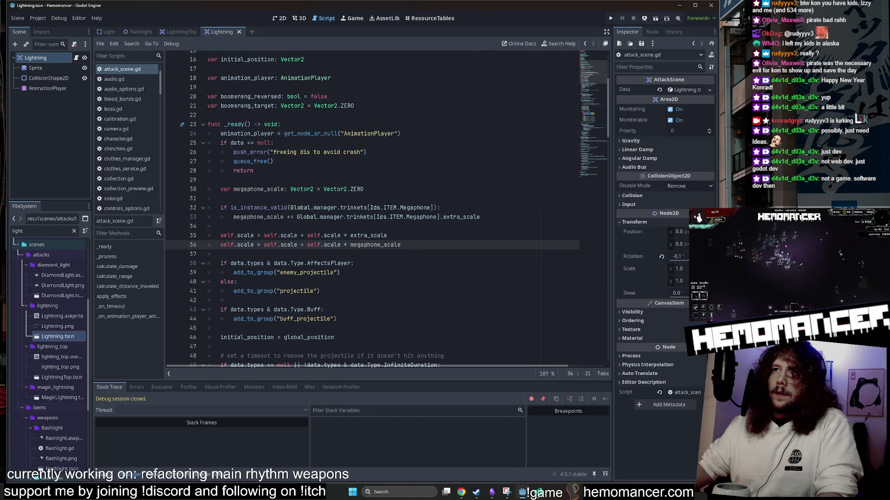
{"action": "mouse_move", "coordinate": [283, 245]}
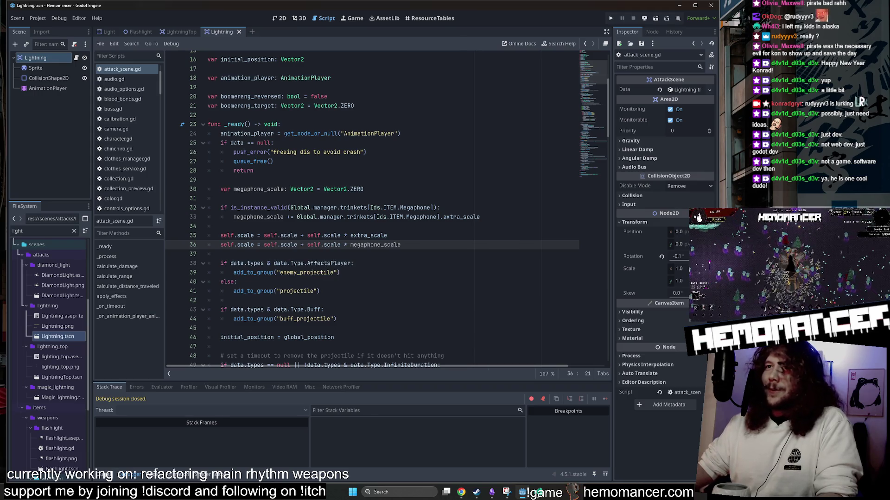
{"action": "mouse_move", "coordinate": [220, 236]}
{"action": "left_mouse_down"}
{"action": "mouse_move", "coordinate": [374, 236]}
{"action": "mouse_move", "coordinate": [220, 245]}
{"action": "left_mouse_up"}
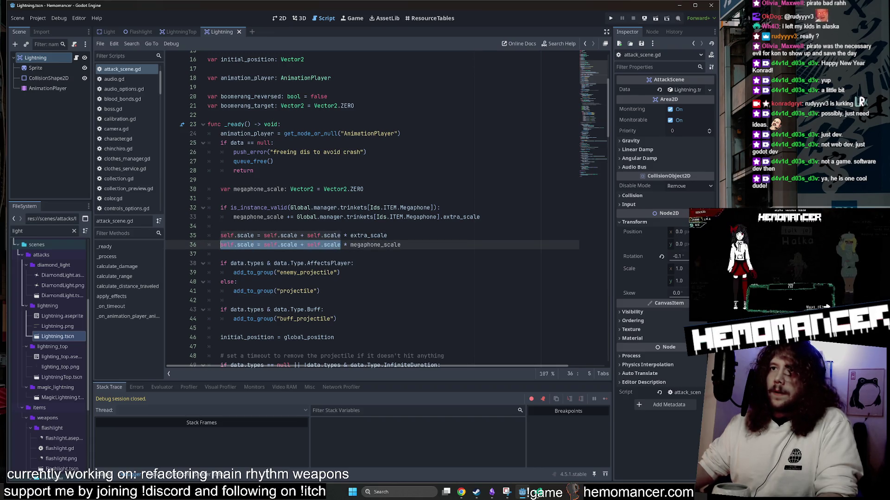
{"action": "scroll", "coordinate": [371, 209], "scroll_direction": "down", "scroll_amount": 2}
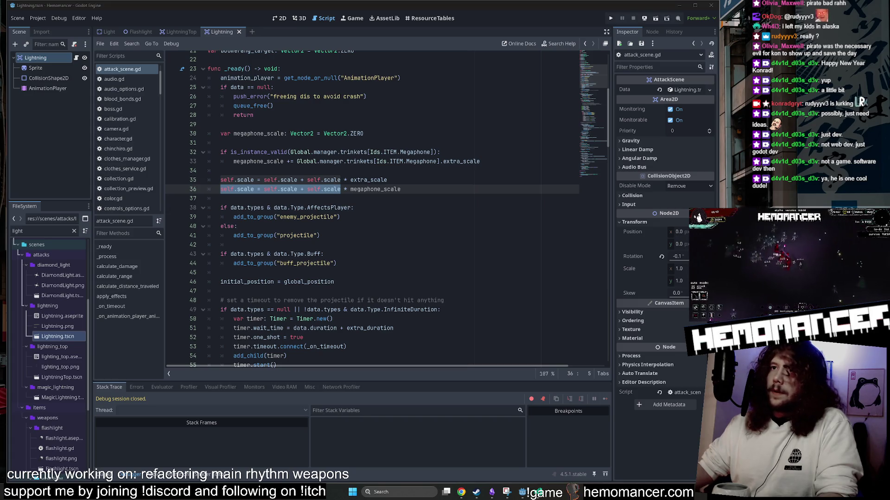
{"action": "scroll", "coordinate": [387, 208], "scroll_direction": "up", "scroll_amount": 7}
{"action": "key", "text": "alt+Tab"}
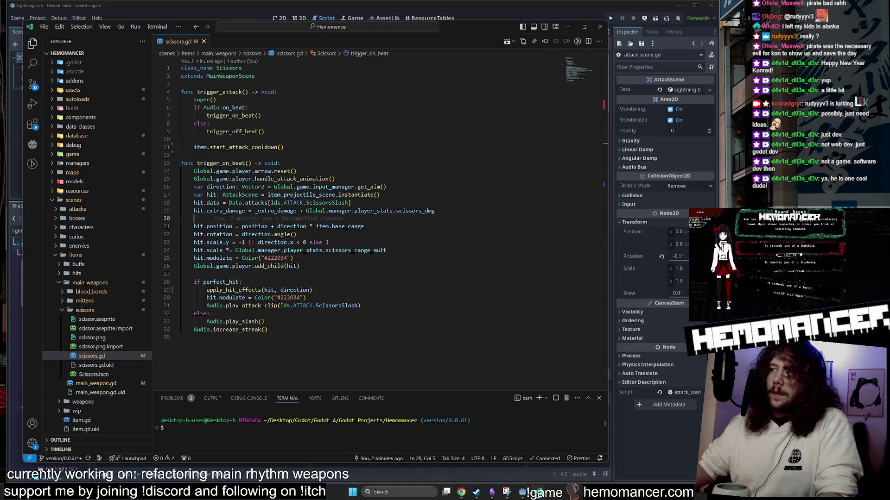
Step: Review trigger_attack's trigger_on_beat and trigger_off_beat calls and direction uses in scissors.gd
{"action": "left_click", "coordinate": [274, 92]}
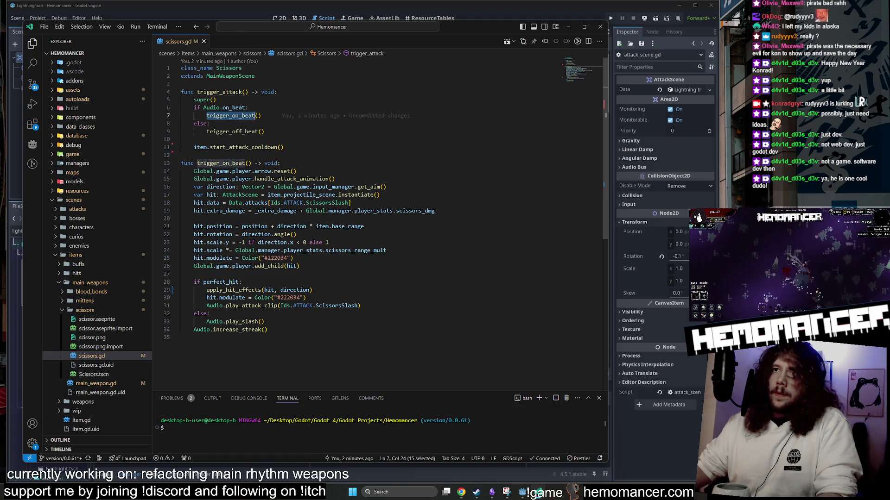
{"action": "double_click", "coordinate": [230, 115]}
{"action": "left_click", "coordinate": [234, 187]}
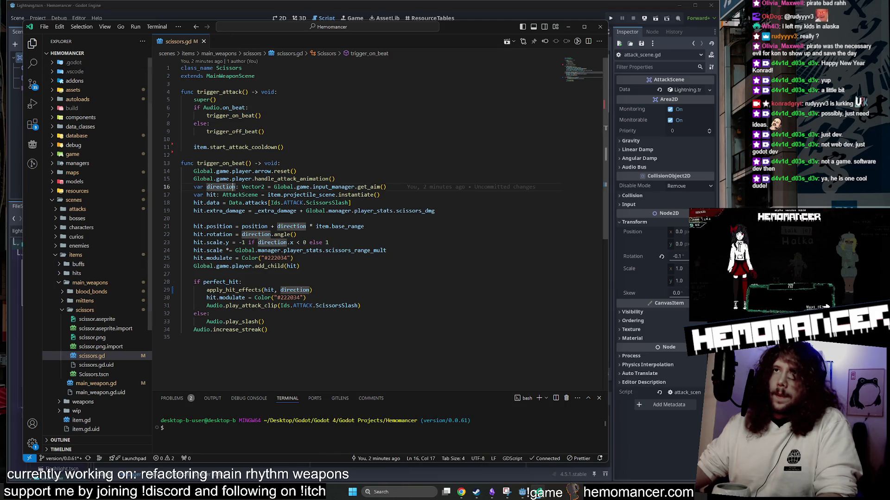
{"action": "left_click", "coordinate": [265, 132]}
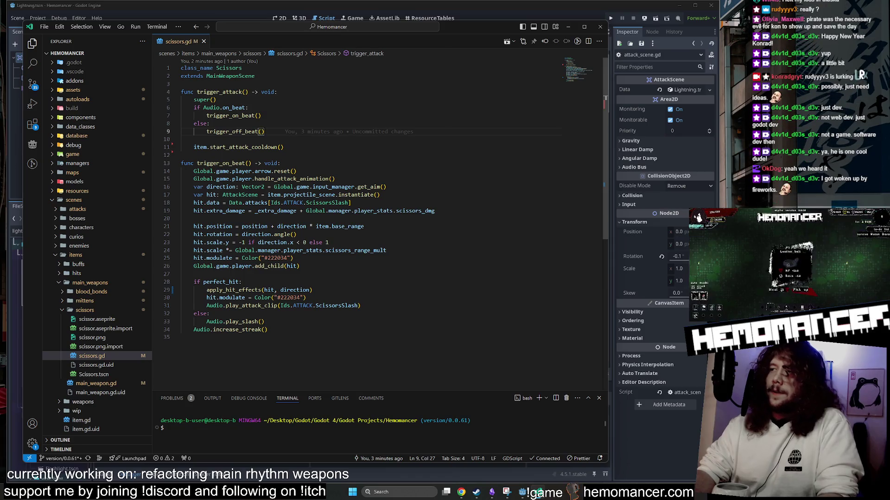
{"action": "key", "text": "ctrl+p"}
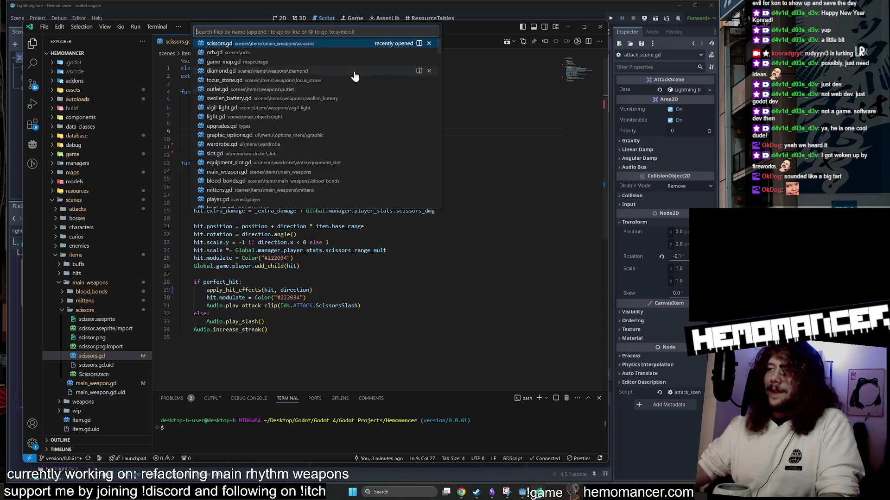
{"action": "left_click", "coordinate": [210, 314]}
Step: Open blood_bonds.gd through Quick Open by searching 'bloo'
{"action": "key", "text": "ctrl+p"}
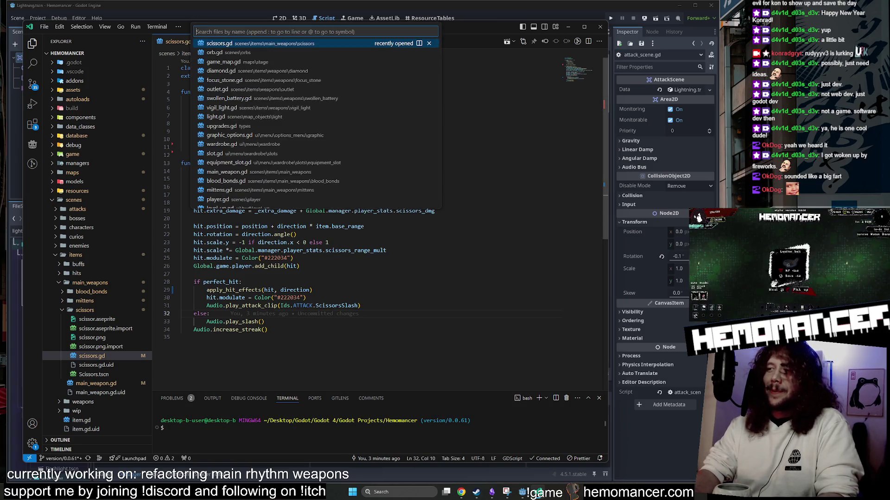
{"action": "type", "text": "bloo"}
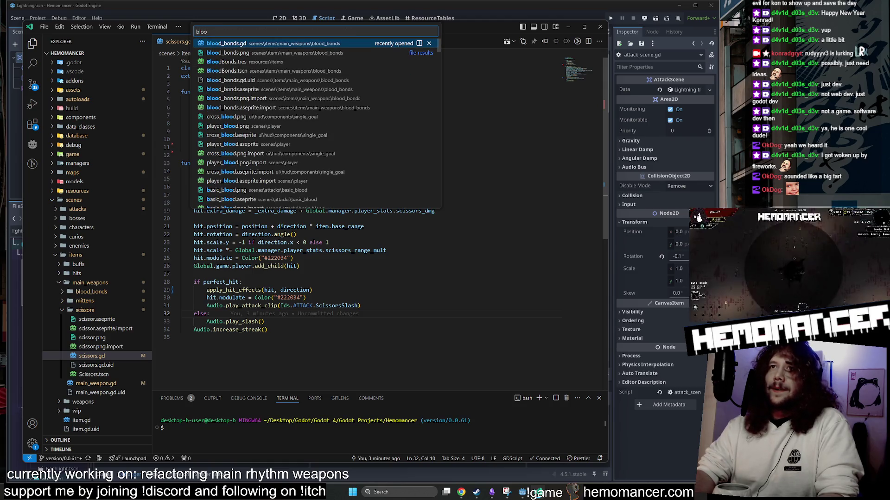
{"action": "key", "text": "Return"}
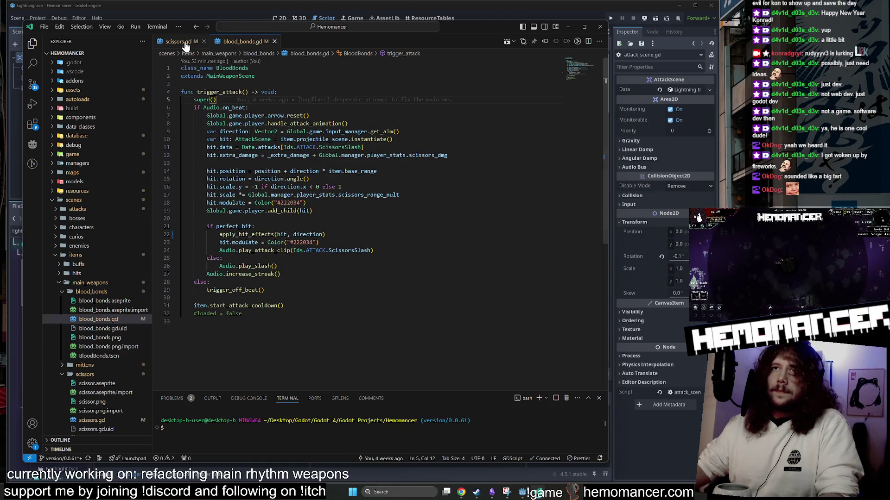
Step: Flip between scissors.gd and blood_bonds.gd, selecting scissors' trigger_on_beat function header
{"action": "left_click", "coordinate": [186, 45]}
{"action": "left_click", "coordinate": [224, 42]}
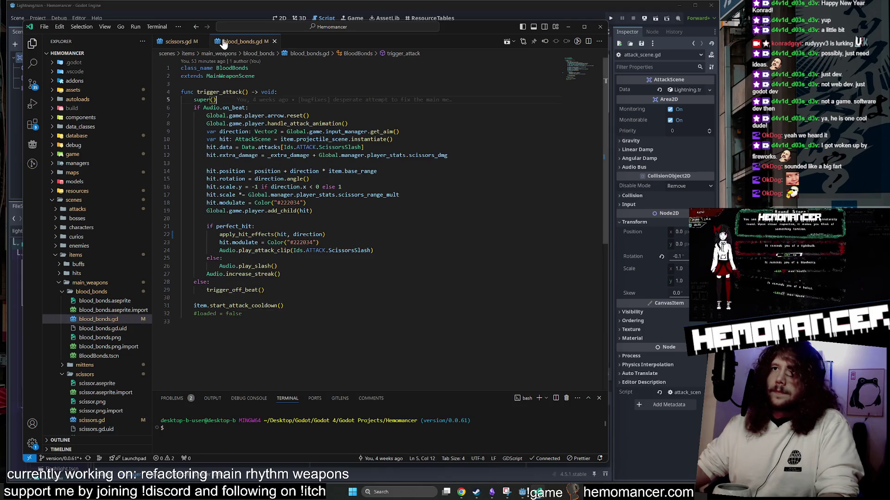
{"action": "left_click", "coordinate": [181, 42]}
{"action": "left_click", "coordinate": [237, 42]}
{"action": "left_click", "coordinate": [180, 42]}
{"action": "left_click", "coordinate": [238, 41]}
{"action": "left_click", "coordinate": [192, 46]}
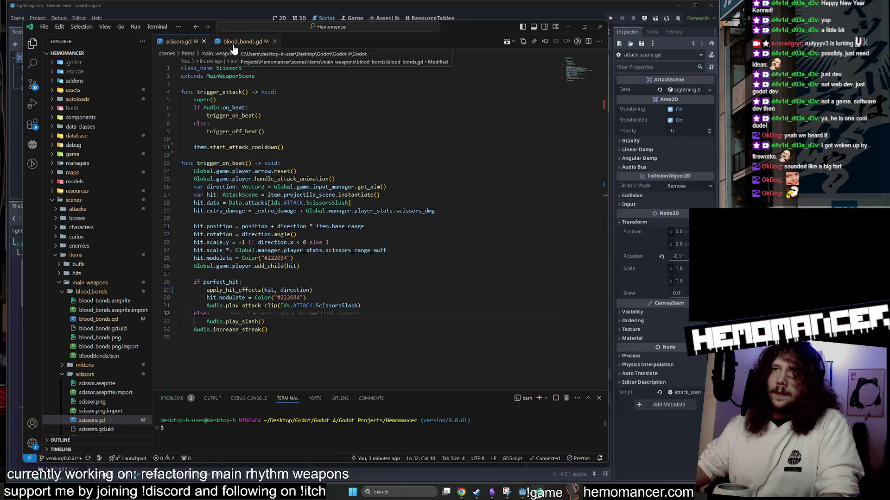
{"action": "left_click", "coordinate": [234, 44]}
{"action": "left_click", "coordinate": [174, 43]}
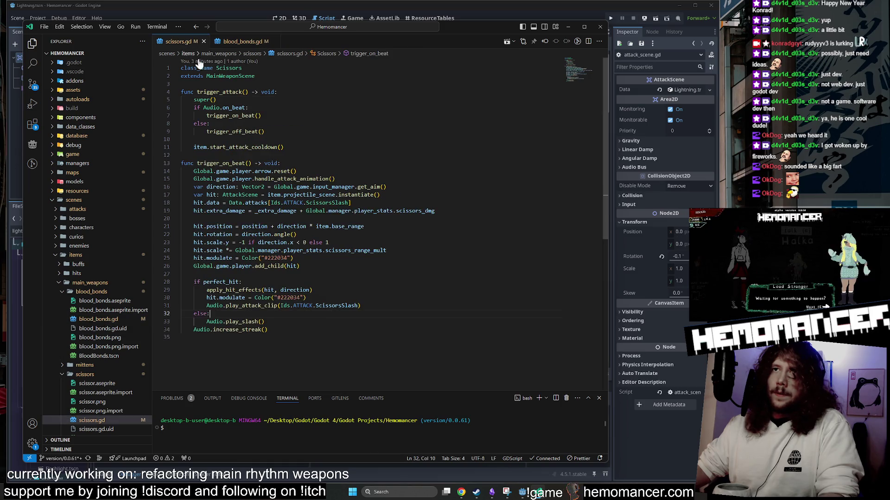
{"action": "left_click_drag", "start_coordinate": [281, 163], "coordinate": [181, 155]}
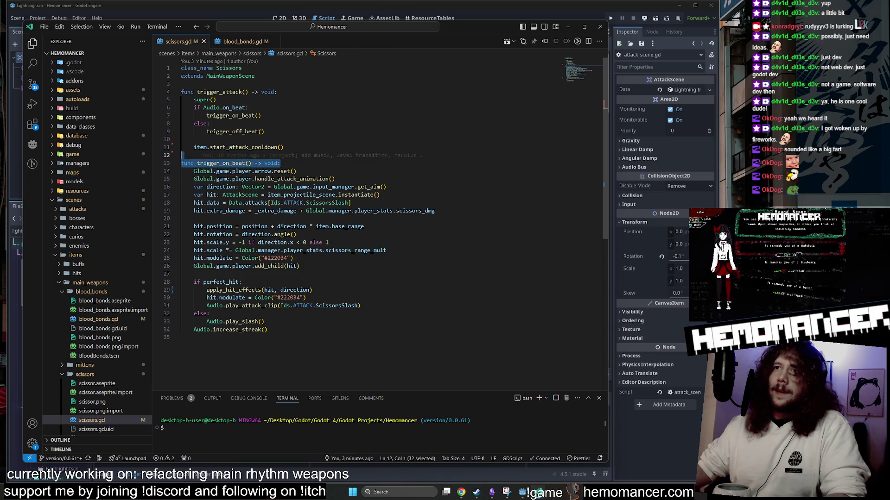
Step: Keep comparing blood_bonds.gd with scissors.gd, moving toward the end of blood_bonds.gd
{"action": "left_click", "coordinate": [237, 43]}
{"action": "key", "text": "ctrl+Tab"}
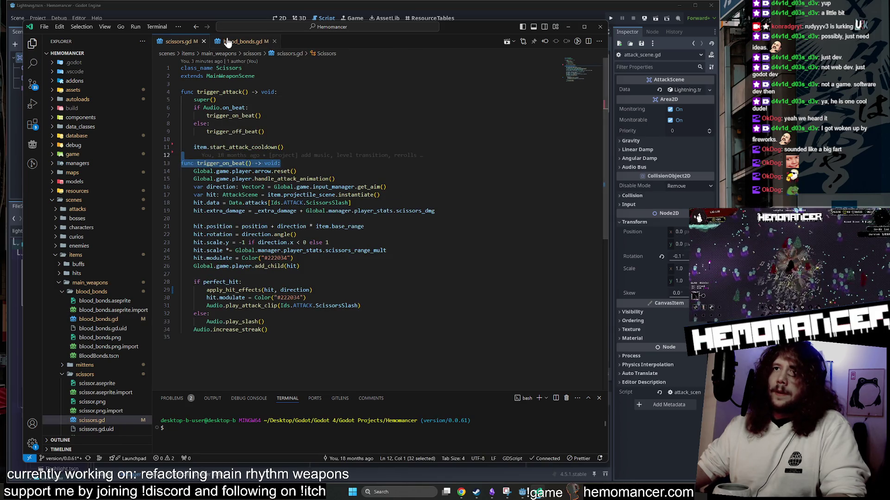
{"action": "left_click", "coordinate": [235, 43]}
{"action": "left_click", "coordinate": [189, 43]}
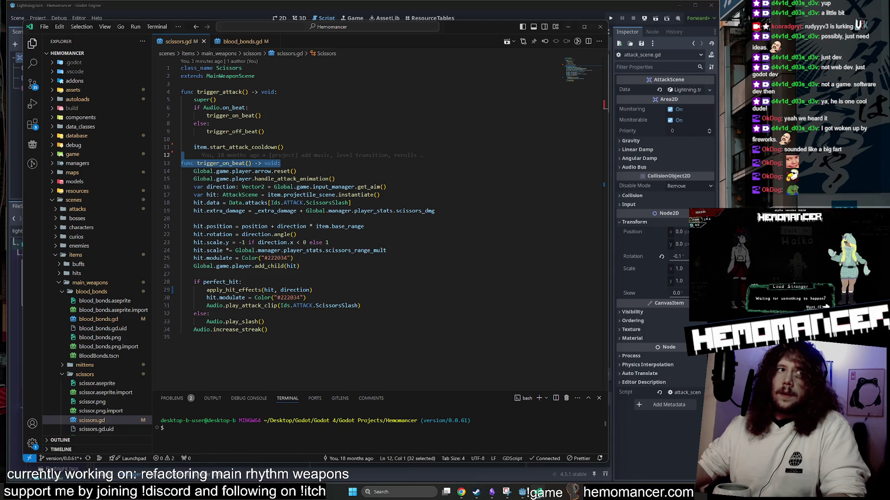
{"action": "key", "text": "alt+Tab"}
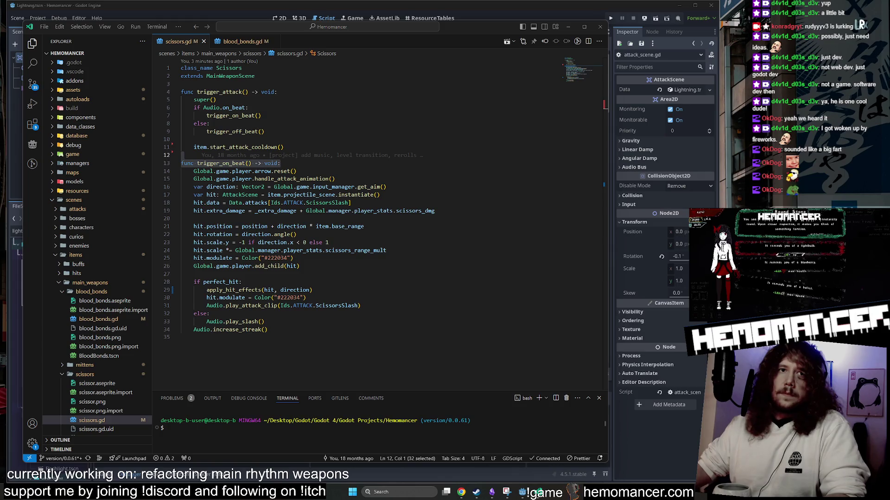
{"action": "left_click", "coordinate": [214, 44]}
{"action": "left_click", "coordinate": [176, 41]}
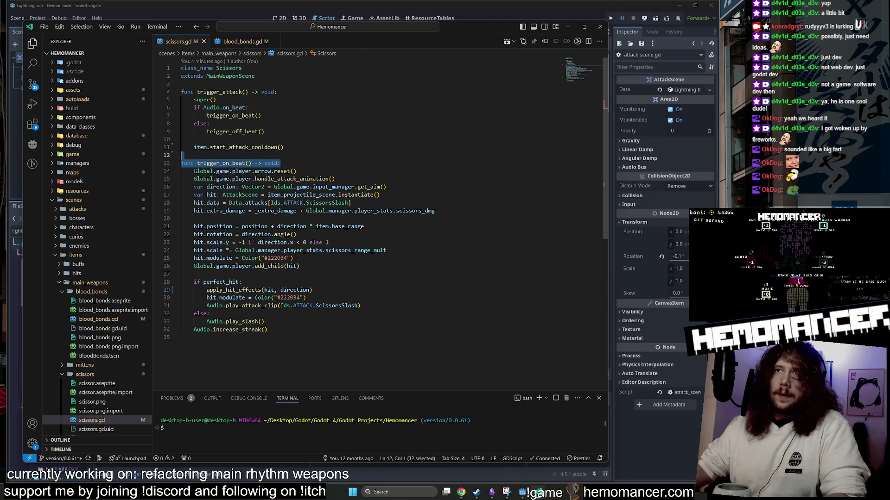
{"action": "key", "text": "ctrl+Tab"}
{"action": "left_click", "coordinate": [194, 298]}
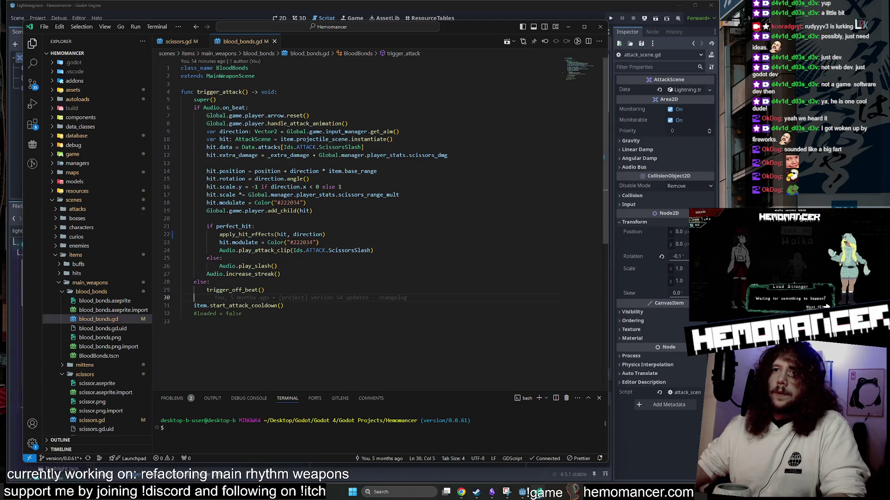
Step: Add an empty 'func trigger_on_beat() -> void:' with pass at the end of blood_bonds.gd and save
{"action": "key", "text": "ctrl+End"}
{"action": "key", "text": "Return"}
{"action": "key", "text": "Return"}
{"action": "type", "text": "func trigger_on_beat() -> void:"}
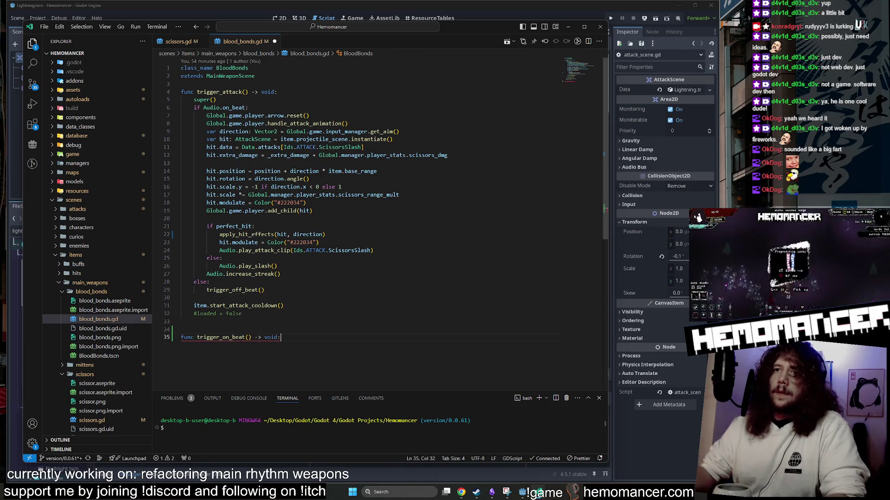
{"action": "key", "text": "Return"}
{"action": "type", "text": "pass"}
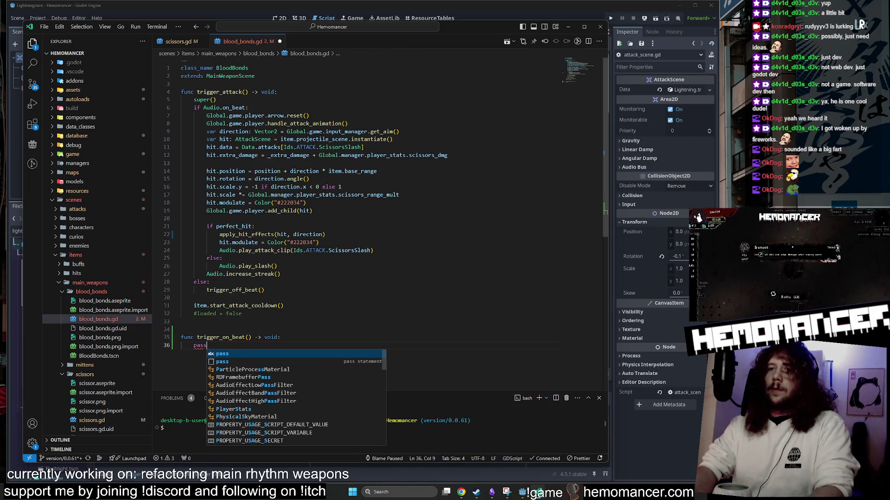
{"action": "key", "text": "ctrl+s"}
Step: Move the on-beat attack code from trigger_attack into trigger_on_beat and dedent it one level
{"action": "left_click", "coordinate": [178, 41]}
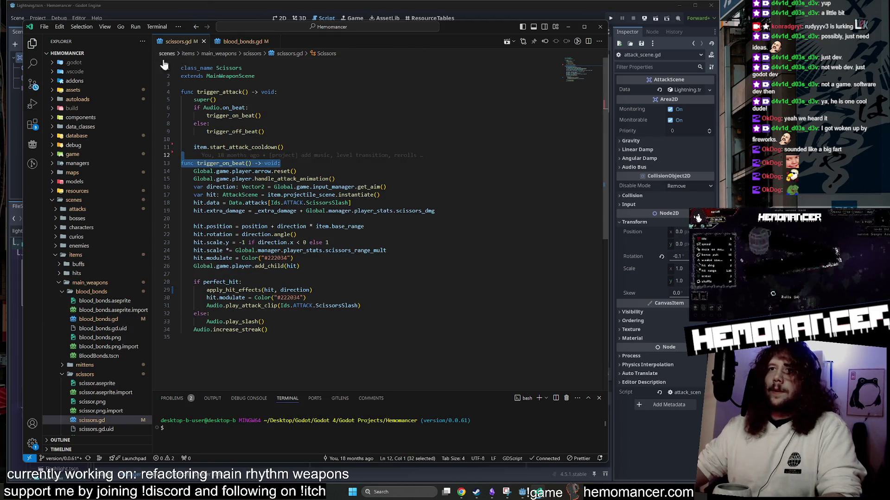
{"action": "left_click", "coordinate": [236, 42]}
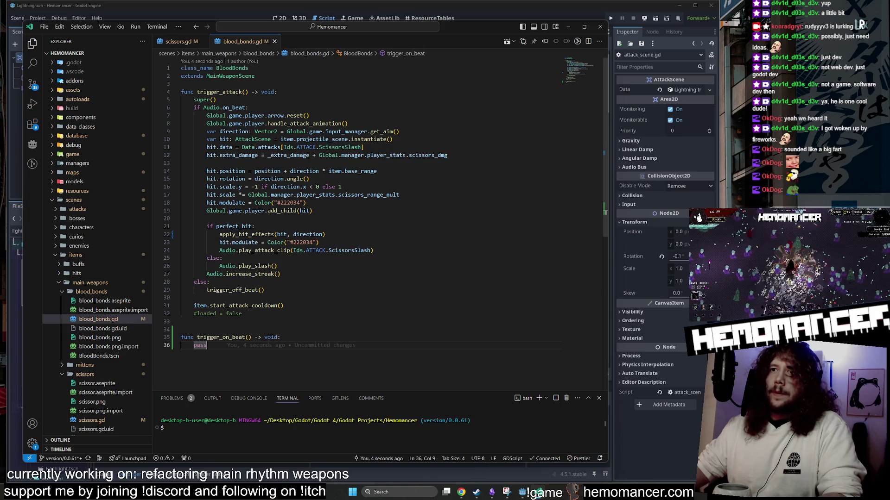
{"action": "double_click", "coordinate": [220, 337]}
{"action": "mouse_move", "coordinate": [281, 274]}
{"action": "left_mouse_down"}
{"action": "mouse_move", "coordinate": [181, 234]}
{"action": "mouse_move", "coordinate": [182, 100]}
{"action": "mouse_move", "coordinate": [181, 115]}
{"action": "left_mouse_up"}
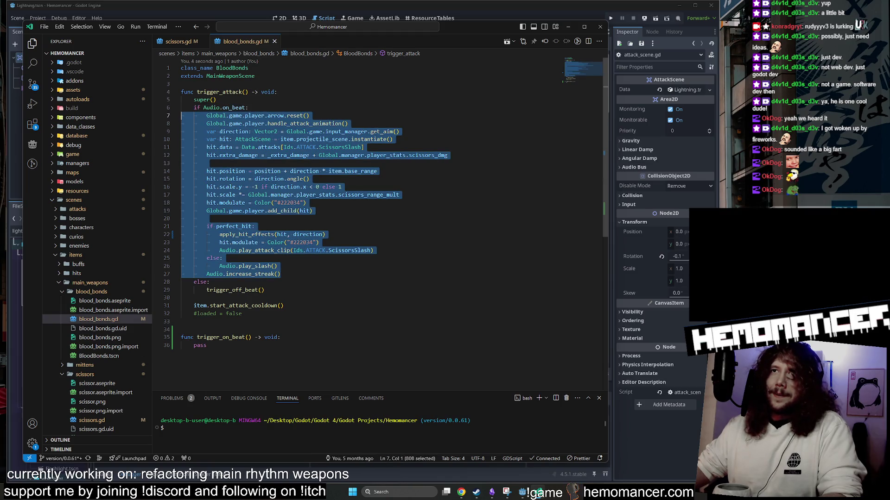
{"action": "key", "text": "BackSpace"}
{"action": "type", "text": "Global.game.player.arrow.reset() \t\tGlobal.game.player.handle_attack_animation() \t\tvar direction: Vector2 = Global.game.input_manager.get_aim() \t\tvar hit: AttackScene = item.projectile_scene.instantiate() \t\thit.data = Data.attacks[Ids.ATTACK.ScissorsSlash] \t\thit.extra_damage = _extra_damage + Global.manager.player_stats.scissors_dmg  \t\thit.position = position + direction * item.base_range \t\thit.rotation = direction.angle() \t\thit.scale.y = -1 if direction.x < 0 else 1 \t\thit.scale *= Global.manager.player_stats.scissors_range_mult \t\thit.modulate = Color(\"#222034\") \t\tGlobal.game.player.add_child(hit)  \t\tif perfect_hit: \t\t\tapply_hit_effects(hit, direction) \t\t\thit.modulate = Color(\"#222034\") \t\t\tAudio.play_attack_clip(Ids.ATTACK.ScissorsSlash) \t\telse: \t\t\tAudio.play_slash() \t\tAudio.increase_streak()"}
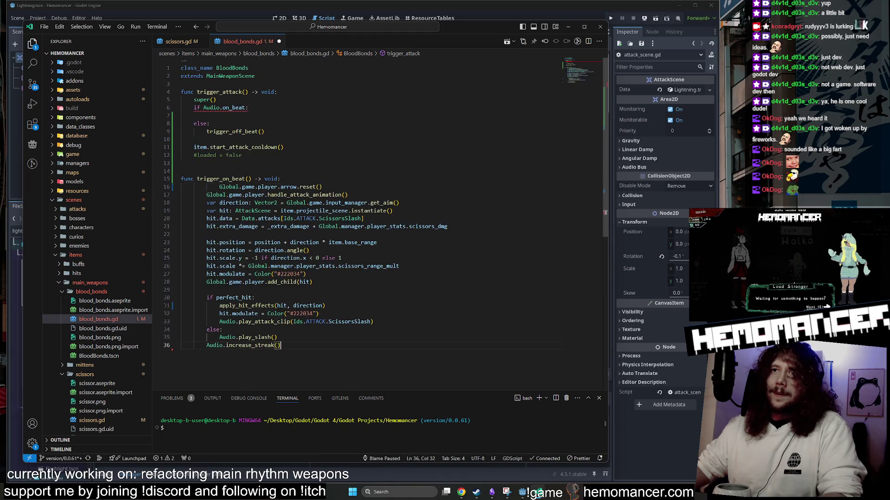
{"action": "key", "text": "shift+Tab"}
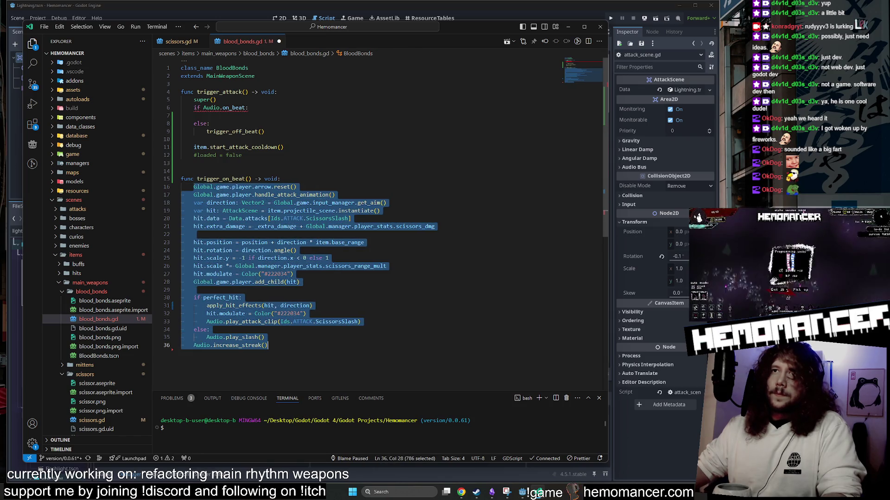
Step: Call trigger_on_beat() in the on-beat branch, remove the extra blank line, and save
{"action": "double_click", "coordinate": [245, 179]}
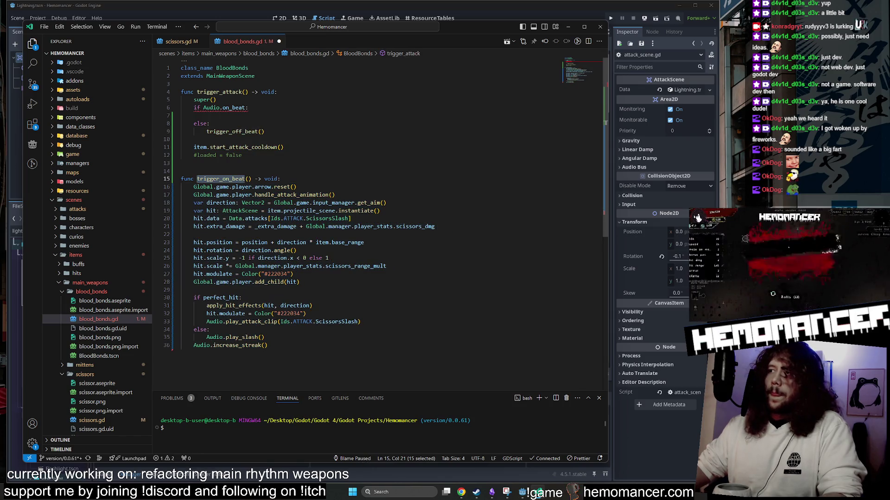
{"action": "key", "text": "F12"}
{"action": "key", "text": "alt+Left"}
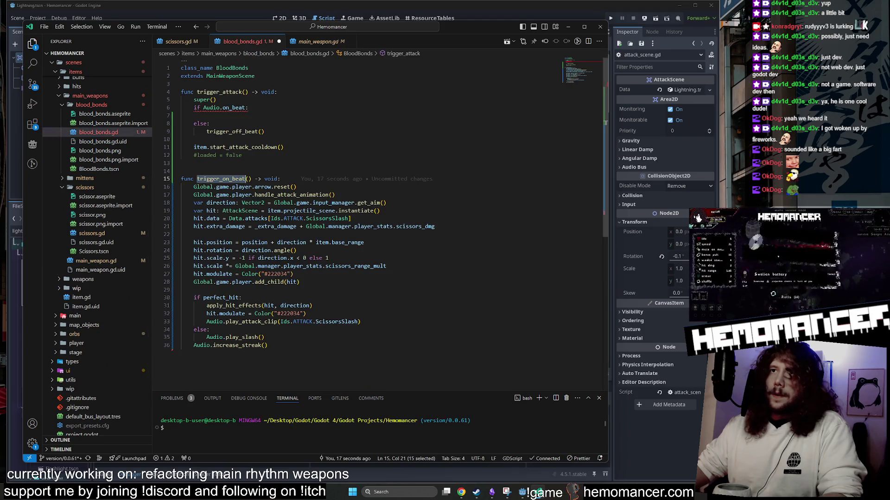
{"action": "left_click", "coordinate": [195, 115]}
{"action": "type", "text": "trigger_on_beat("}
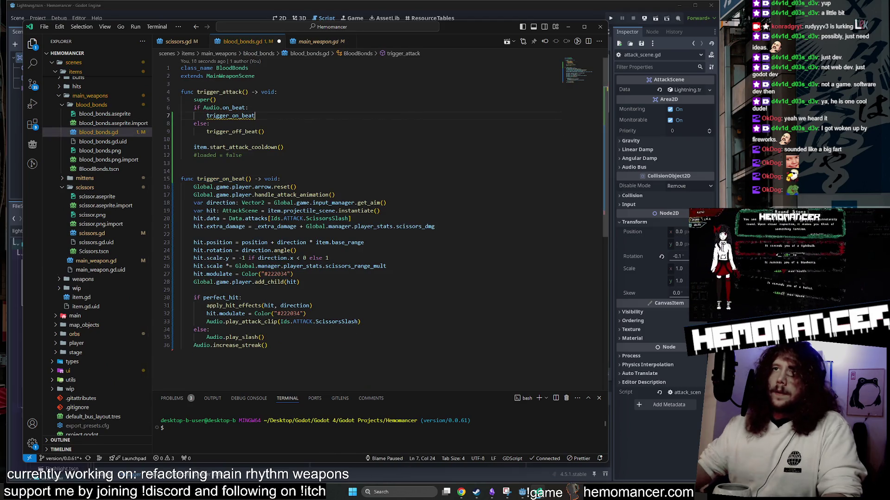
{"action": "left_click", "coordinate": [181, 171]}
{"action": "key", "text": "Delete"}
{"action": "key", "text": "ctrl+s"}
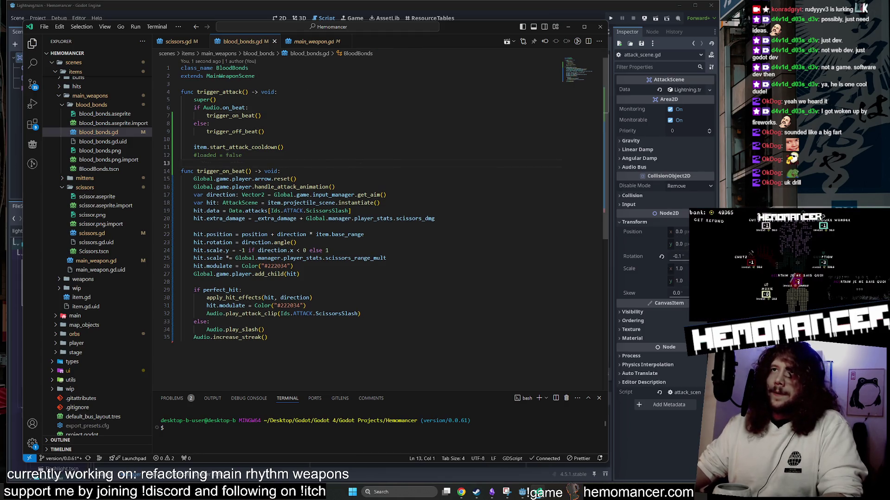
Step: Compare the refactored blood_bonds.gd against scissors.gd
{"action": "left_click", "coordinate": [178, 41]}
{"action": "left_click", "coordinate": [236, 41]}
{"action": "left_click", "coordinate": [184, 42]}
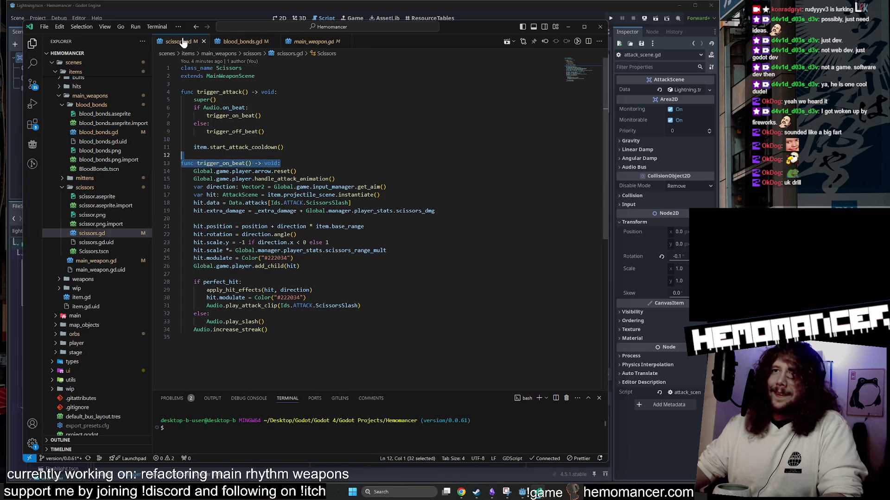
Step: Flip between scissors.gd and blood_bonds.gd to compare their beat code
{"action": "left_click", "coordinate": [237, 41]}
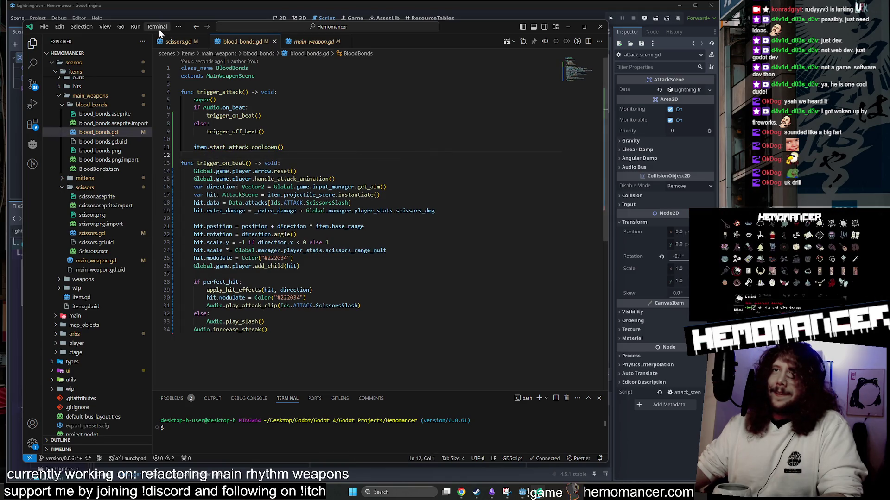
{"action": "left_click", "coordinate": [181, 42]}
{"action": "left_click", "coordinate": [238, 41]}
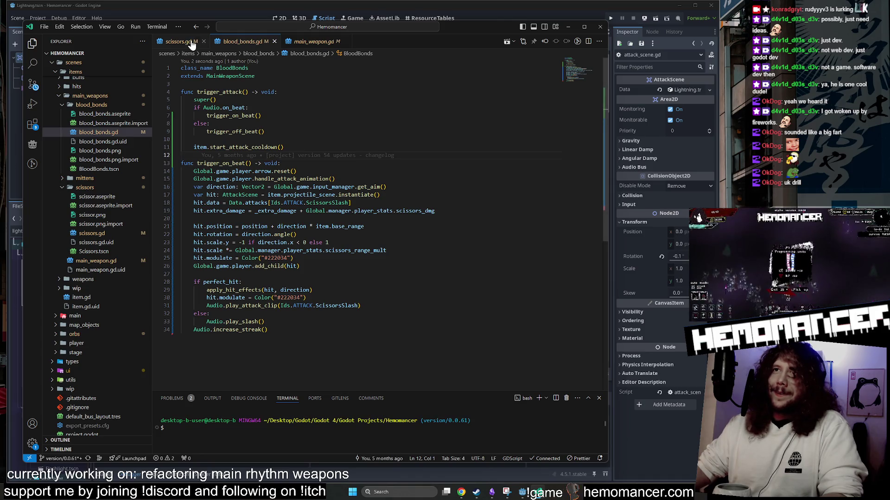
{"action": "left_click", "coordinate": [192, 45]}
{"action": "left_click", "coordinate": [254, 43]}
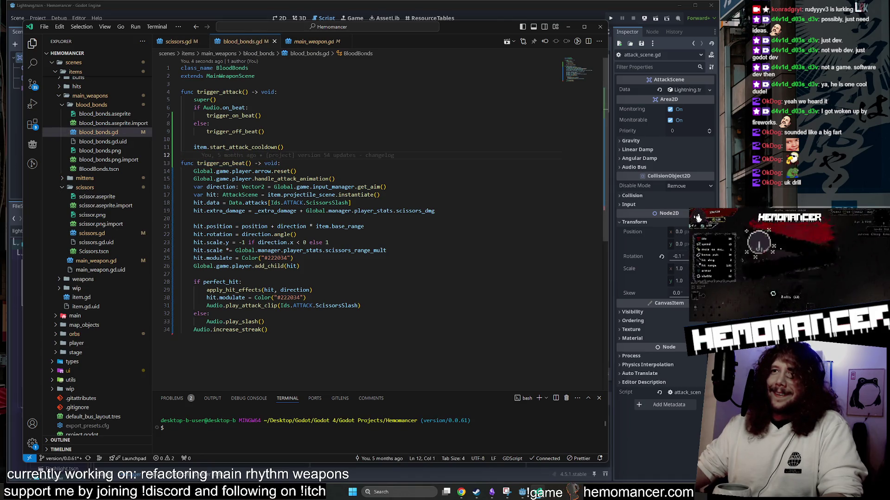
{"action": "left_click", "coordinate": [180, 42]}
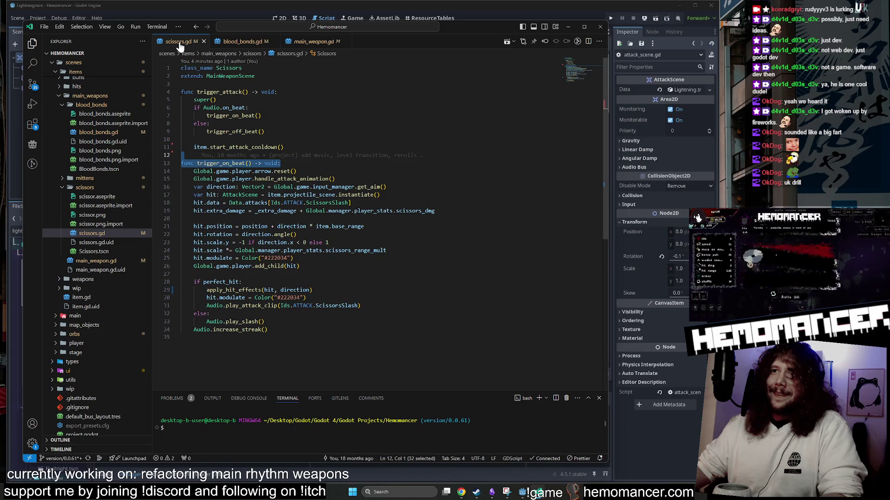
{"action": "left_click", "coordinate": [245, 41]}
Step: Inspect the cooldown line, on-beat check and ScissorsSlash reference, then bring up the file search
{"action": "left_click", "coordinate": [284, 147]}
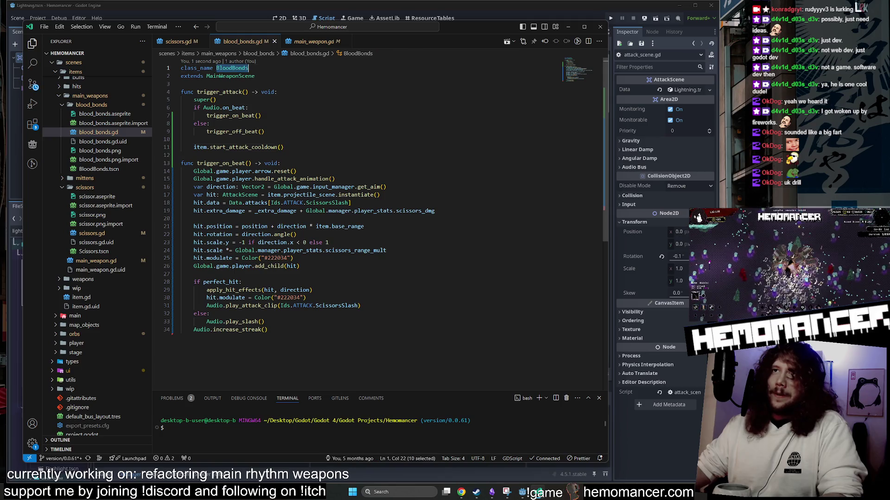
{"action": "left_click", "coordinate": [249, 108]}
{"action": "left_click", "coordinate": [336, 202]}
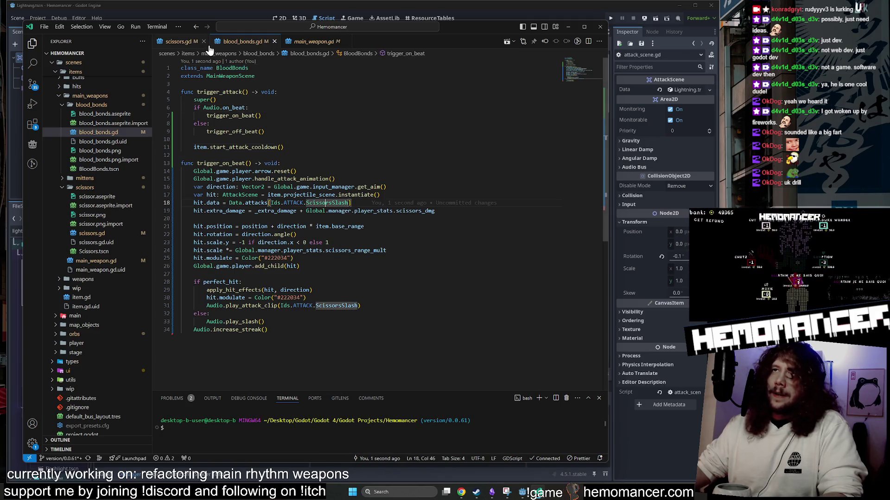
{"action": "key", "text": "alt+Left"}
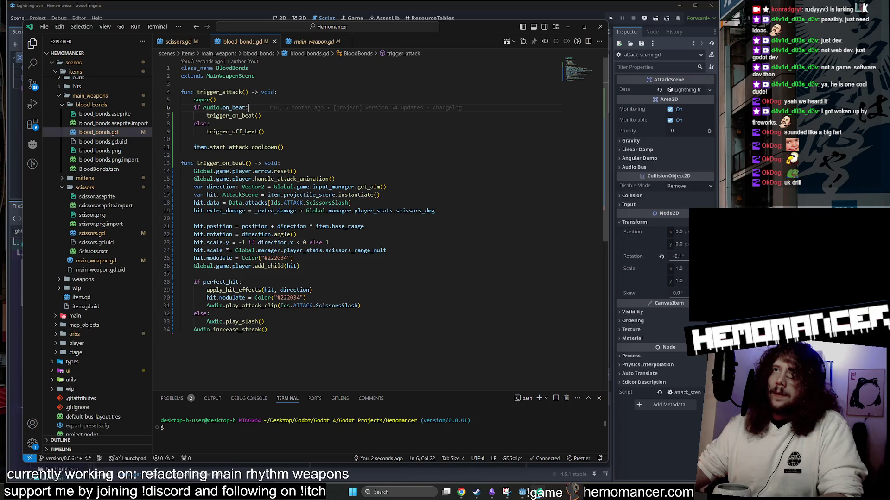
{"action": "key", "text": "ctrl+p"}
Step: Open mittens.gd via the 'Mitt' search, glancing at scissors.gd and blood_bonds.gd for reference
{"action": "type", "text": "Mitt"}
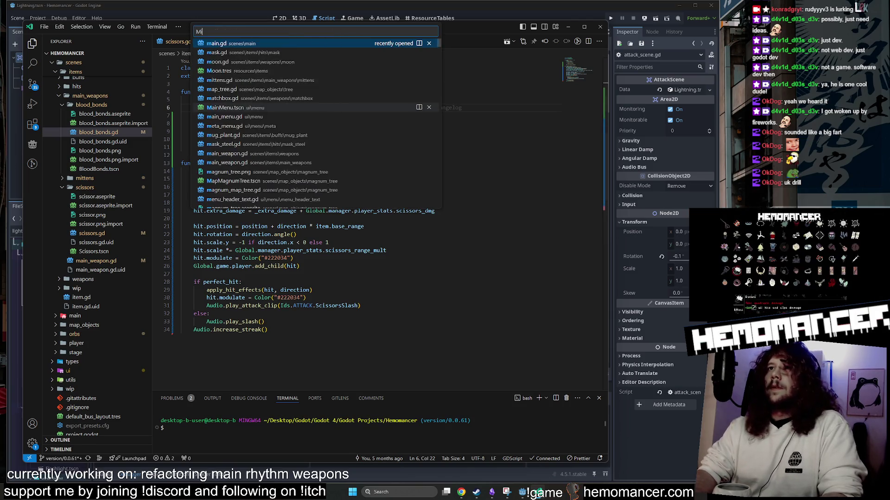
{"action": "key", "text": "Return"}
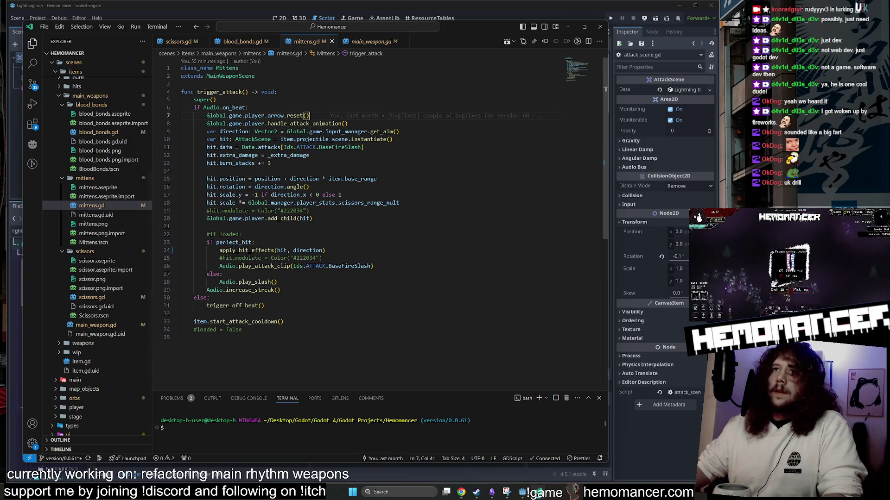
{"action": "left_click", "coordinate": [178, 42]}
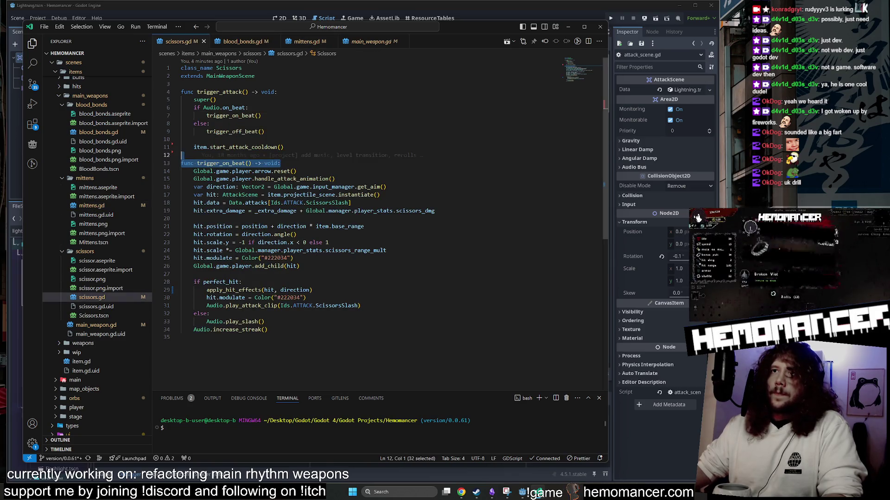
{"action": "left_click", "coordinate": [265, 322]}
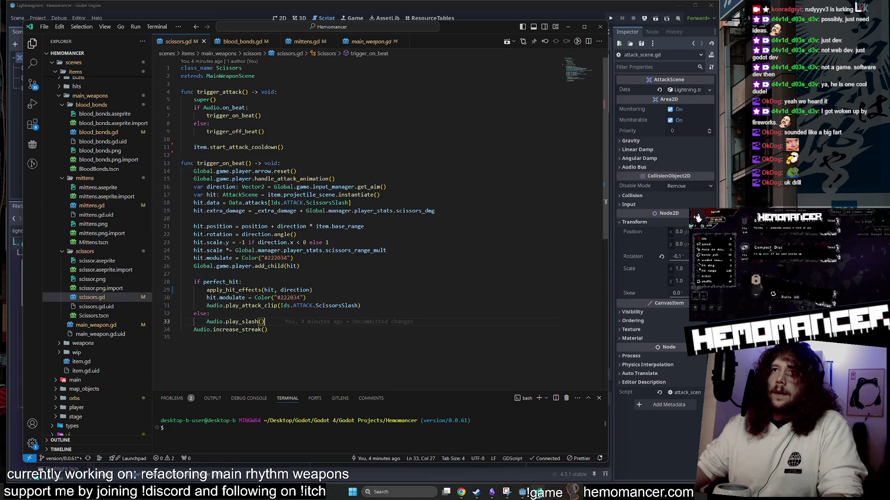
{"action": "left_click", "coordinate": [306, 41]}
{"action": "left_click", "coordinate": [242, 41]}
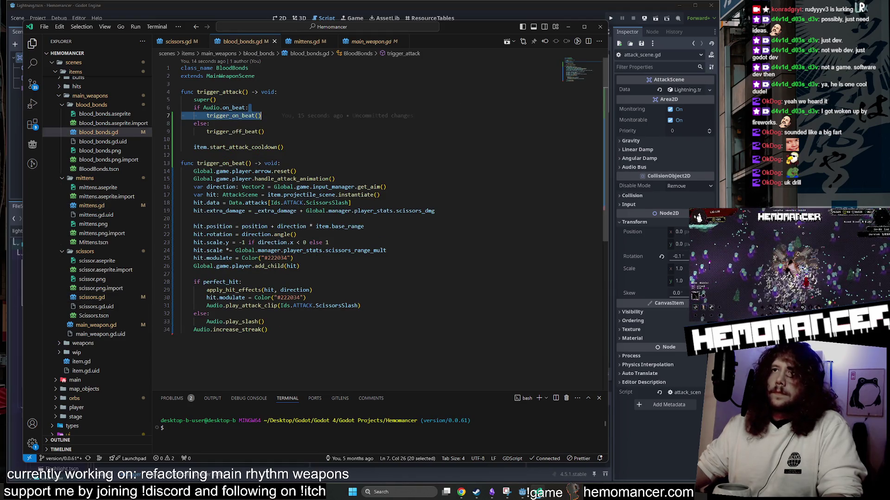
{"action": "left_click", "coordinate": [306, 41]}
Step: Call trigger_on_beat() under the on-beat check in mittens.gd and cut the old inline attack block
{"action": "key", "text": "Return"}
{"action": "type", "text": "trigger_on_beat()"}
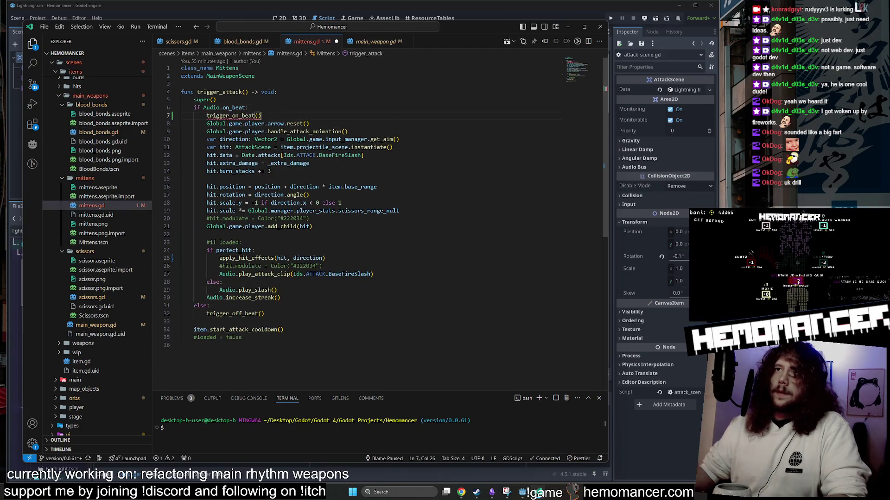
{"action": "mouse_move", "coordinate": [206, 124]}
{"action": "left_mouse_down"}
{"action": "mouse_move", "coordinate": [219, 131]}
{"action": "mouse_move", "coordinate": [281, 297]}
{"action": "left_mouse_up"}
{"action": "key", "text": "ctrl+x"}
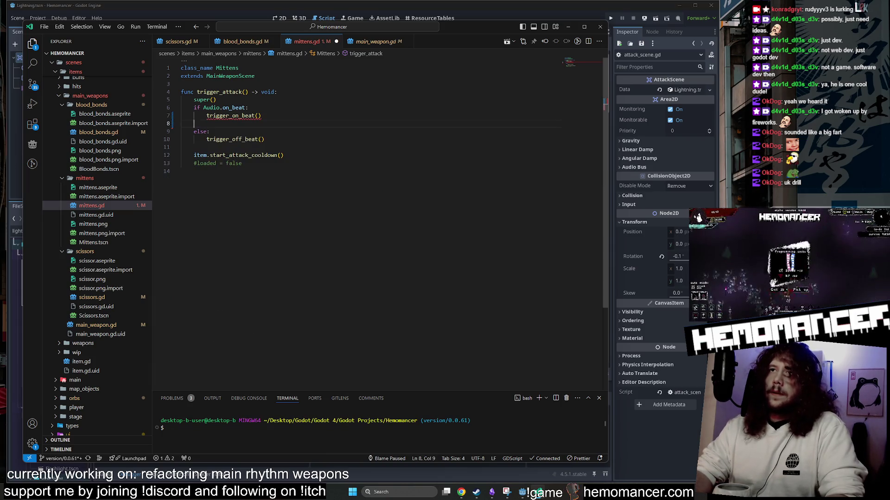
{"action": "key", "text": "BackSpace"}
{"action": "key", "text": "BackSpace"}
{"action": "key", "text": "BackSpace"}
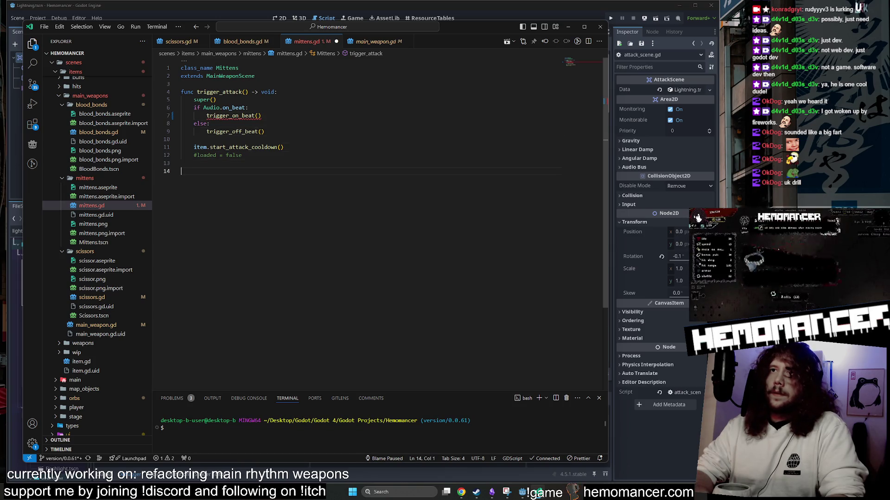
Step: Add func trigger_on_beat() -> void: with the cut attack code pasted and dedented as its body
{"action": "type", "text": "func trigg"}
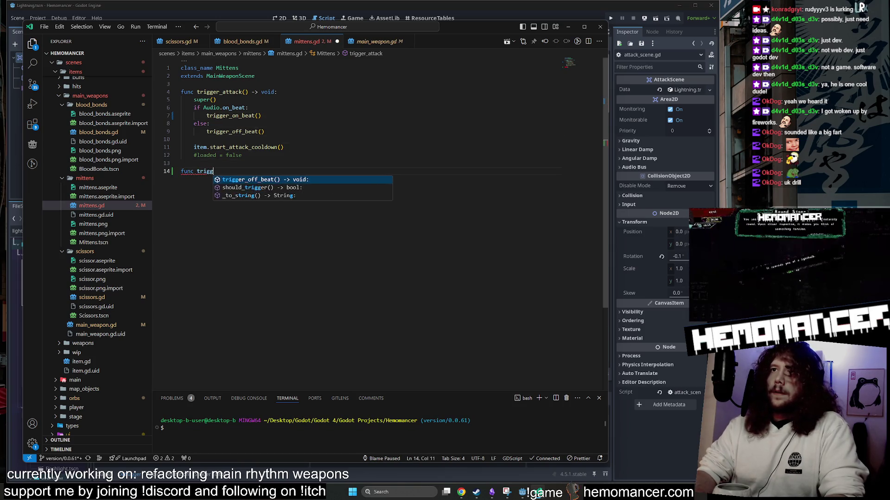
{"action": "key", "text": "Return"}
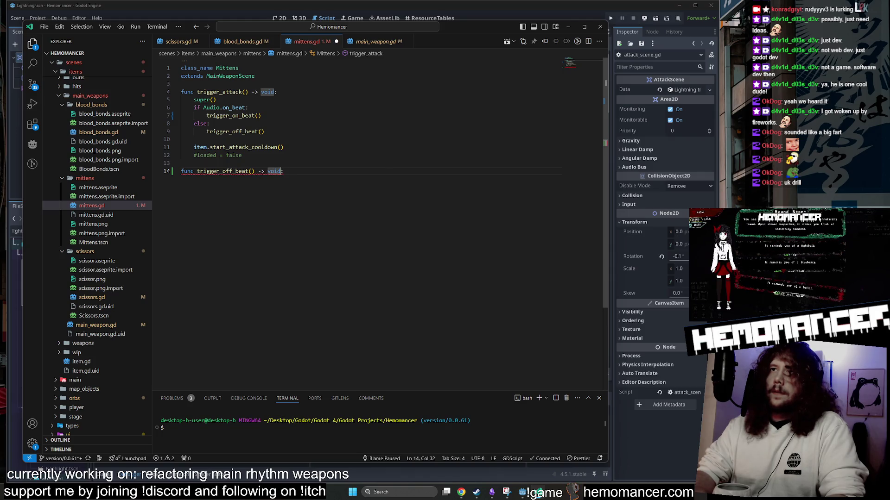
{"action": "key", "text": "Left"}
{"action": "key", "text": "BackSpace"}
{"action": "key", "text": "BackSpace"}
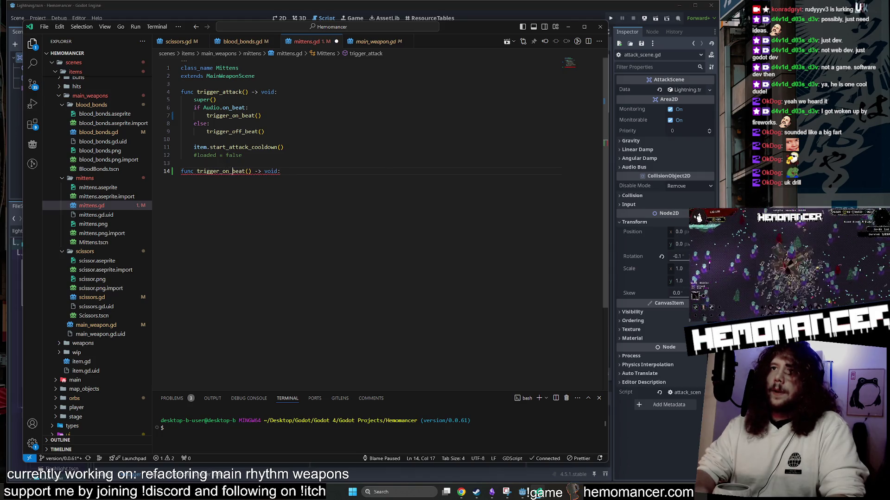
{"action": "left_click", "coordinate": [279, 171]}
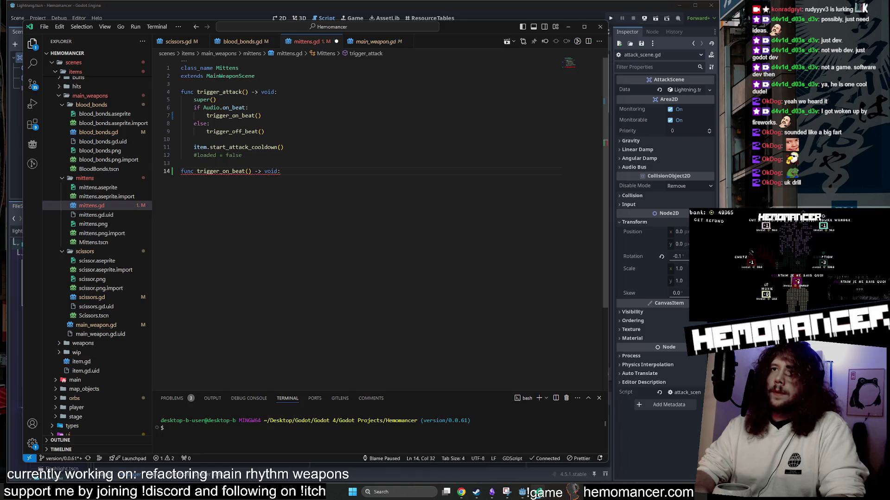
{"action": "key", "text": "Return"}
{"action": "key", "text": "ctrl+v"}
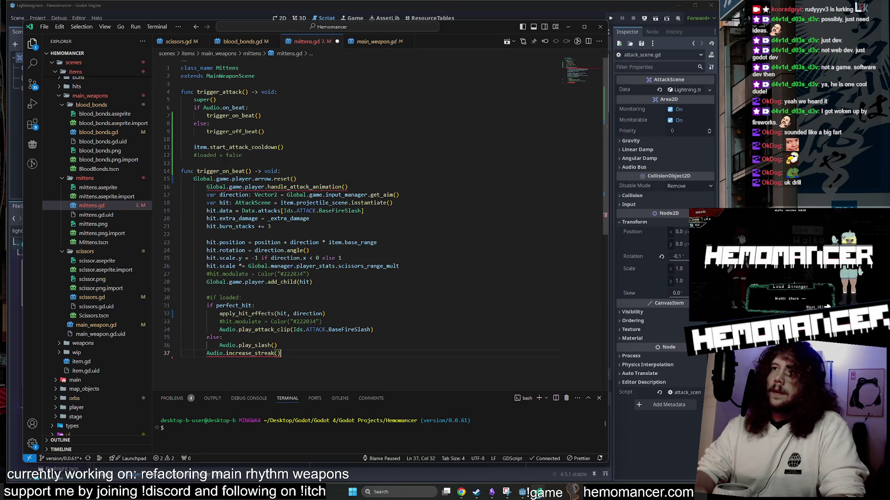
{"action": "key", "text": "shift+Up"}
{"action": "key", "text": "shift+Up"}
{"action": "key", "text": "shift+Up"}
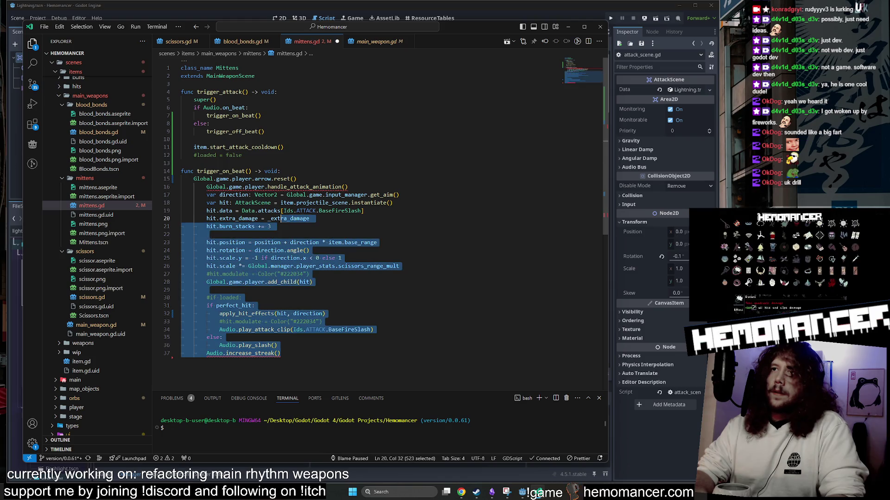
{"action": "key", "text": "shift+Tab"}
{"action": "key", "text": "Right"}
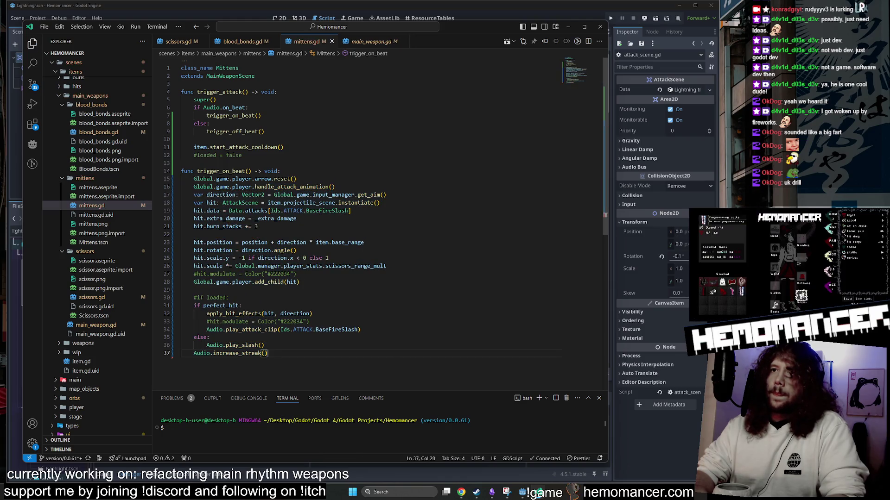
{"action": "left_click", "coordinate": [234, 42]}
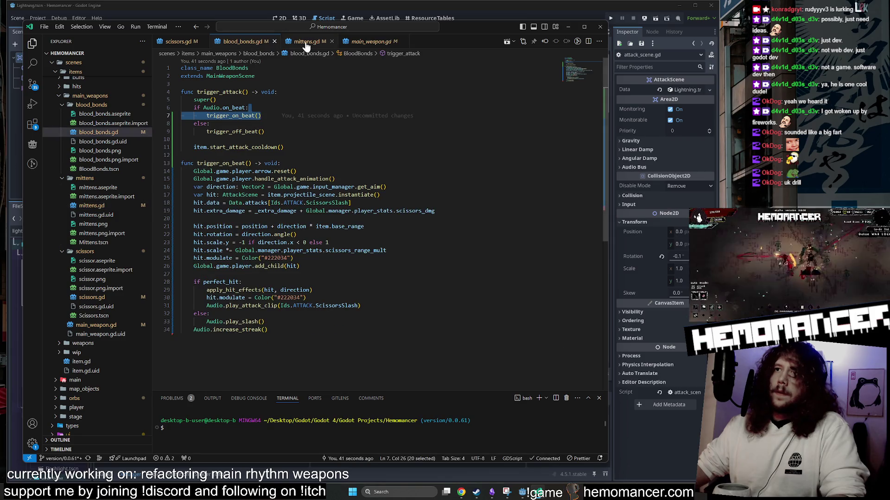
Step: Compare mittens.gd with blood_bonds.gd and delete the commented 'loaded' line from mittens.gd
{"action": "left_click", "coordinate": [306, 43]}
{"action": "left_click", "coordinate": [250, 43]}
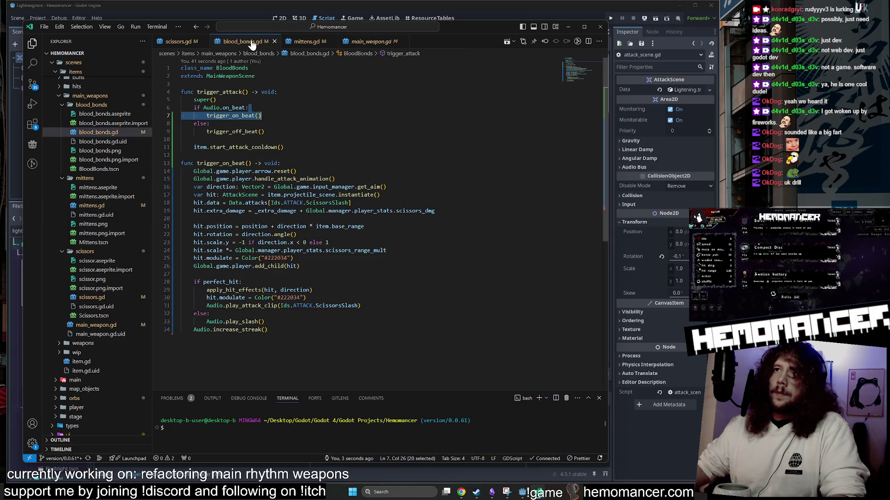
{"action": "left_click", "coordinate": [293, 41]}
{"action": "left_click", "coordinate": [243, 41]}
{"action": "left_click", "coordinate": [290, 42]}
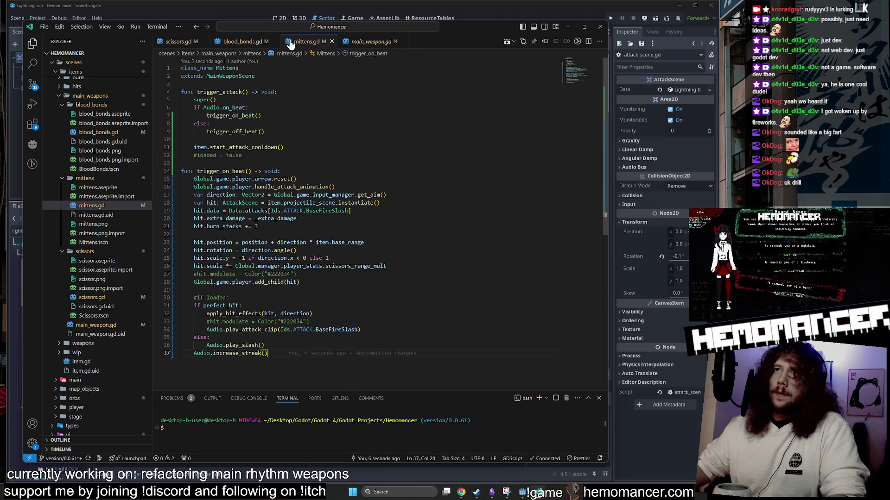
{"action": "left_click", "coordinate": [234, 155]}
{"action": "key", "text": "ctrl+shift+k"}
Step: Keep comparing the two scripts and remove the trailing space after _extra_damage in mittens.gd
{"action": "left_click", "coordinate": [243, 41]}
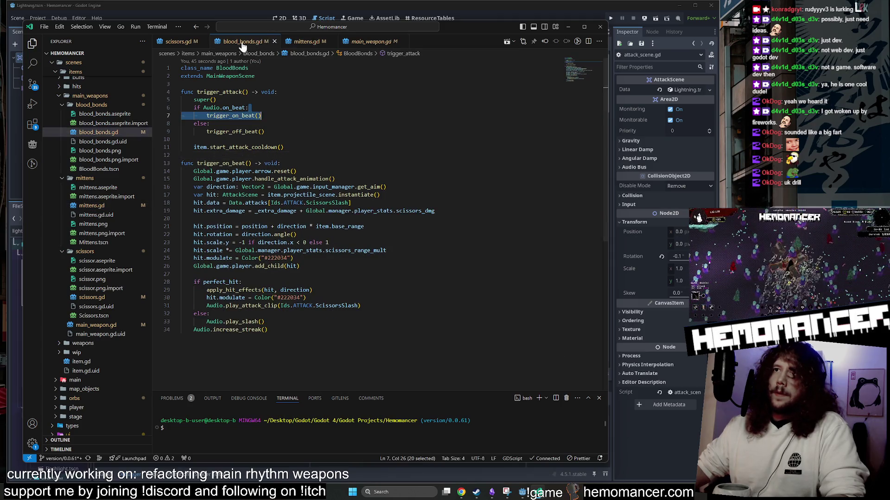
{"action": "left_click", "coordinate": [293, 43]}
{"action": "left_click", "coordinate": [243, 41]}
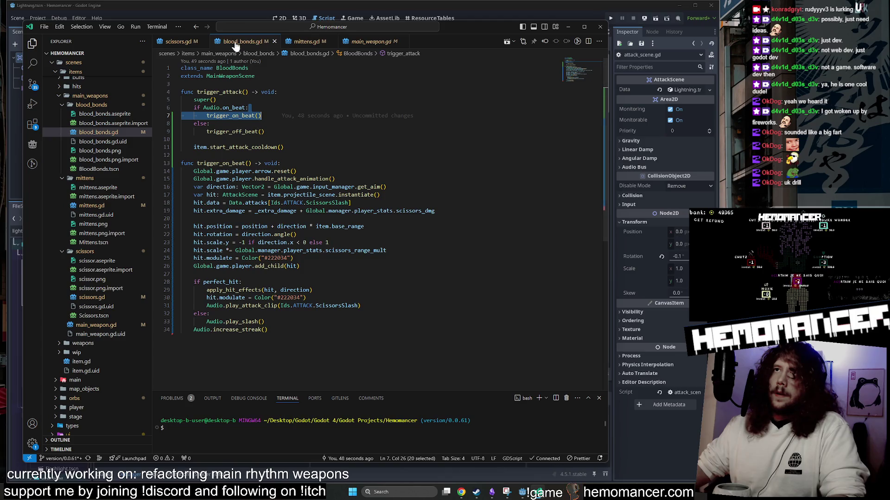
{"action": "left_click", "coordinate": [290, 43]}
{"action": "left_click", "coordinate": [243, 42]}
{"action": "left_click", "coordinate": [296, 41]}
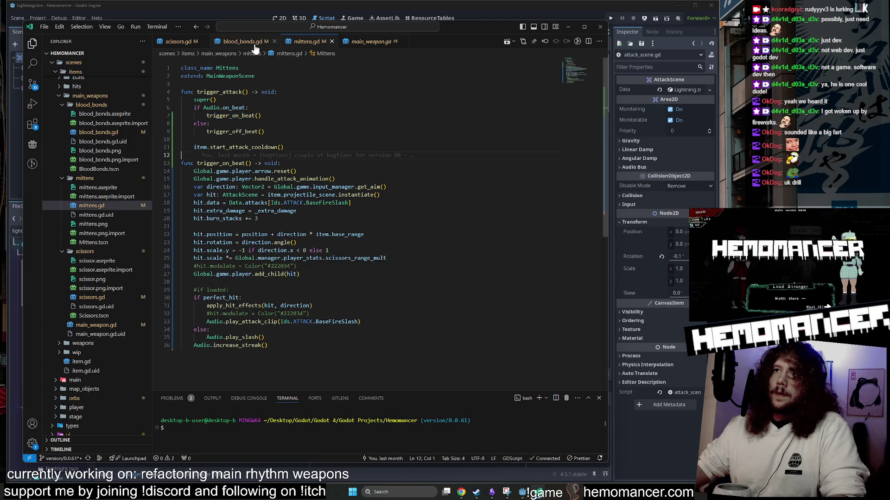
{"action": "left_click", "coordinate": [254, 44]}
{"action": "left_click", "coordinate": [306, 45]}
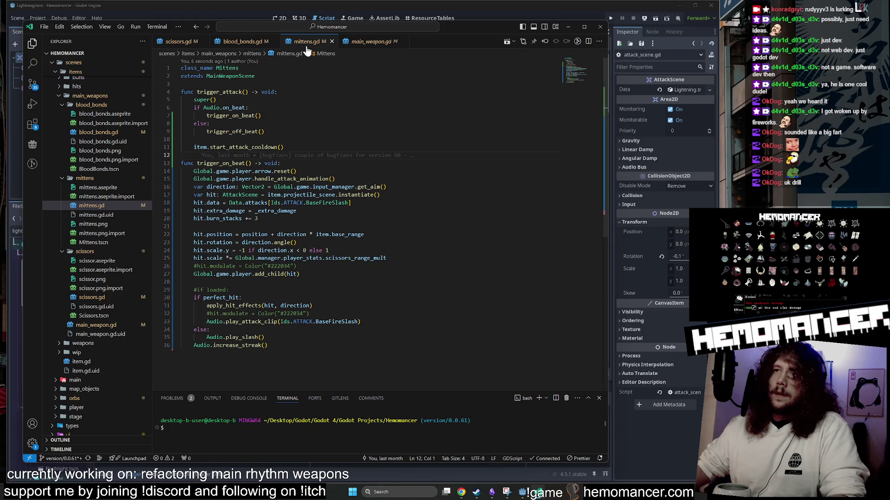
{"action": "left_click", "coordinate": [241, 43]}
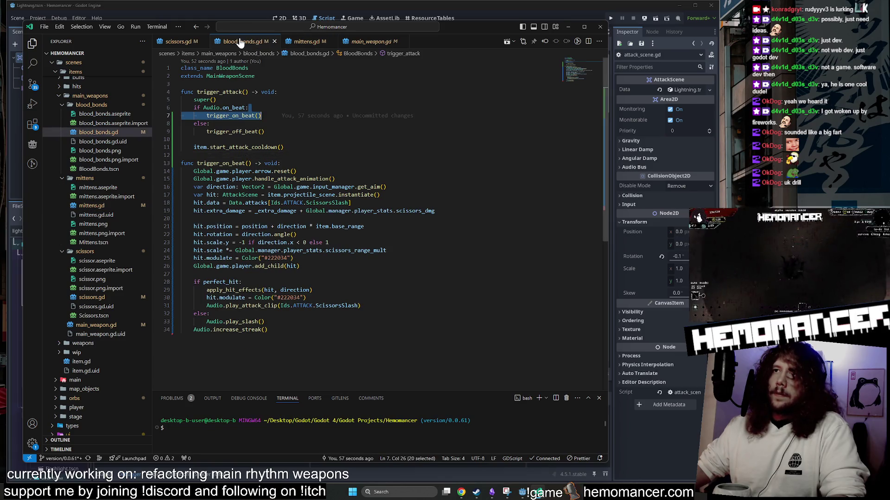
{"action": "left_click", "coordinate": [289, 42]}
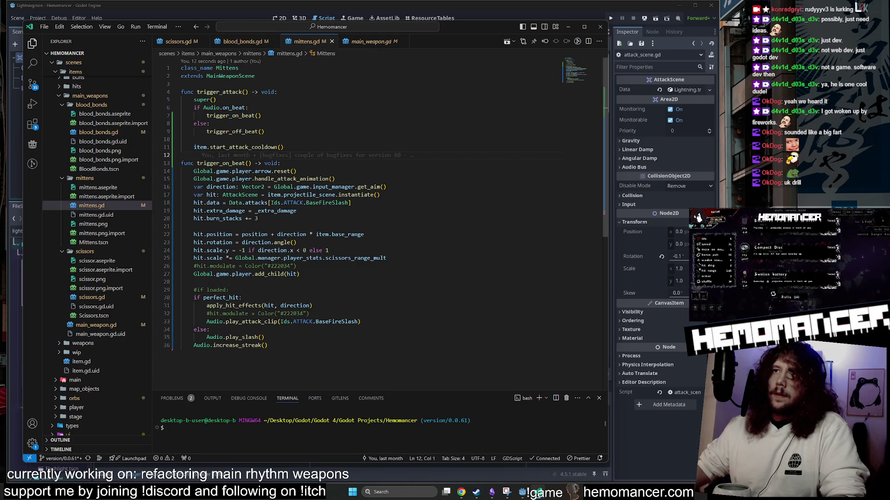
{"action": "left_click", "coordinate": [299, 211]}
{"action": "key", "text": "BackSpace"}
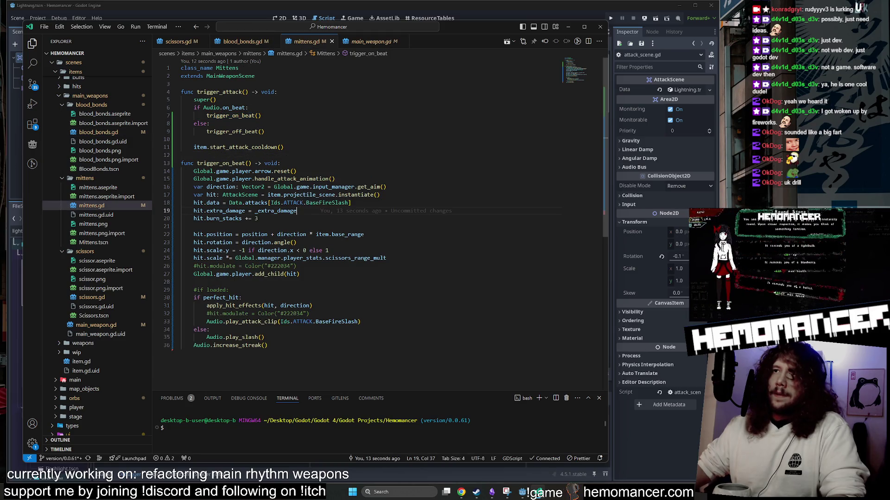
Step: Cross-check mittens.gd, blood_bonds.gd and scissors.gd, highlighting every use of hit in blood_bonds.gd
{"action": "left_click", "coordinate": [244, 41]}
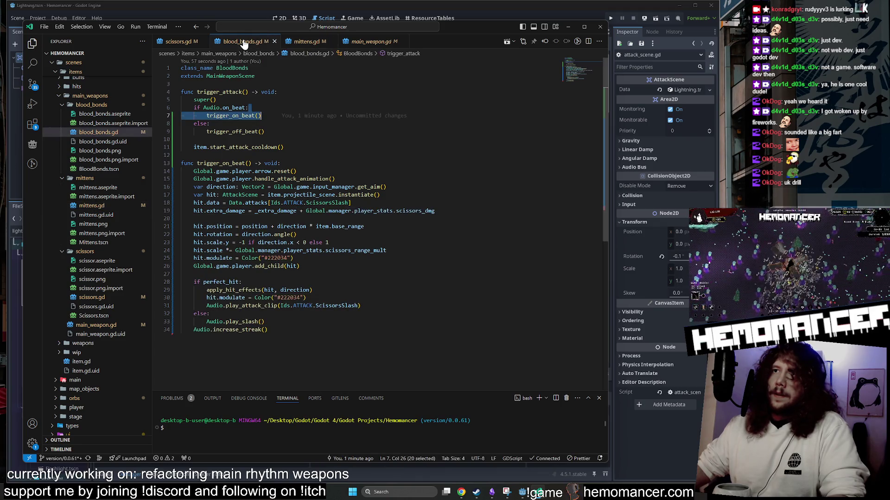
{"action": "left_click", "coordinate": [304, 42]}
{"action": "left_click", "coordinate": [244, 41]}
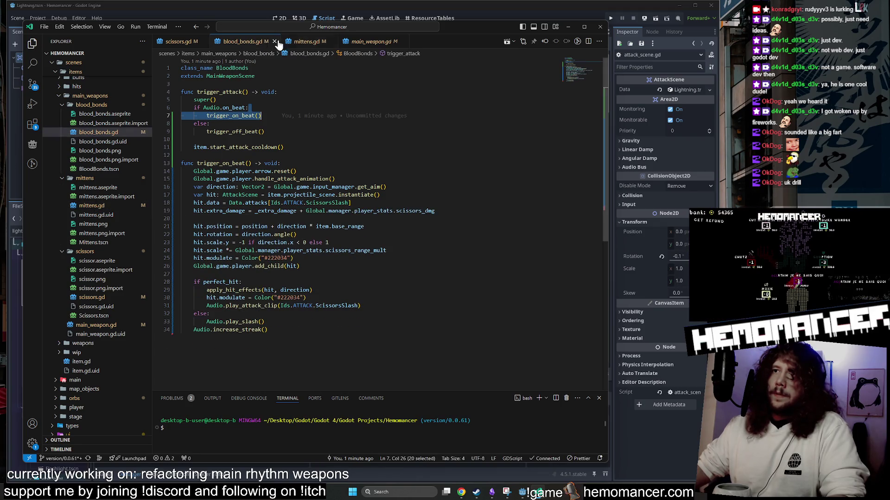
{"action": "left_click", "coordinate": [304, 41]}
{"action": "left_click", "coordinate": [243, 41]}
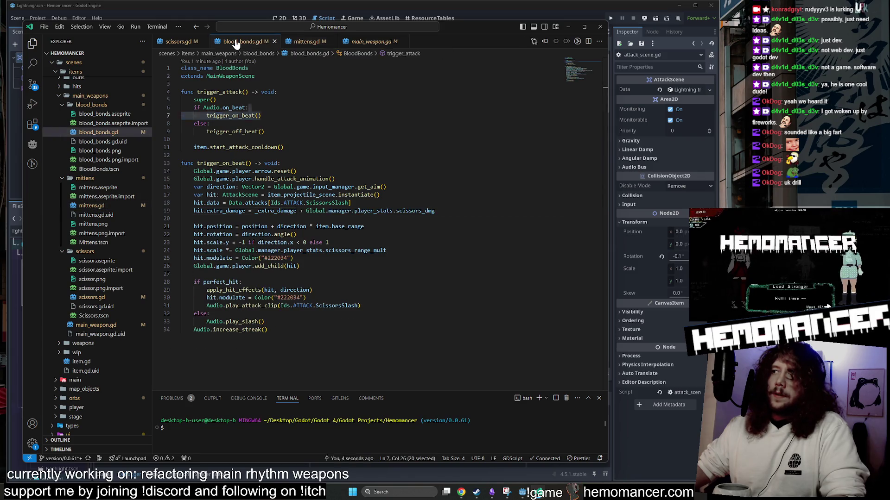
{"action": "left_click", "coordinate": [161, 41]}
{"action": "left_click", "coordinate": [225, 41]}
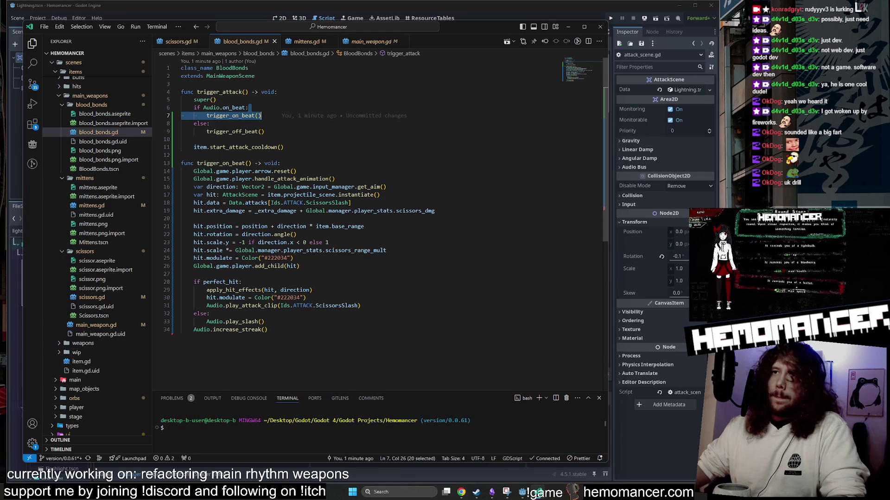
{"action": "double_click", "coordinate": [211, 298]}
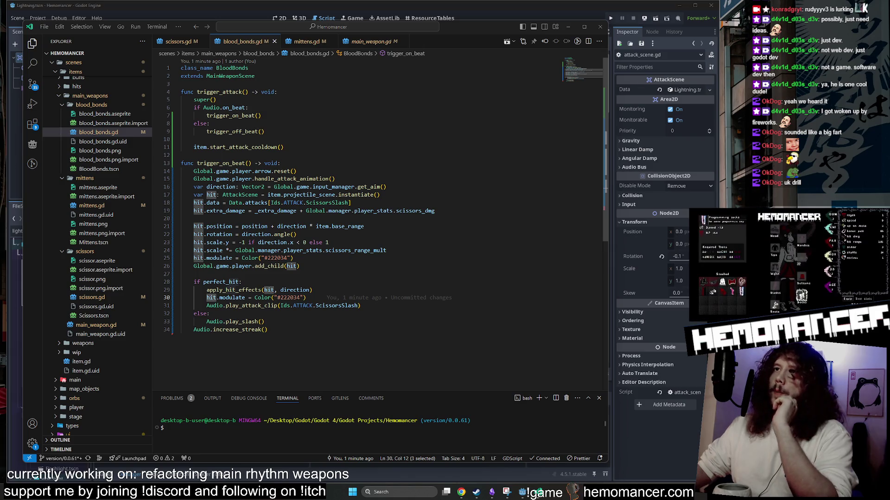
Step: Glance at mittens.gd and blood_bonds.gd once more, then bring the Godot editor to the front
{"action": "left_click", "coordinate": [299, 44]}
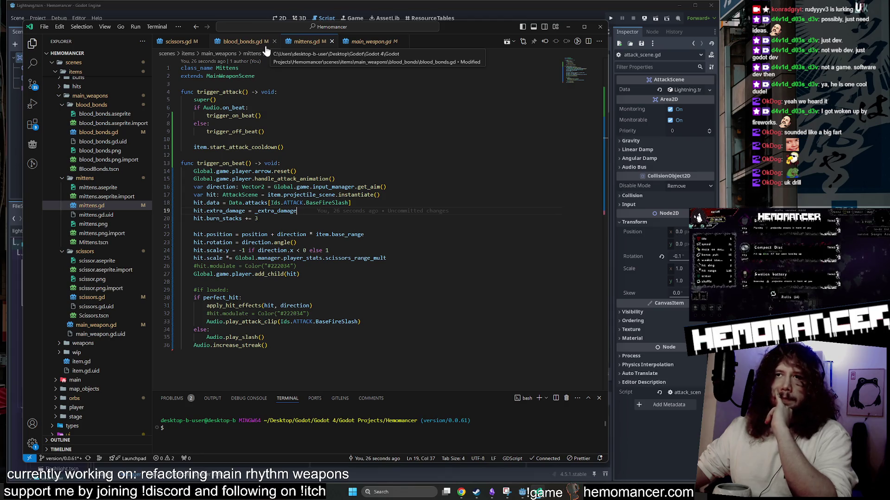
{"action": "left_click", "coordinate": [238, 46]}
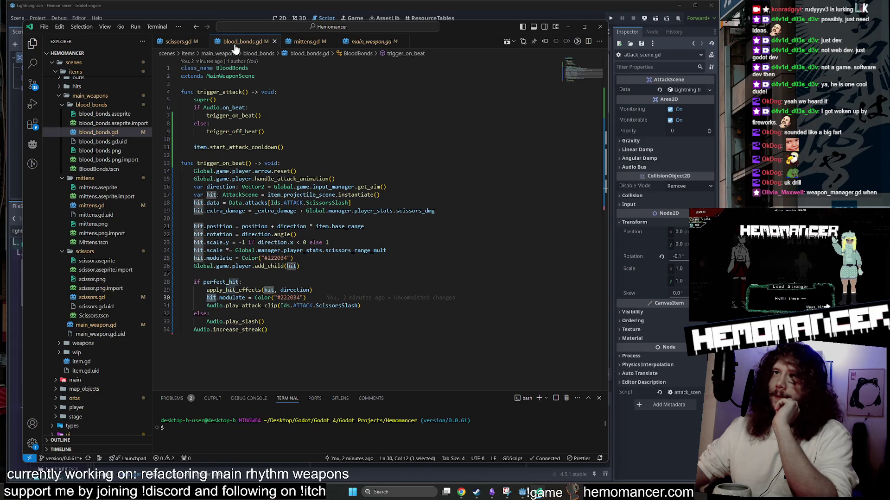
{"action": "left_click", "coordinate": [516, 10]}
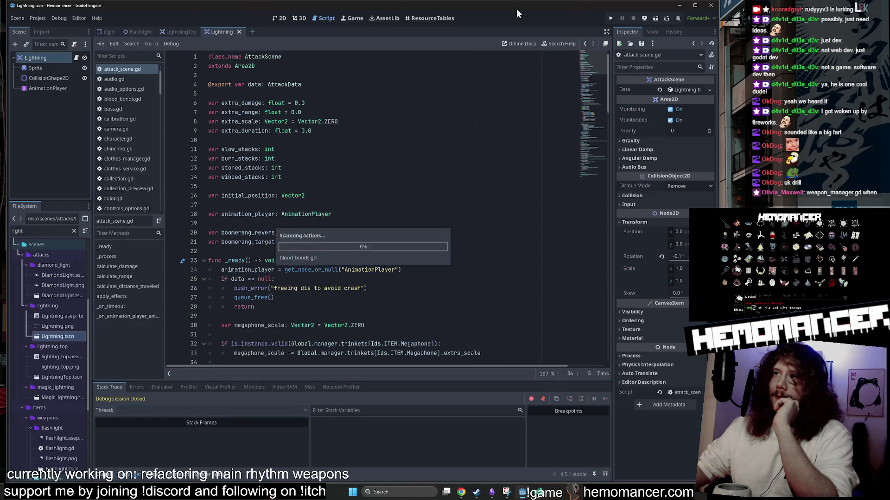
Step: Clear Godot's FileSystem filter, expand the managers folder, then return to the trigger_on_beat() call in VS Code
{"action": "key", "text": "shift+alt+o"}
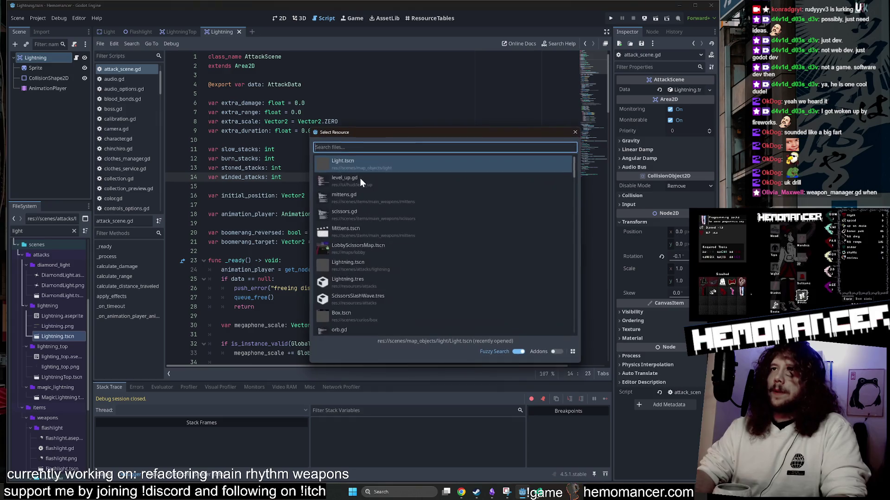
{"action": "key", "text": "Escape"}
{"action": "left_click", "coordinate": [74, 231]}
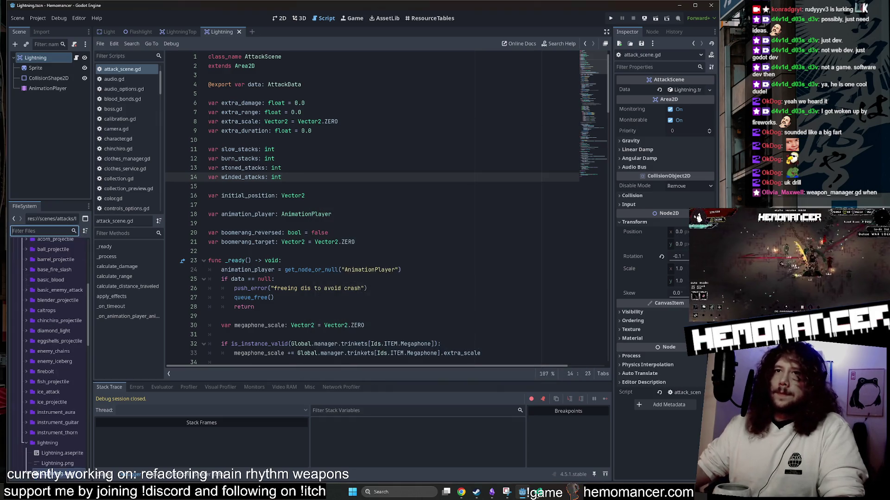
{"action": "double_click", "coordinate": [33, 397]}
{"action": "double_click", "coordinate": [63, 357]}
{"action": "scroll", "coordinate": [65, 356], "scroll_direction": "down", "scroll_amount": 3}
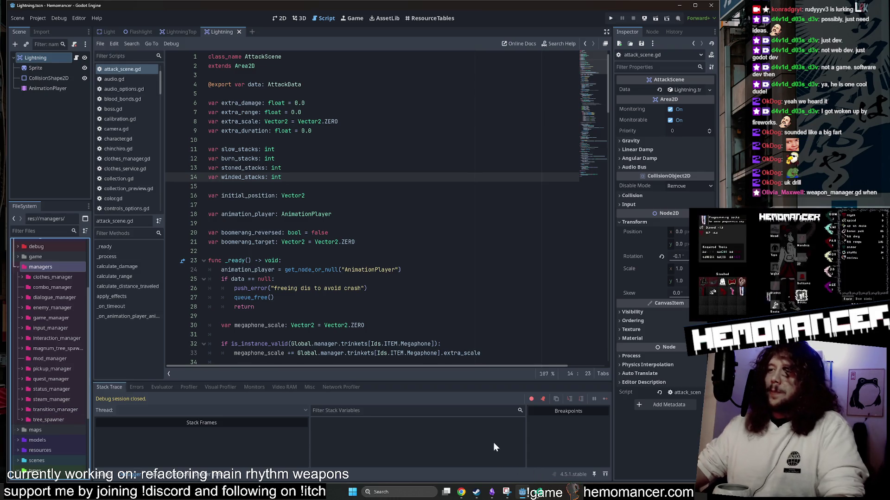
{"action": "key", "text": "alt+Tab"}
{"action": "left_click", "coordinate": [260, 115]}
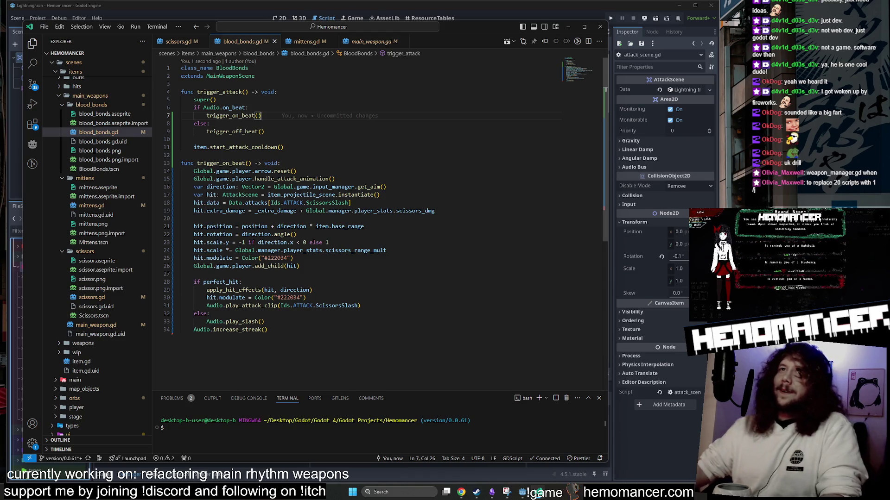
Step: Collapse the blood_bonds, mittens and scissors folders and open weapons/diamond/diamond.gd
{"action": "left_click", "coordinate": [91, 105]}
{"action": "left_click", "coordinate": [86, 114]}
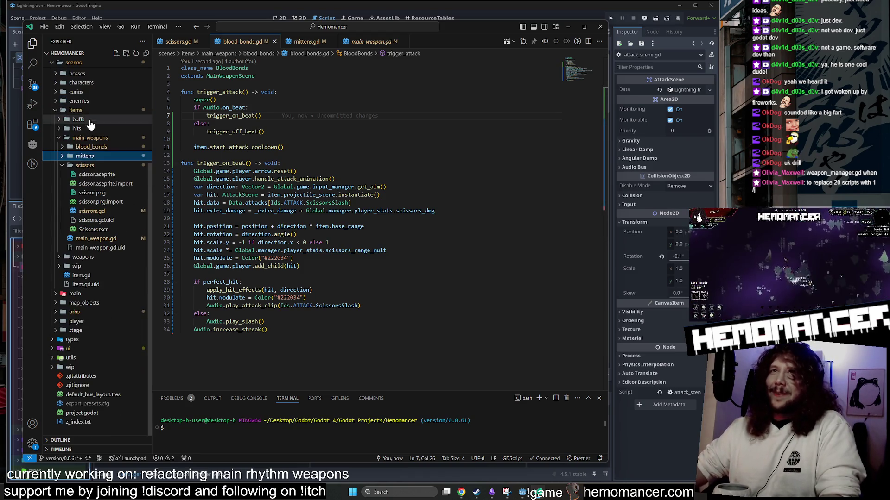
{"action": "left_click", "coordinate": [85, 188]}
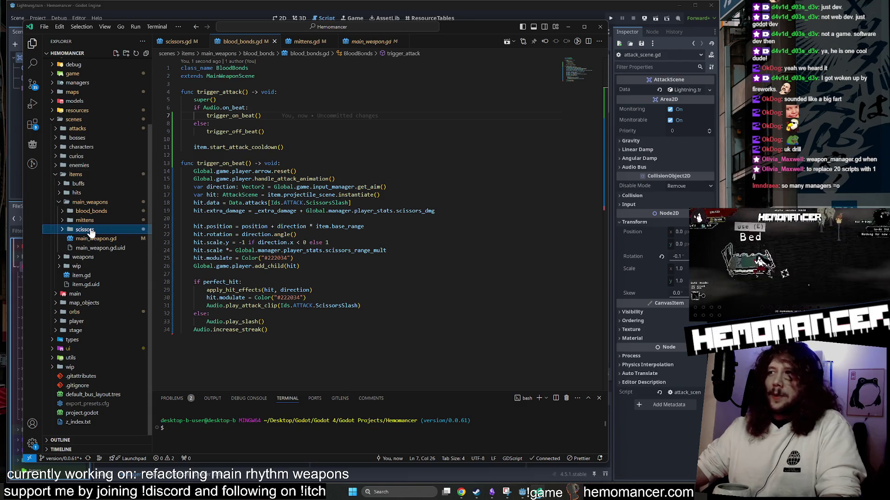
{"action": "left_click", "coordinate": [102, 258]}
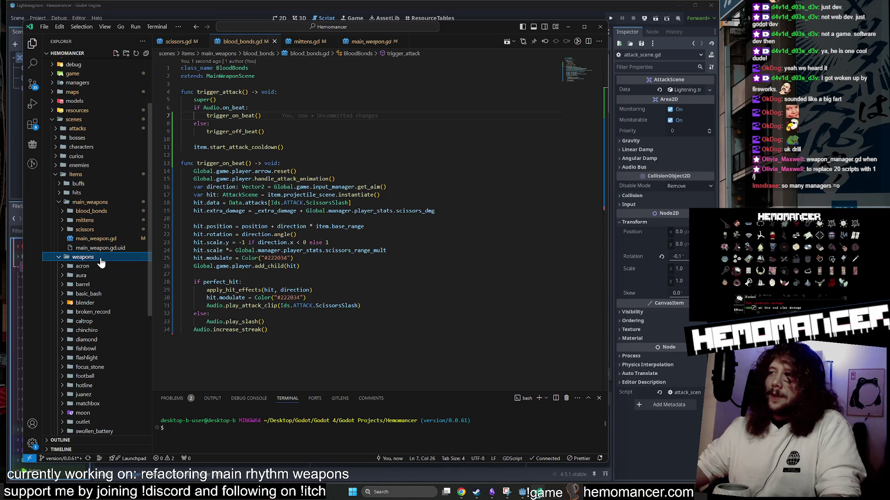
{"action": "left_click", "coordinate": [106, 344]}
{"action": "left_click", "coordinate": [105, 367]}
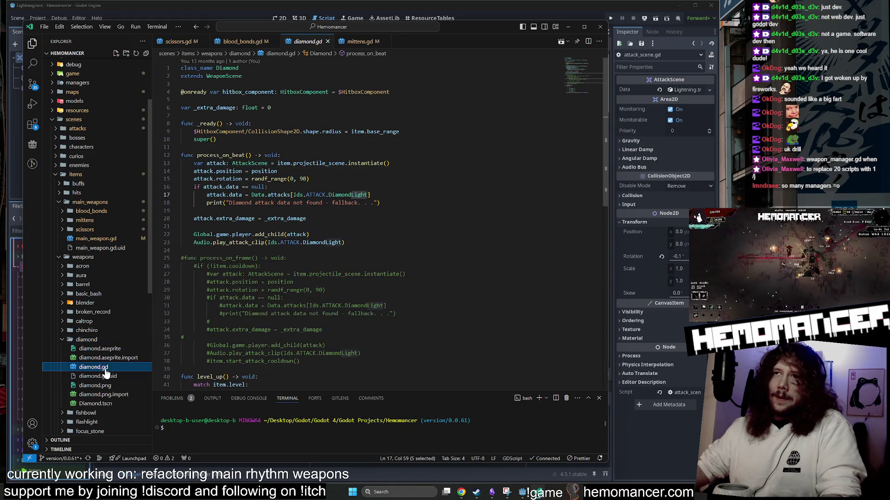
Step: Close the scissors.gd and blood_bonds.gd tabs, then open chinchiro.gd and diamond.gd side by side as tabs
{"action": "middle_click", "coordinate": [240, 45]}
{"action": "middle_click", "coordinate": [188, 45]}
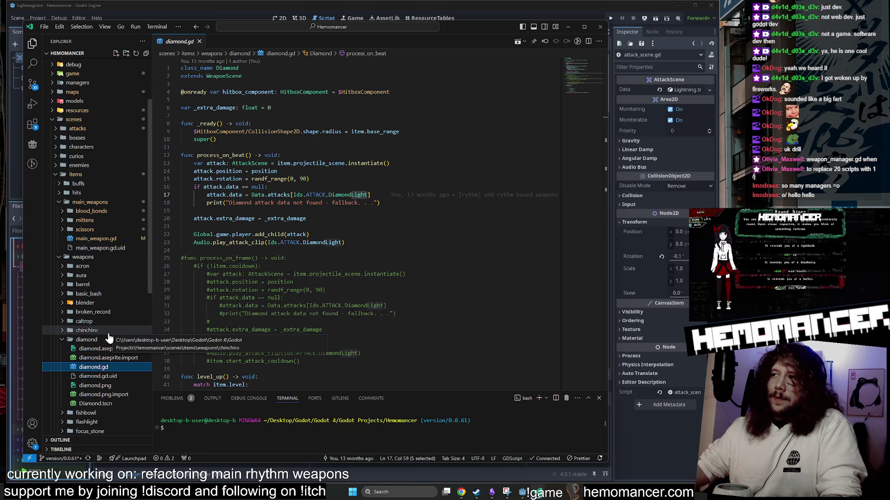
{"action": "left_click", "coordinate": [90, 330]}
{"action": "left_click", "coordinate": [95, 358]}
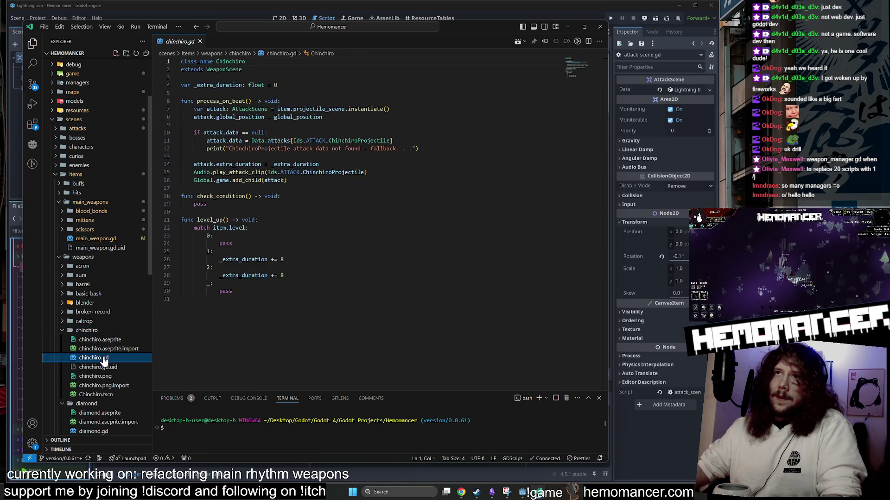
{"action": "double_click", "coordinate": [94, 432]}
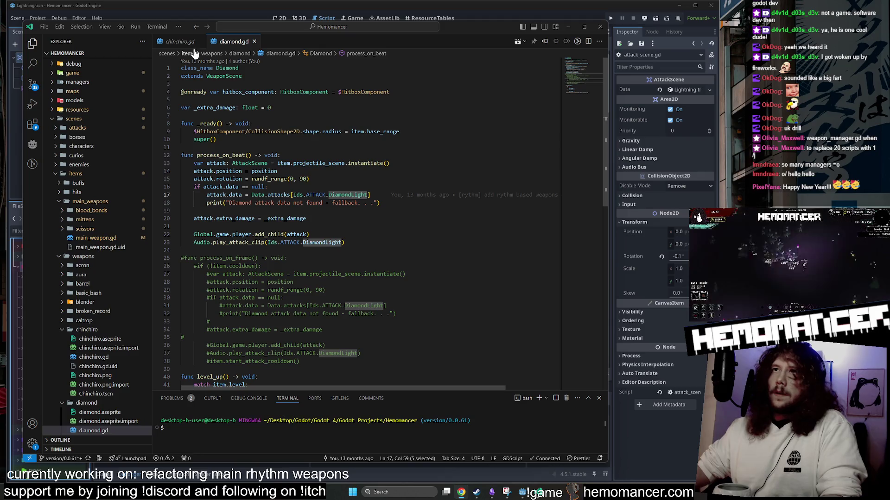
Step: Compare chinchiro.gd with diamond.gd, then close diamond.gd leaving chinchiro.gd open
{"action": "left_click", "coordinate": [180, 41]}
{"action": "key", "text": "ctrl+Tab"}
{"action": "left_click", "coordinate": [183, 42]}
{"action": "left_click", "coordinate": [226, 41]}
{"action": "left_click", "coordinate": [176, 41]}
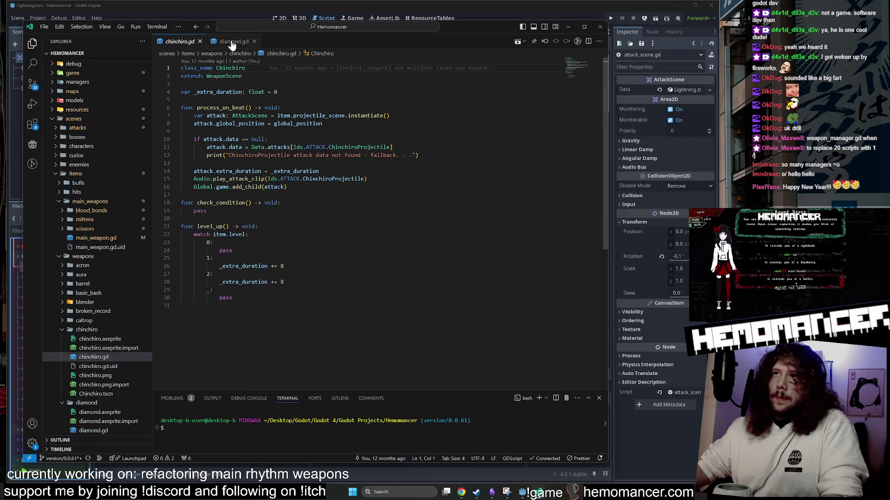
{"action": "left_click", "coordinate": [231, 42]}
{"action": "scroll", "coordinate": [347, 209], "scroll_direction": "down", "scroll_amount": 10}
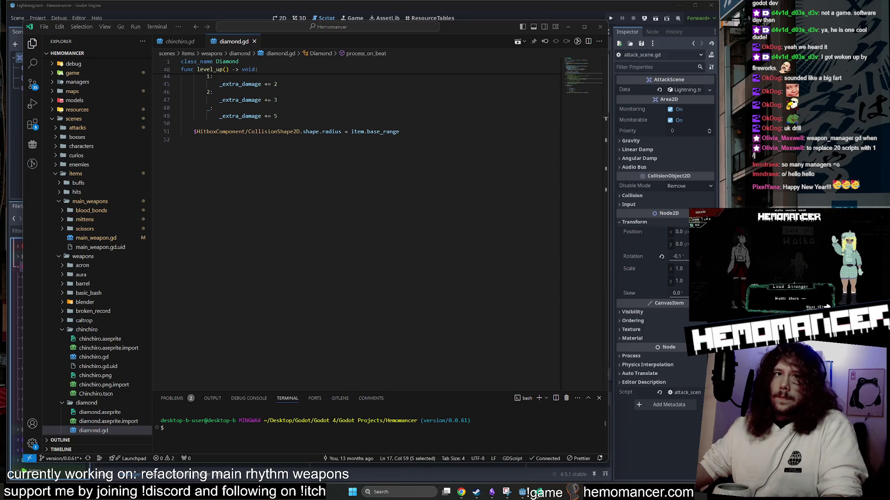
{"action": "scroll", "coordinate": [348, 209], "scroll_direction": "up", "scroll_amount": 5}
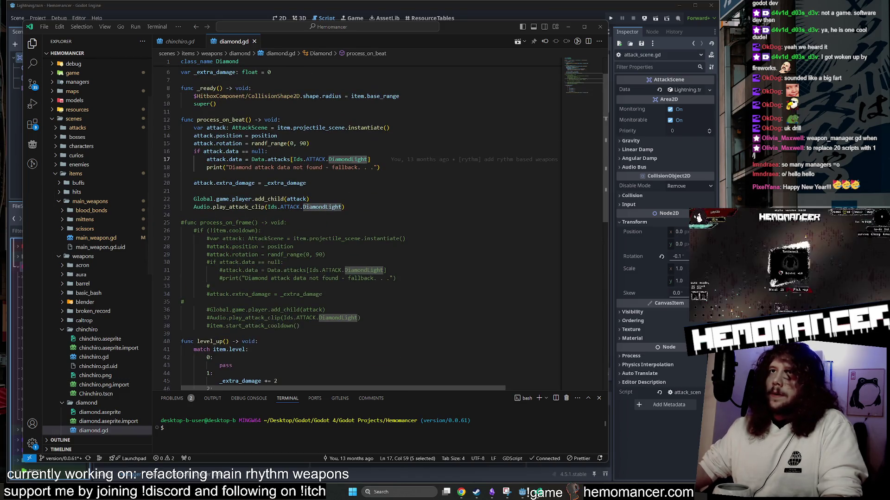
{"action": "left_click", "coordinate": [179, 41]}
{"action": "middle_click", "coordinate": [234, 43]}
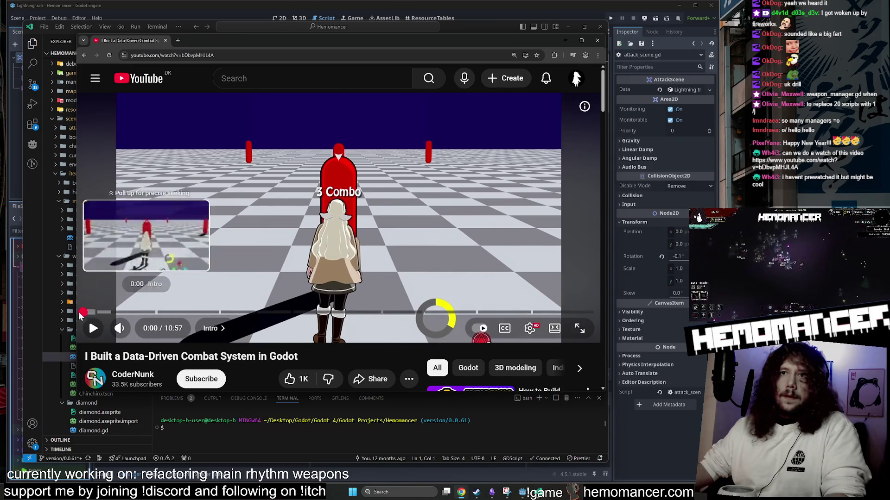
Step: Play the combat-system video from the start at lower volume, stopping at 0:51
{"action": "left_click", "coordinate": [84, 313]}
{"action": "left_click", "coordinate": [86, 329]}
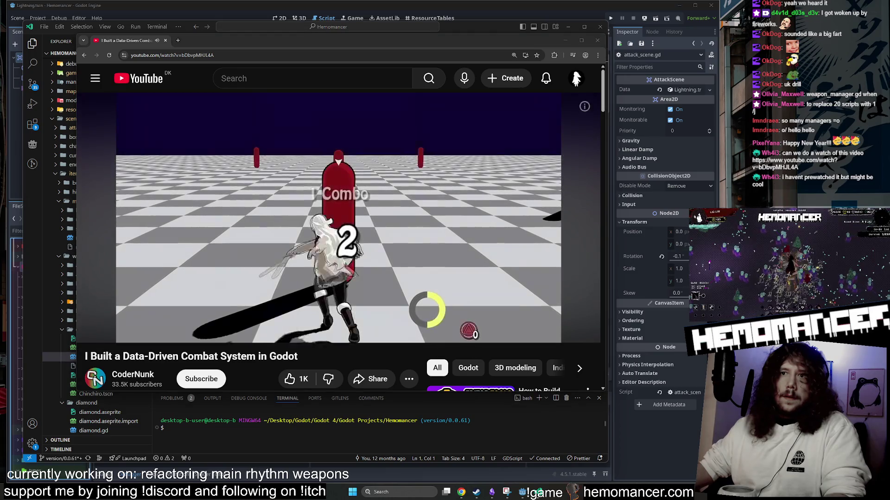
{"action": "left_click", "coordinate": [138, 330]}
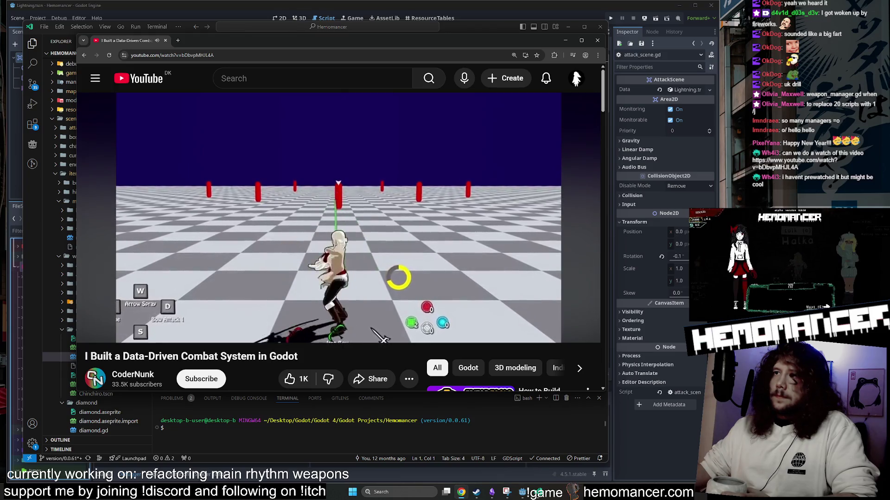
{"action": "mouse_move", "coordinate": [348, 263]}
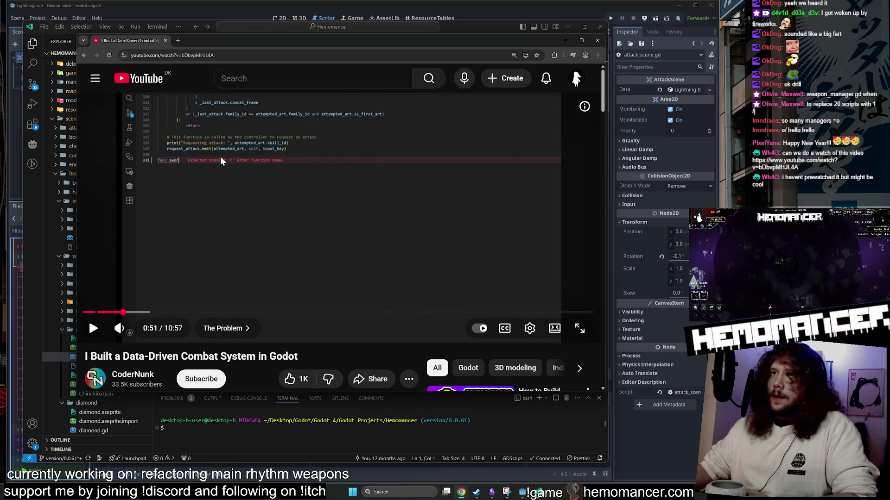
{"action": "left_click", "coordinate": [93, 328]}
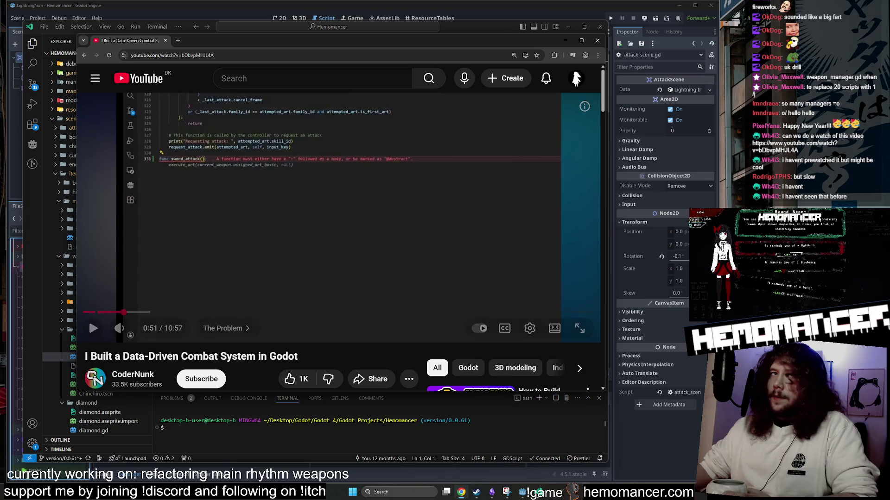
{"action": "mouse_move", "coordinate": [330, 141]}
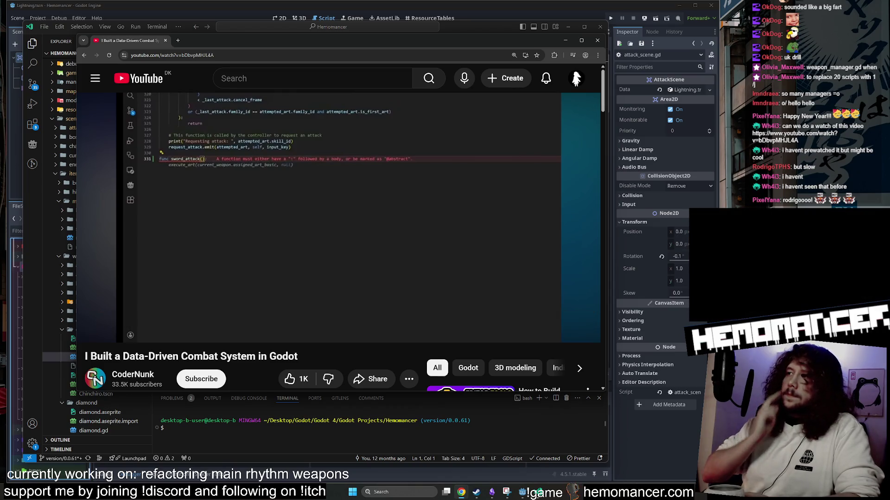
Step: Resume the video past the Advantages slide and pause it at about 1:33
{"action": "mouse_move", "coordinate": [256, 168]}
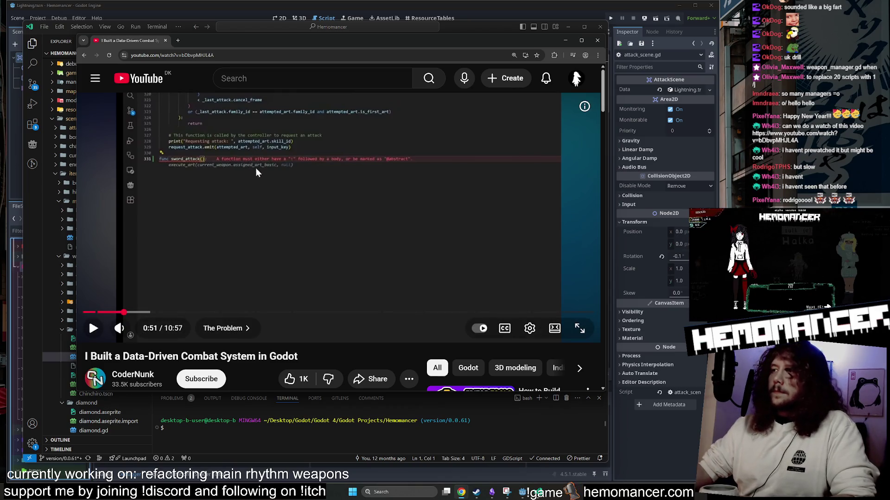
{"action": "left_click", "coordinate": [258, 193]}
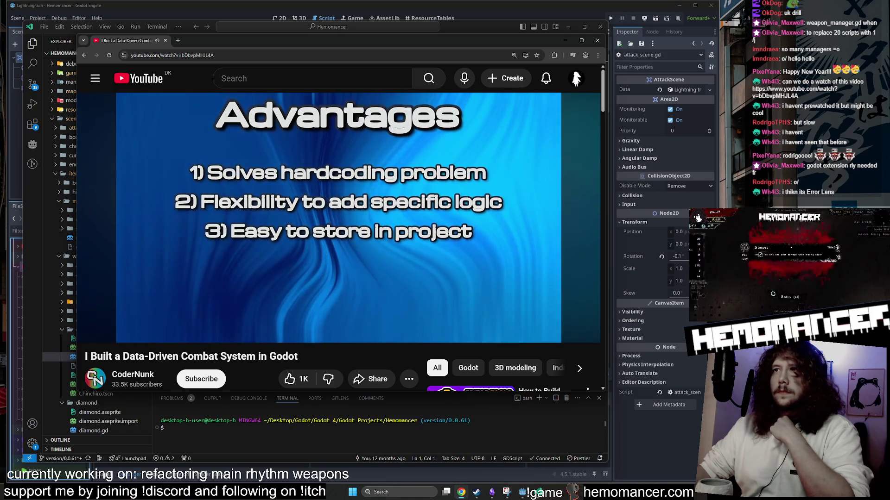
{"action": "mouse_move", "coordinate": [206, 251]}
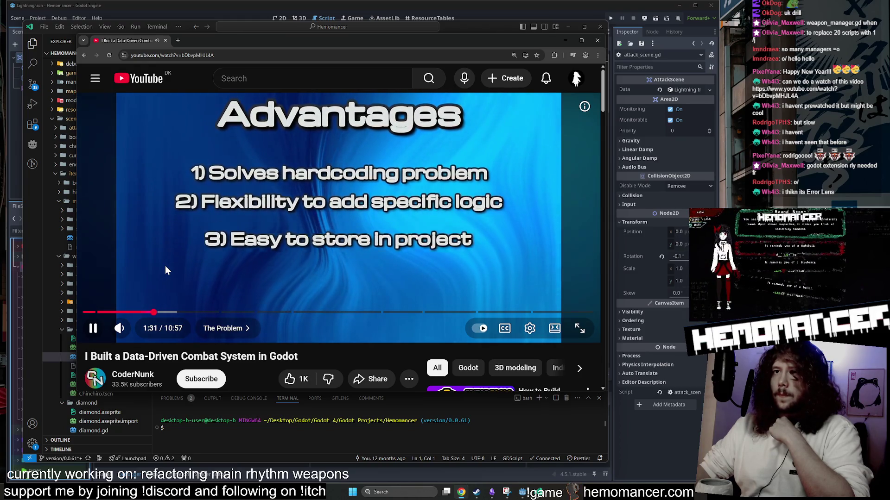
{"action": "key", "text": "space"}
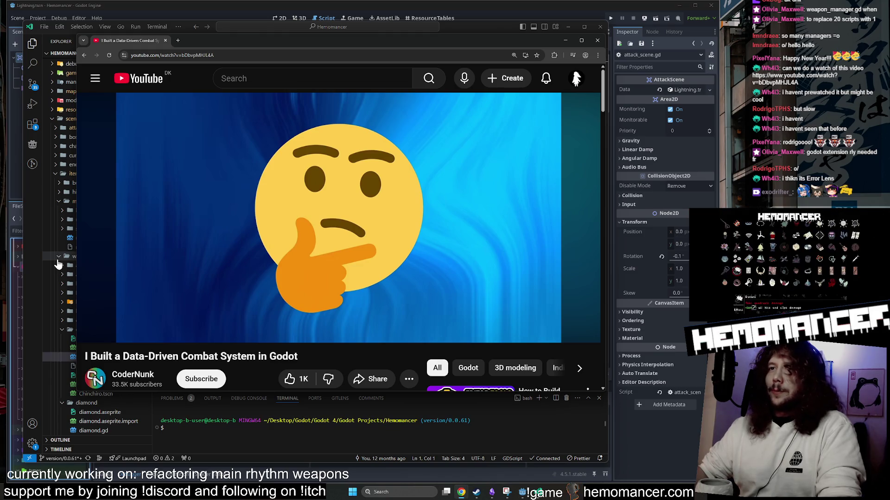
Step: Select the video title and web address, then close the browser window
{"action": "mouse_move", "coordinate": [171, 151]}
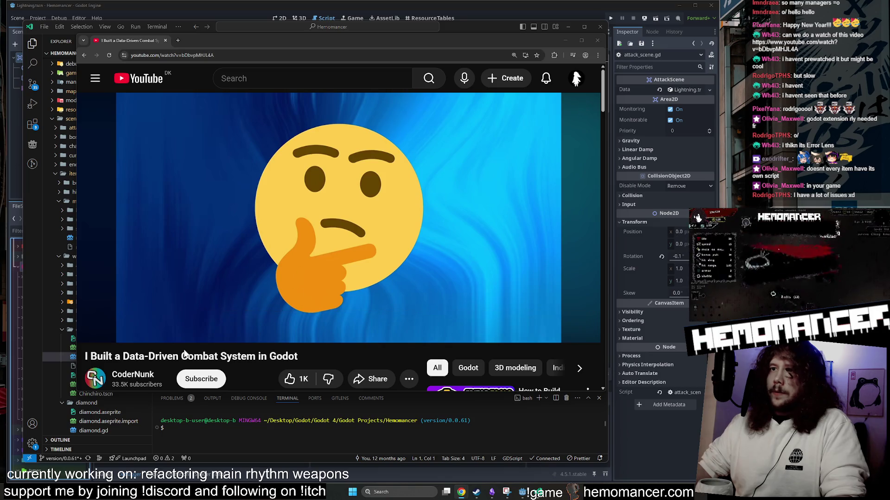
{"action": "mouse_move", "coordinate": [306, 361]}
{"action": "left_mouse_down"}
{"action": "mouse_move", "coordinate": [93, 358]}
{"action": "mouse_move", "coordinate": [213, 279]}
{"action": "left_mouse_up"}
{"action": "left_click", "coordinate": [258, 54]}
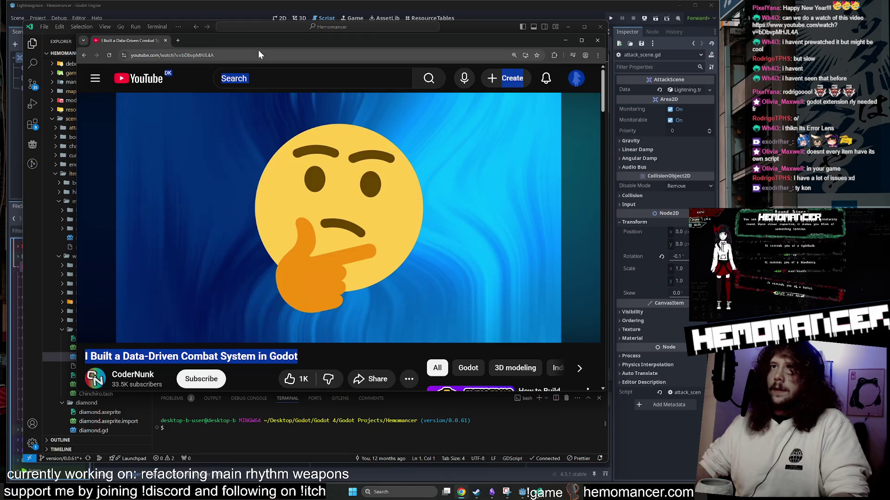
{"action": "left_click", "coordinate": [165, 40]}
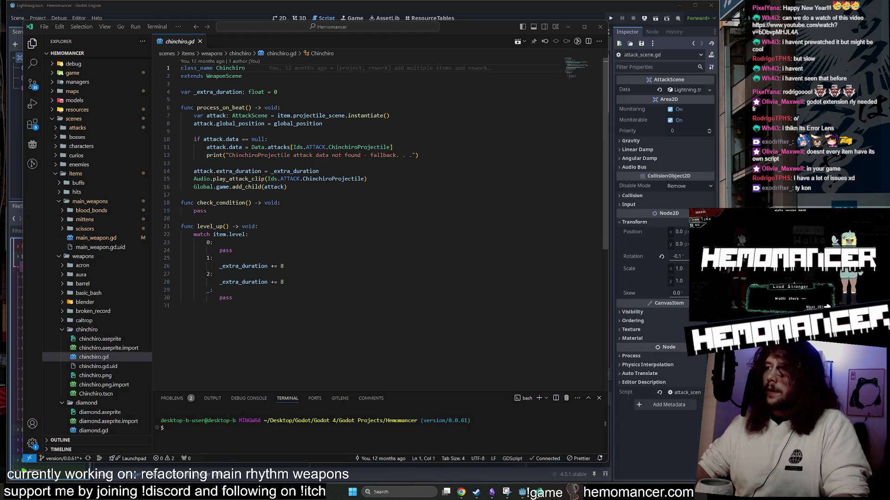
Step: Check the fallback message on line 12 of chinchiro.gd, then switch back to Godot
{"action": "left_click", "coordinate": [417, 155]}
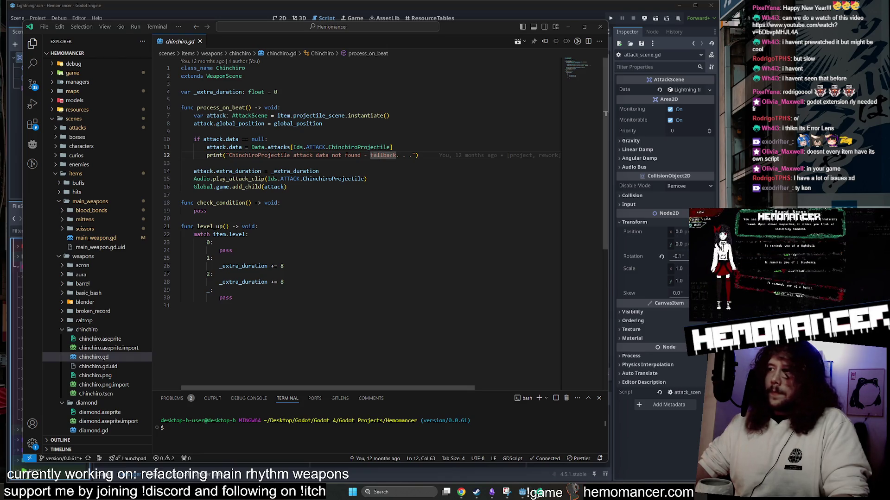
{"action": "key", "text": "alt+Tab"}
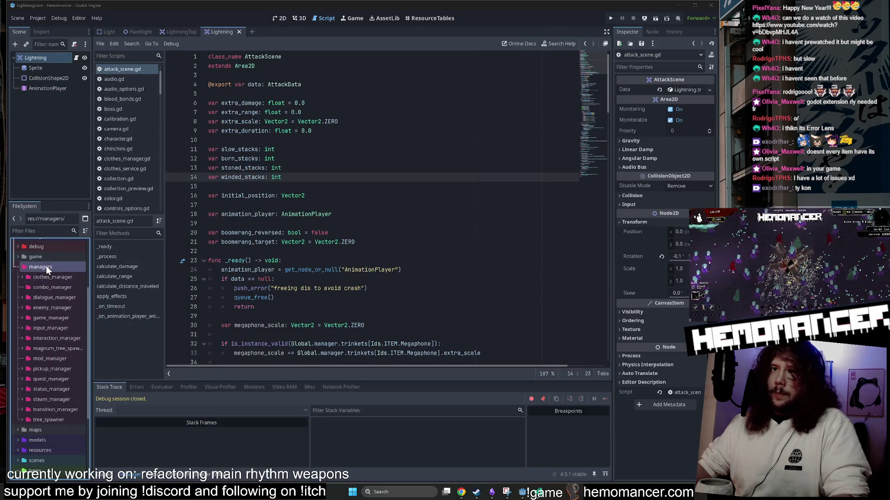
Step: Open data_classes/attack_data.gd and look over its attack type list
{"action": "double_click", "coordinate": [46, 266]}
{"action": "scroll", "coordinate": [51, 265], "scroll_direction": "up", "scroll_amount": 4}
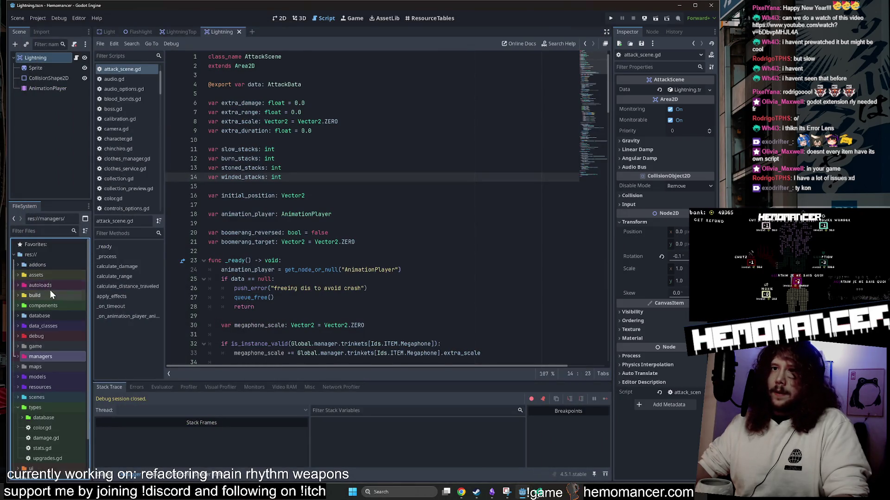
{"action": "double_click", "coordinate": [55, 327]}
{"action": "double_click", "coordinate": [55, 336]}
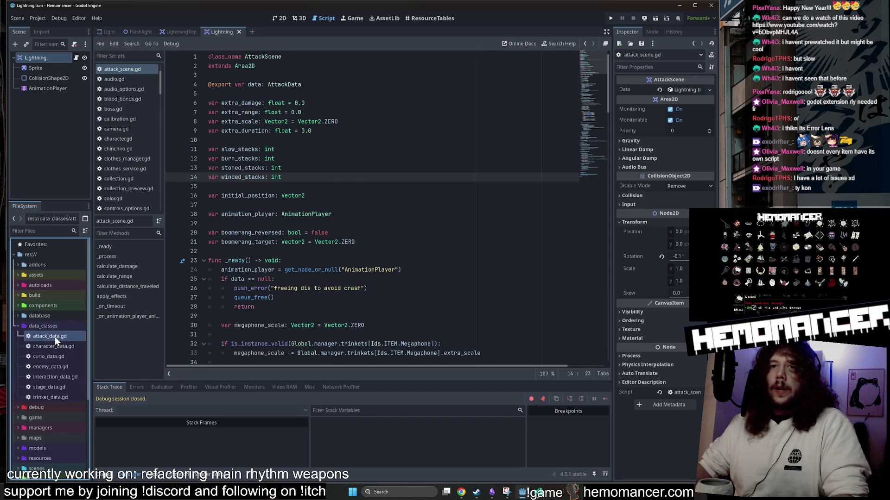
{"action": "scroll", "coordinate": [371, 208], "scroll_direction": "down", "scroll_amount": 1}
{"action": "left_click", "coordinate": [244, 214]}
{"action": "scroll", "coordinate": [246, 185], "scroll_direction": "up", "scroll_amount": 1}
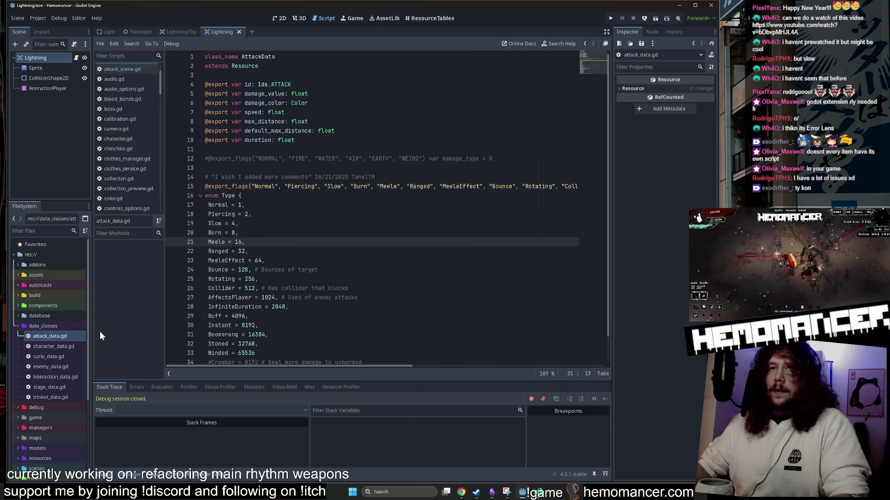
Step: Open trinket_data.gd and select its TrinketData class name and scene export line
{"action": "double_click", "coordinate": [57, 397]}
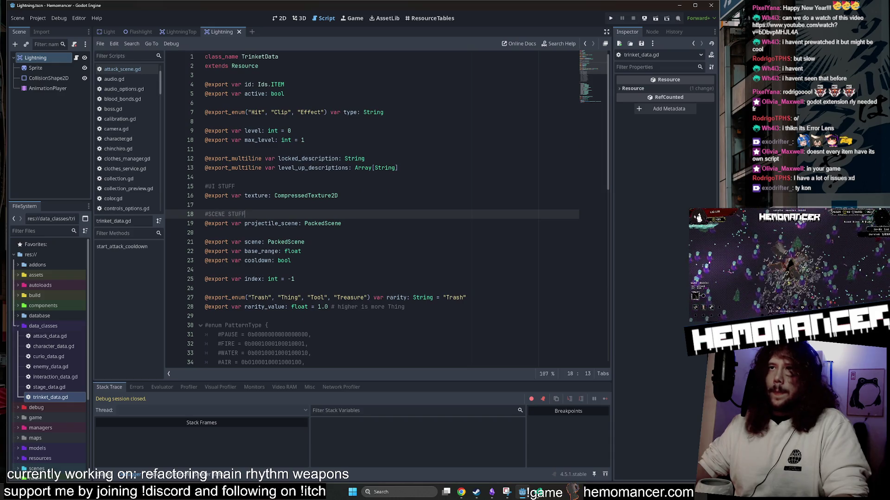
{"action": "double_click", "coordinate": [259, 57]}
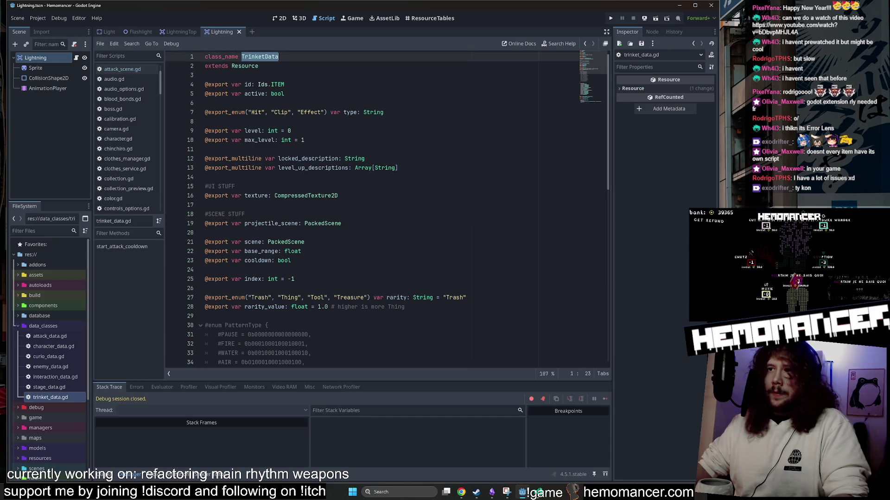
{"action": "left_click", "coordinate": [261, 242]}
{"action": "key", "text": "shift+Home"}
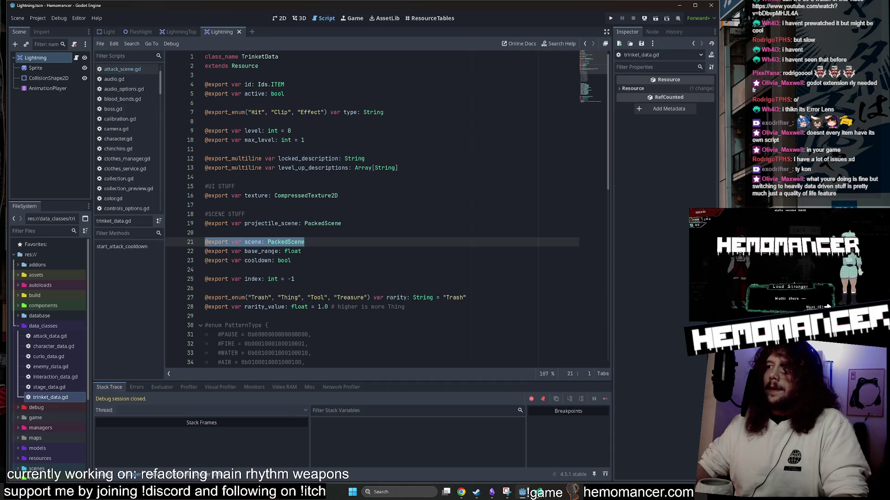
{"action": "key", "text": "End"}
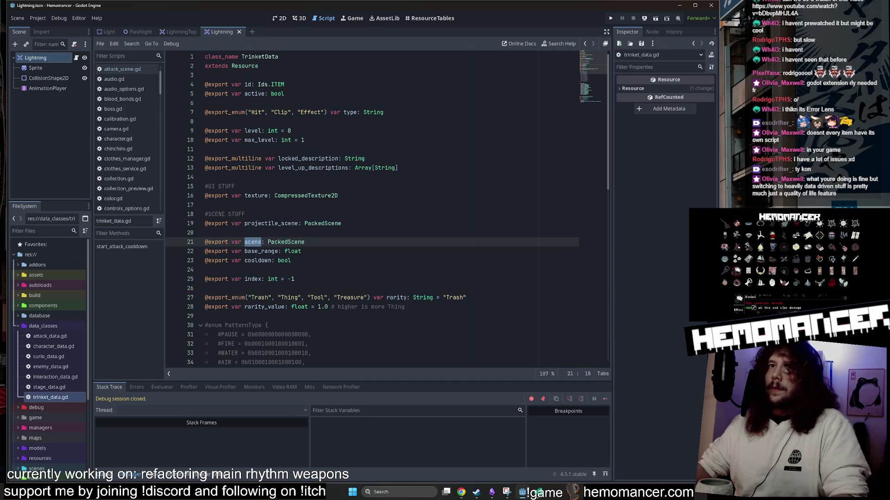
{"action": "key", "text": "shift+Home"}
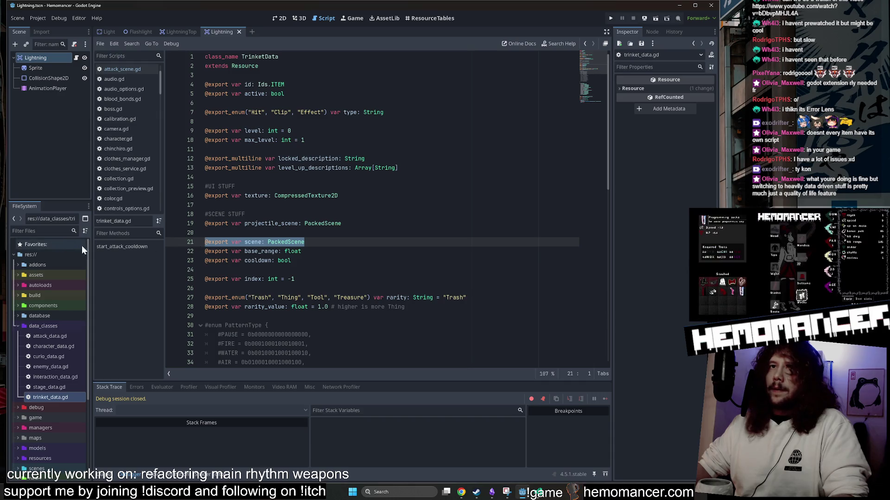
{"action": "left_click_drag", "start_coordinate": [94, 248], "coordinate": [167, 248]}
{"action": "scroll", "coordinate": [90, 355], "scroll_direction": "down", "scroll_amount": 5}
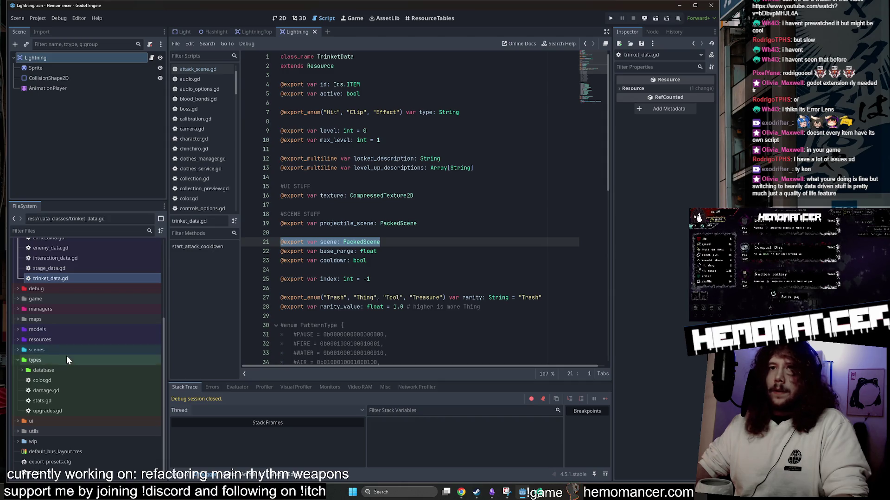
Step: Open scenes/items/weapons/barrel/Barrel.tscn and show the ResourceTables view of stages
{"action": "double_click", "coordinate": [66, 350]}
{"action": "scroll", "coordinate": [81, 349], "scroll_direction": "down", "scroll_amount": 3}
{"action": "left_click", "coordinate": [67, 301]}
{"action": "double_click", "coordinate": [74, 351]}
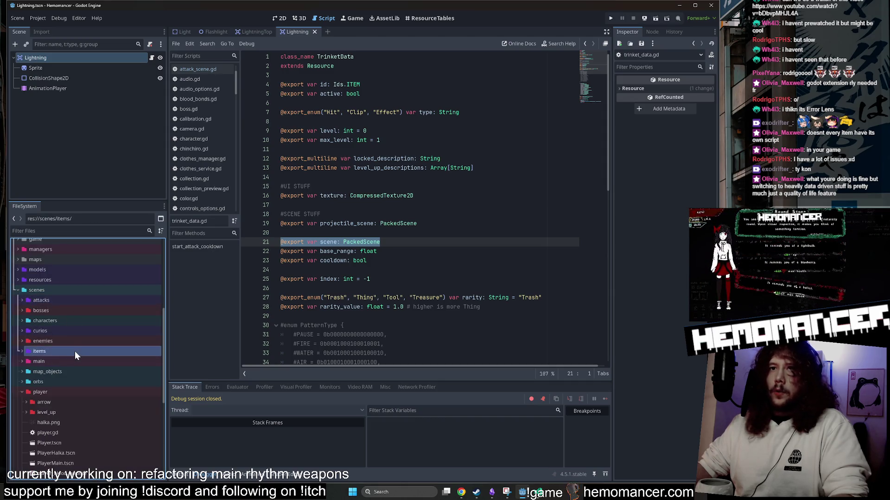
{"action": "double_click", "coordinate": [67, 335]}
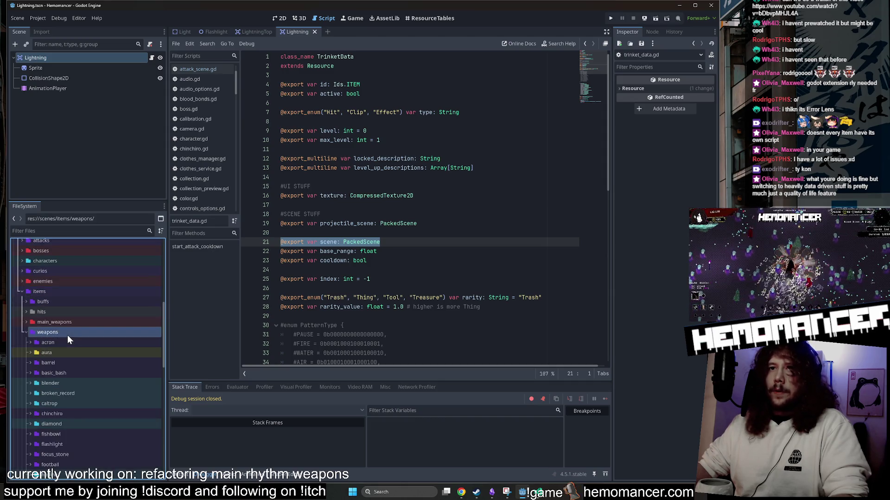
{"action": "double_click", "coordinate": [64, 363]}
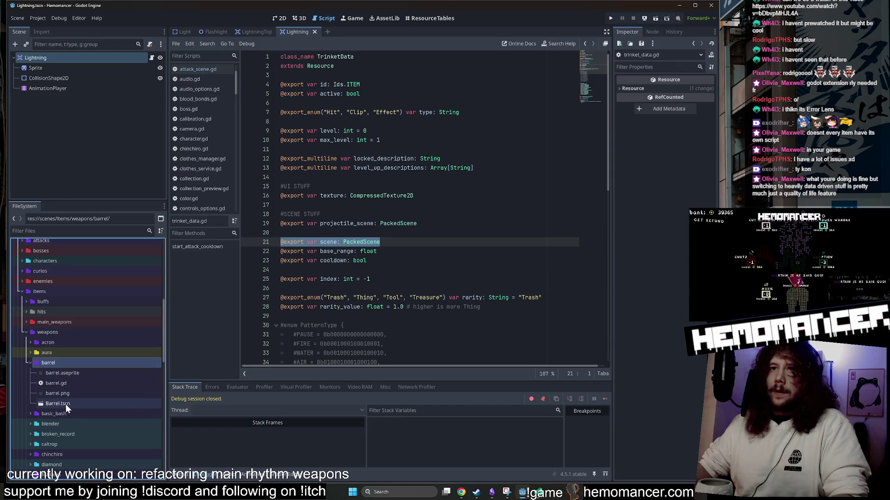
{"action": "double_click", "coordinate": [66, 404]}
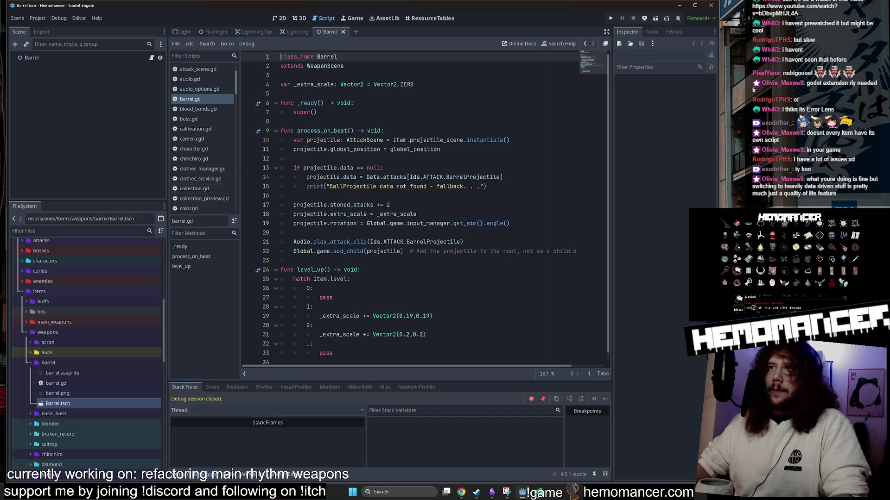
{"action": "left_click", "coordinate": [433, 19]}
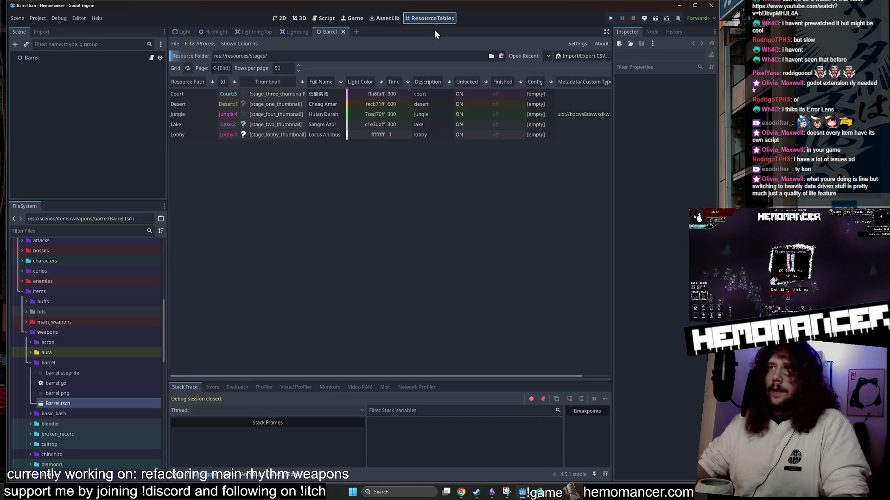
Step: Load res://resources/items/ from Open Recent and scroll through the item rows
{"action": "left_click", "coordinate": [547, 56]}
{"action": "left_click", "coordinate": [600, 109]}
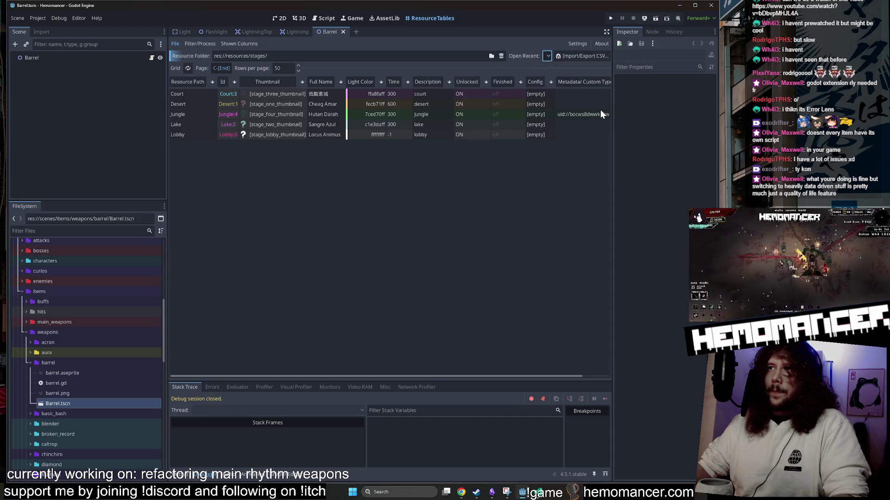
{"action": "scroll", "coordinate": [364, 182], "scroll_direction": "right", "scroll_amount": 10}
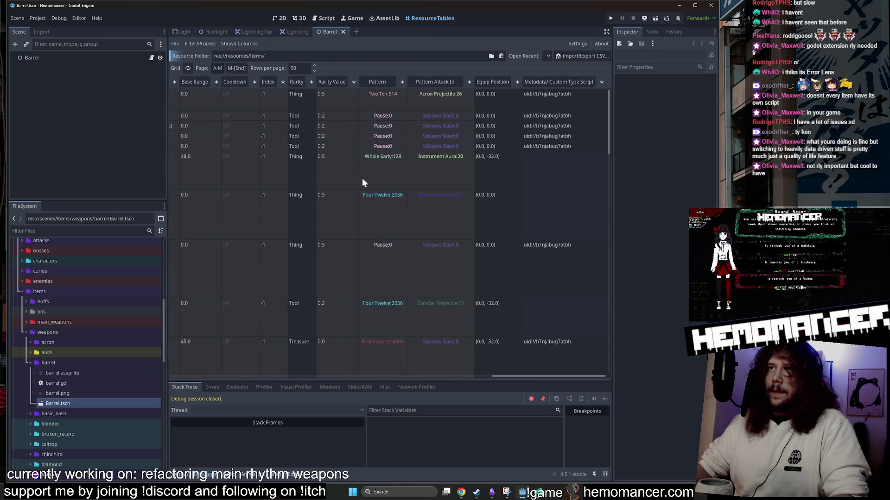
{"action": "scroll", "coordinate": [363, 177], "scroll_direction": "left", "scroll_amount": 6}
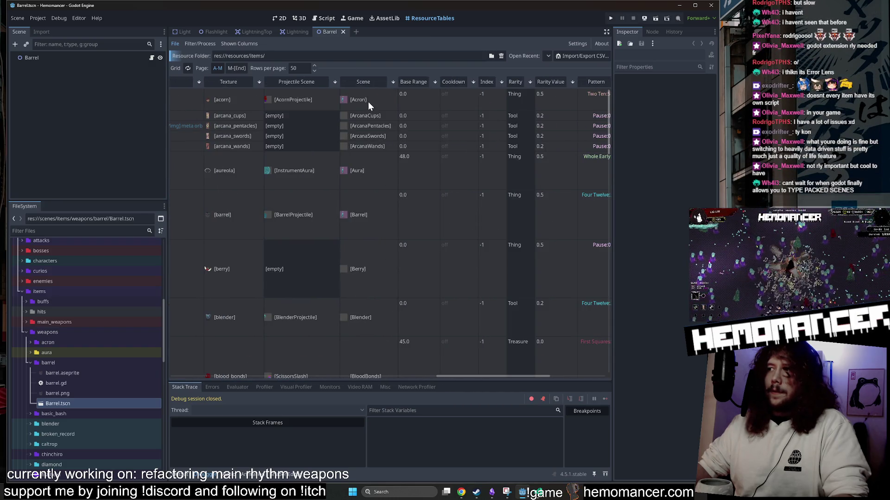
{"action": "scroll", "coordinate": [371, 188], "scroll_direction": "down", "scroll_amount": 3}
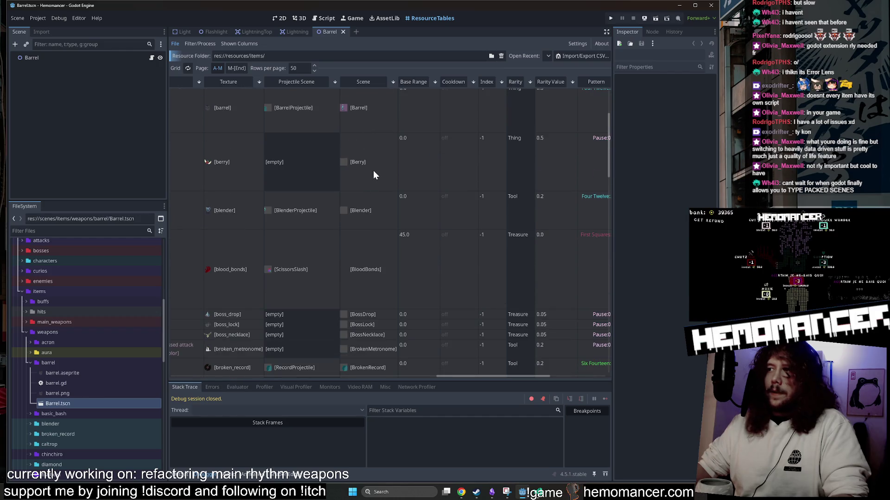
{"action": "scroll", "coordinate": [373, 169], "scroll_direction": "down", "scroll_amount": 5}
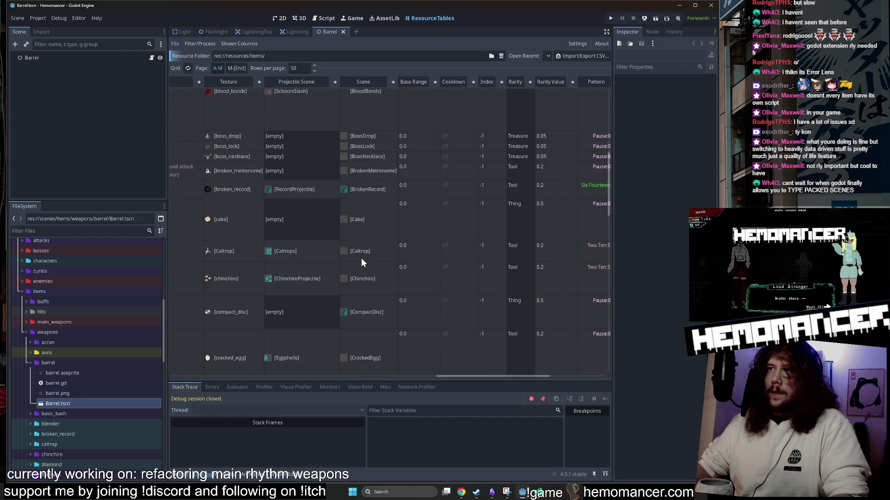
{"action": "scroll", "coordinate": [361, 278], "scroll_direction": "down", "scroll_amount": 2}
{"action": "scroll", "coordinate": [368, 338], "scroll_direction": "down", "scroll_amount": 15}
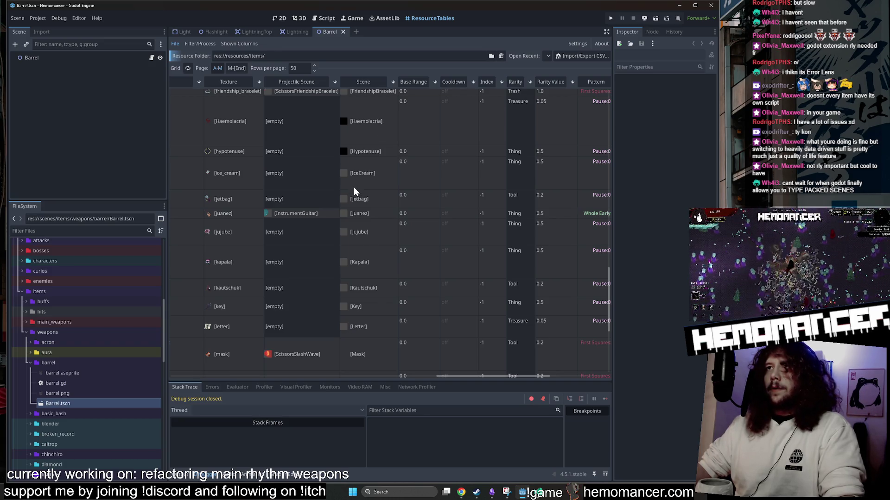
{"action": "scroll", "coordinate": [366, 155], "scroll_direction": "up", "scroll_amount": 5}
{"action": "scroll", "coordinate": [488, 190], "scroll_direction": "up", "scroll_amount": 2}
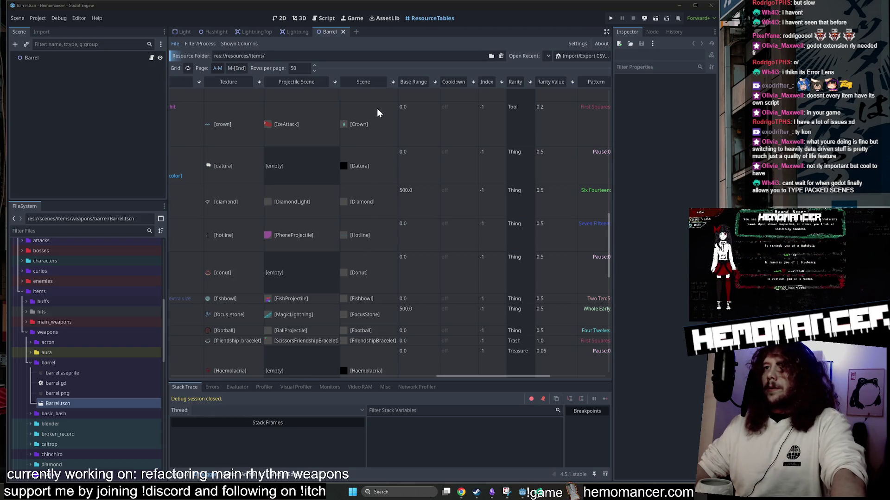
Step: Return to the top of the item table and open barrel.gd
{"action": "scroll", "coordinate": [342, 233], "scroll_direction": "up", "scroll_amount": 2}
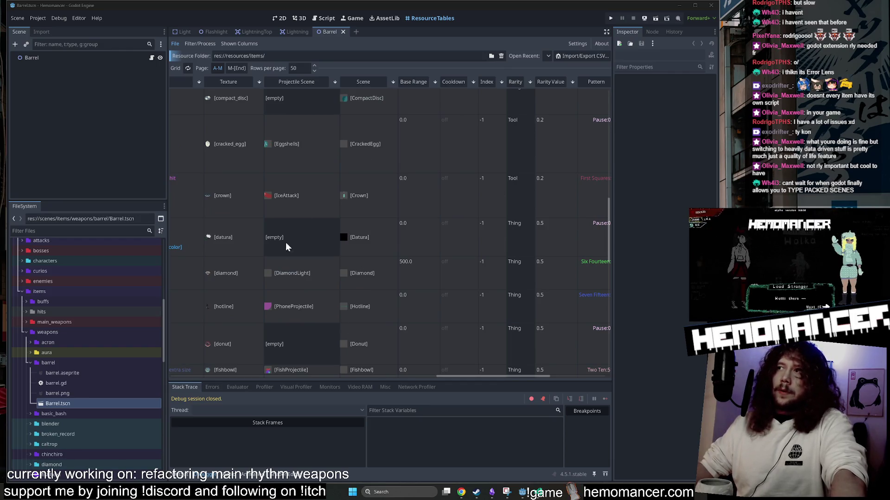
{"action": "scroll", "coordinate": [286, 243], "scroll_direction": "up", "scroll_amount": 8}
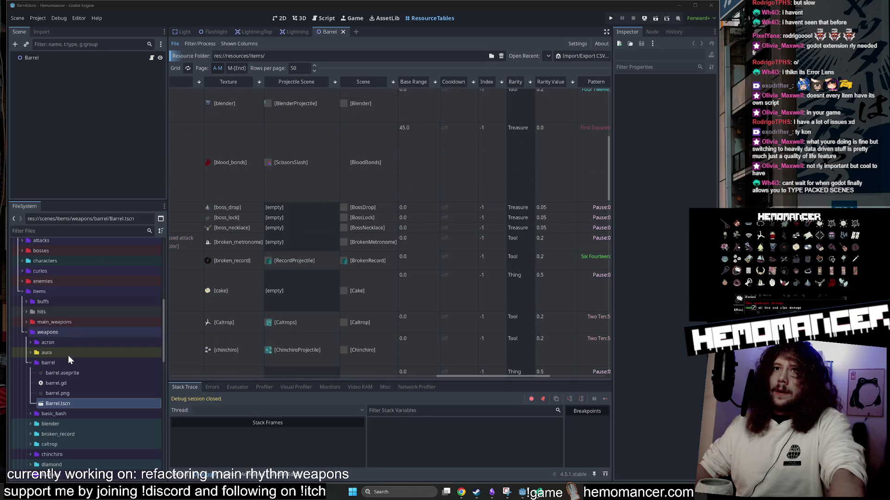
{"action": "double_click", "coordinate": [65, 383]}
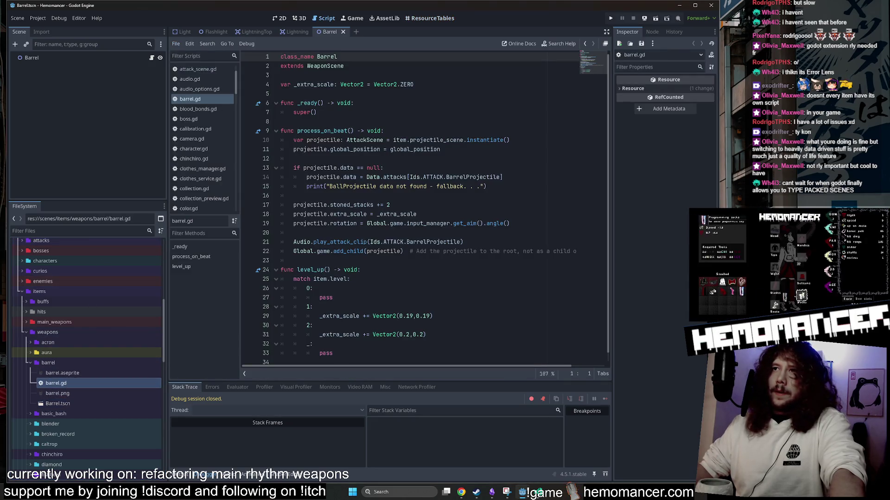
Step: Select the missing-data check on lines 13–15 and jump to the Data definition
{"action": "mouse_move", "coordinate": [281, 168]}
{"action": "left_mouse_down"}
{"action": "mouse_move", "coordinate": [486, 186]}
{"action": "mouse_move", "coordinate": [369, 177]}
{"action": "left_mouse_up"}
{"action": "left_click", "coordinate": [370, 177]}
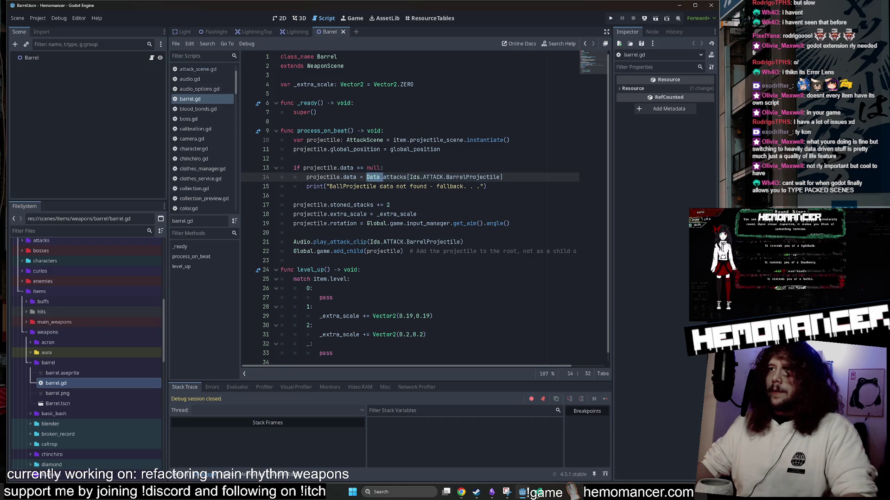
{"action": "left_click", "coordinate": [373, 177], "text": "ctrl"}
{"action": "scroll", "coordinate": [417, 208], "scroll_direction": "down", "scroll_amount": 3}
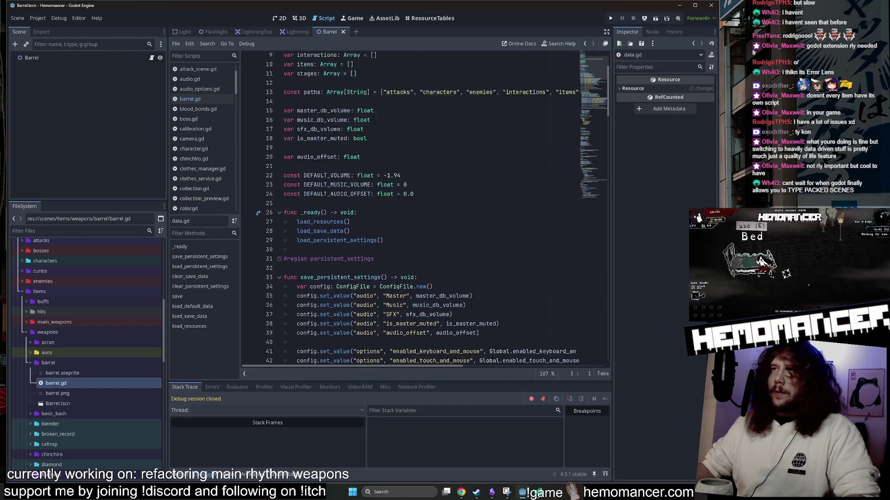
{"action": "scroll", "coordinate": [417, 209], "scroll_direction": "up", "scroll_amount": 3}
Step: Review data.gd's load_resources loop, selecting lines 205–211 and get_files_at on line 199
{"action": "left_click_drag", "start_coordinate": [601, 75], "coordinate": [589, 214]}
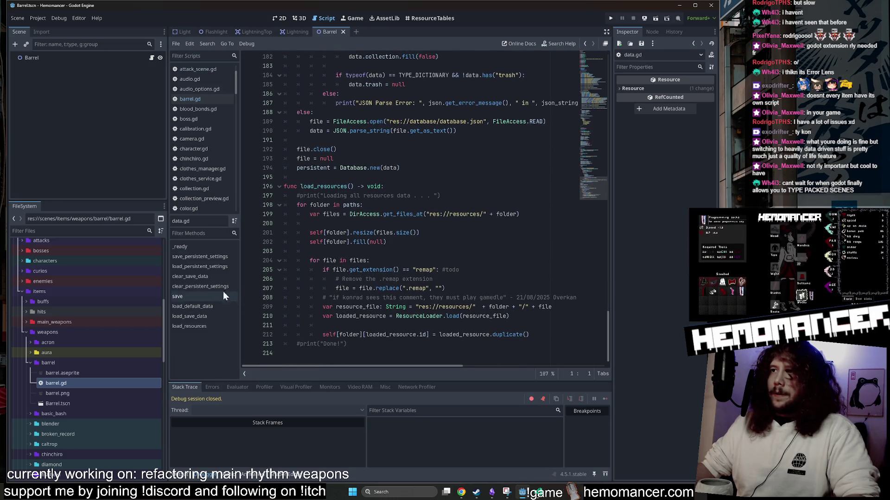
{"action": "left_click", "coordinate": [189, 326]}
{"action": "mouse_move", "coordinate": [296, 251]}
{"action": "left_mouse_down"}
{"action": "mouse_move", "coordinate": [284, 260]}
{"action": "mouse_move", "coordinate": [352, 344]}
{"action": "mouse_move", "coordinate": [296, 270]}
{"action": "left_mouse_up"}
{"action": "left_click", "coordinate": [323, 326]}
{"action": "left_click", "coordinate": [306, 344]}
{"action": "left_click", "coordinate": [323, 325]}
{"action": "left_click_drag", "start_coordinate": [323, 325], "coordinate": [296, 269]}
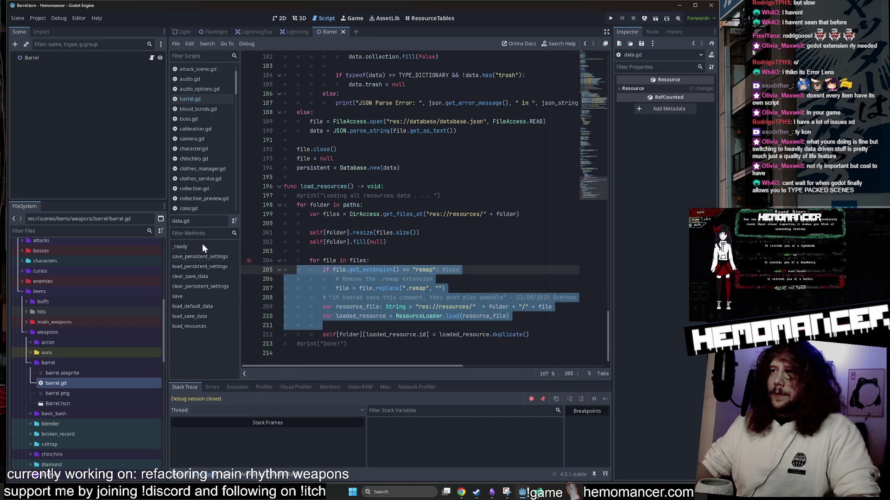
{"action": "left_click", "coordinate": [398, 215]}
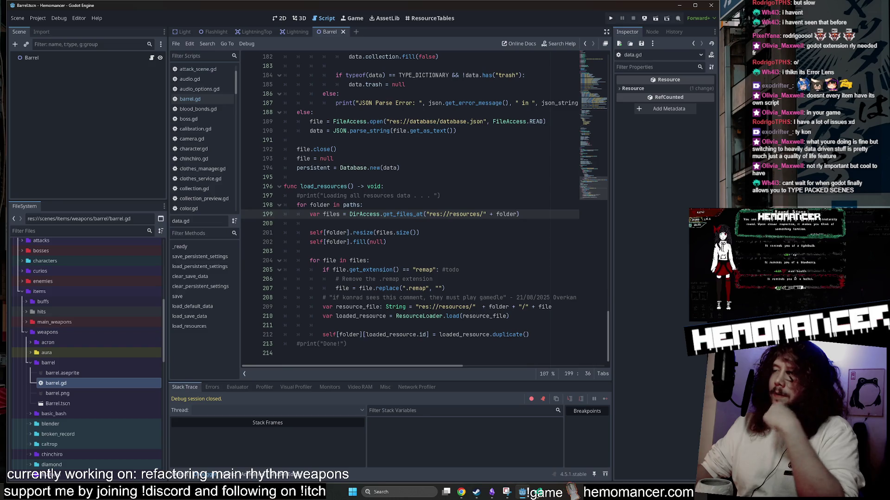
{"action": "scroll", "coordinate": [417, 209], "scroll_direction": "up", "scroll_amount": 15}
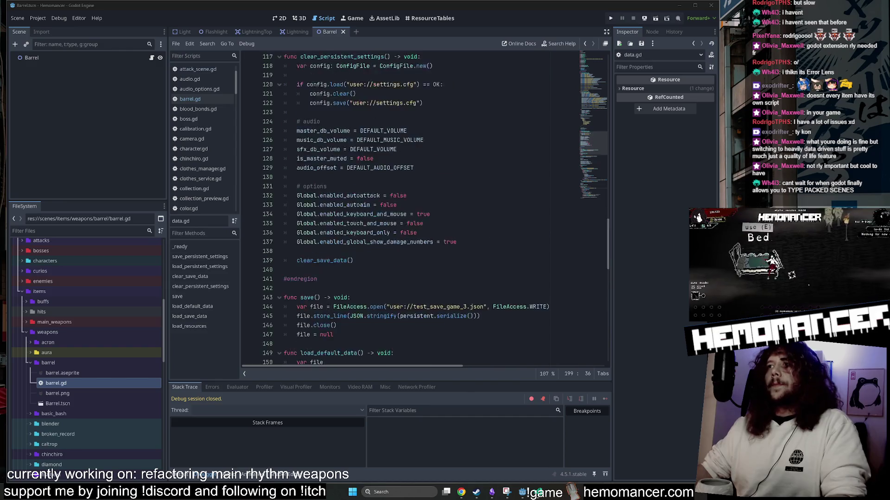
{"action": "scroll", "coordinate": [417, 208], "scroll_direction": "up", "scroll_amount": 20}
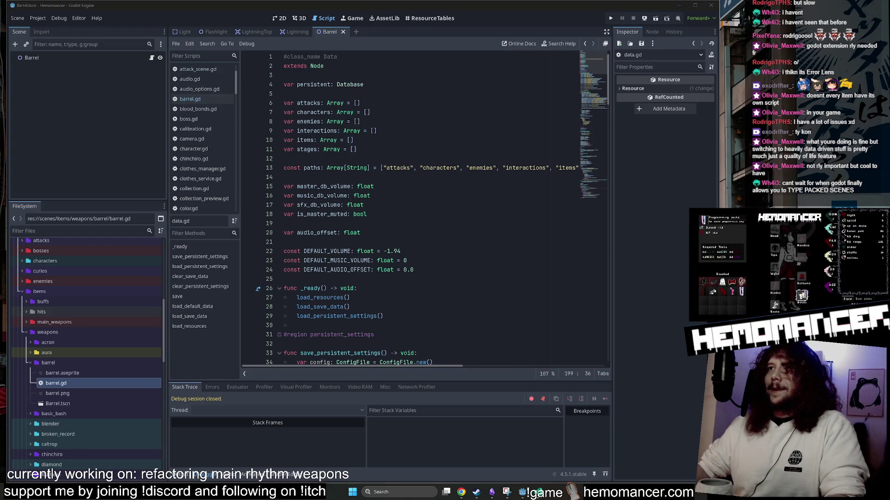
Step: Widen the script editor past the left dock, then switch to VS Code
{"action": "left_click_drag", "start_coordinate": [168, 187], "coordinate": [77, 186]}
{"action": "left_click", "coordinate": [285, 186]}
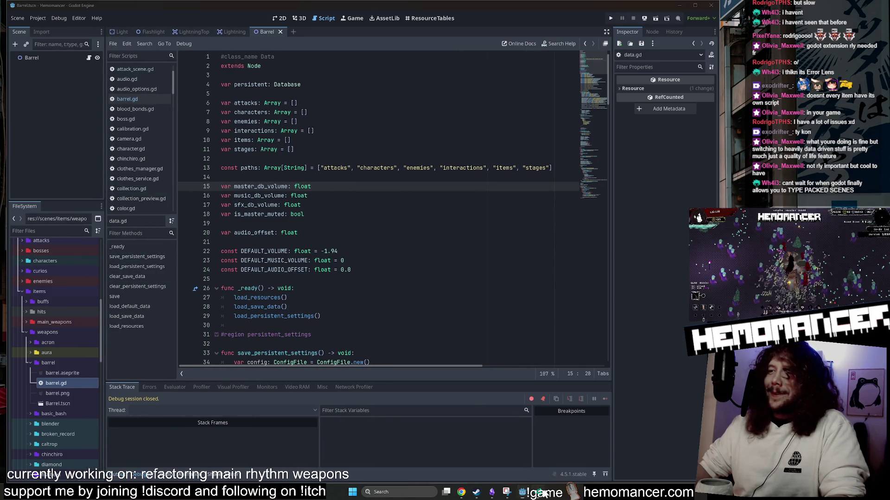
{"action": "key", "text": "alt+Tab"}
Step: Search the whole project for 'Dictionary'
{"action": "left_click", "coordinate": [34, 64]}
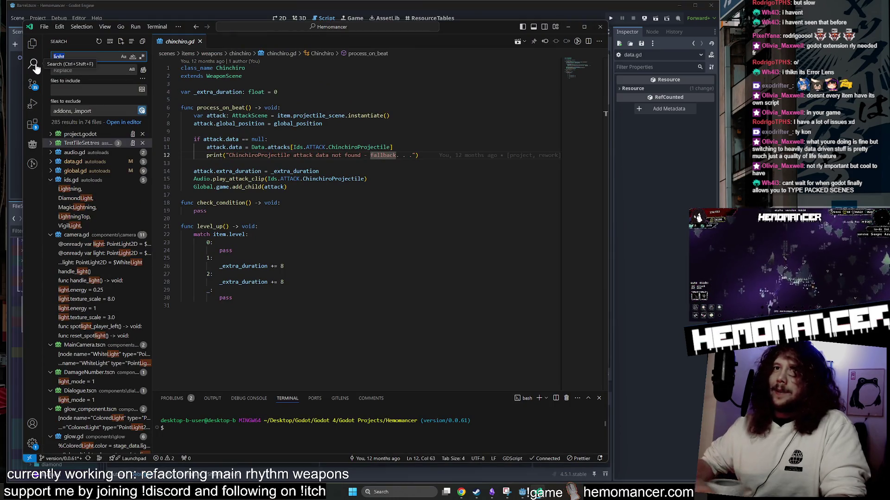
{"action": "type", "text": "Dis"}
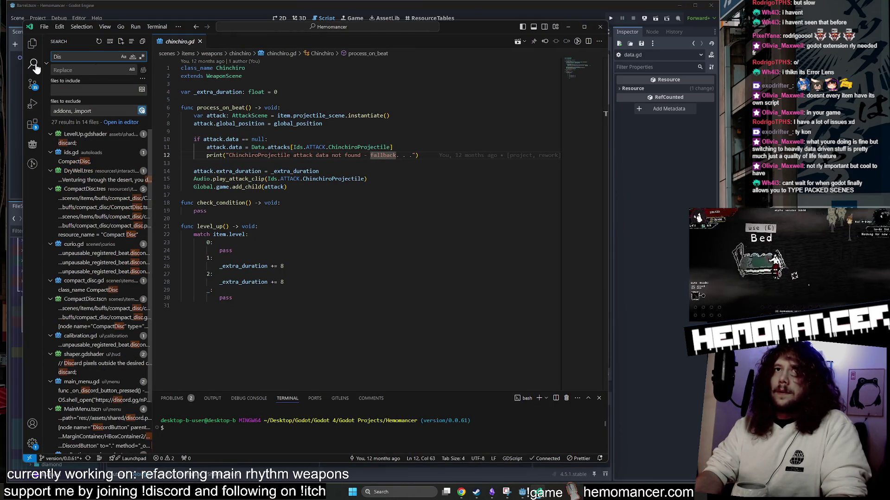
{"action": "key", "text": "BackSpace"}
{"action": "type", "text": "ctionary"}
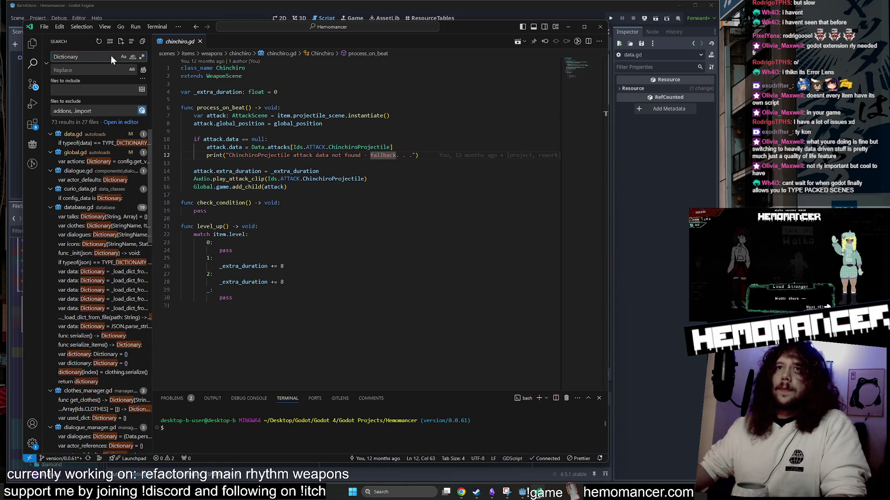
Step: Review the Dictionary matches in global.gd and database.gd
{"action": "left_click", "coordinate": [88, 161]}
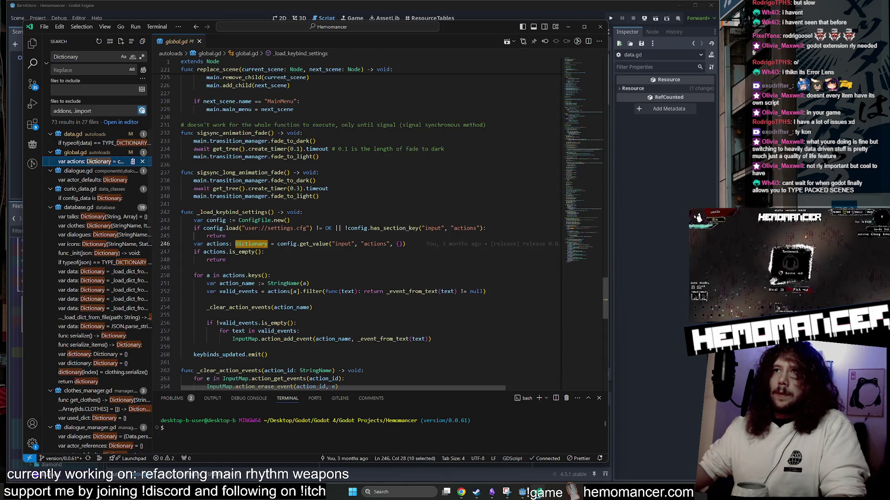
{"action": "scroll", "coordinate": [107, 284], "scroll_direction": "down", "scroll_amount": 2}
{"action": "left_click", "coordinate": [106, 282]}
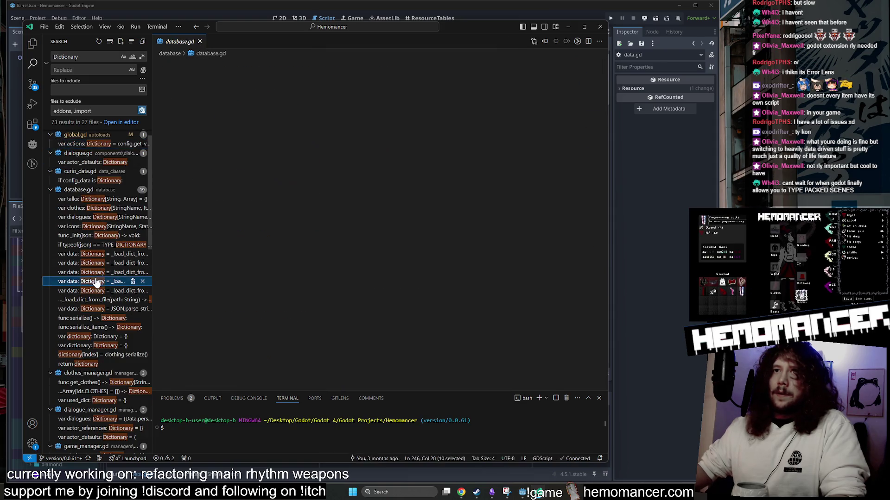
{"action": "left_click", "coordinate": [95, 263]}
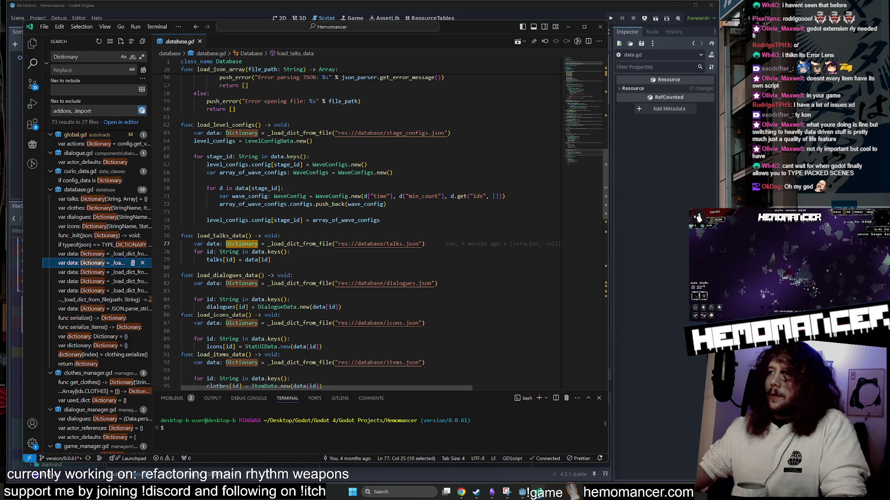
{"action": "left_click", "coordinate": [313, 141]}
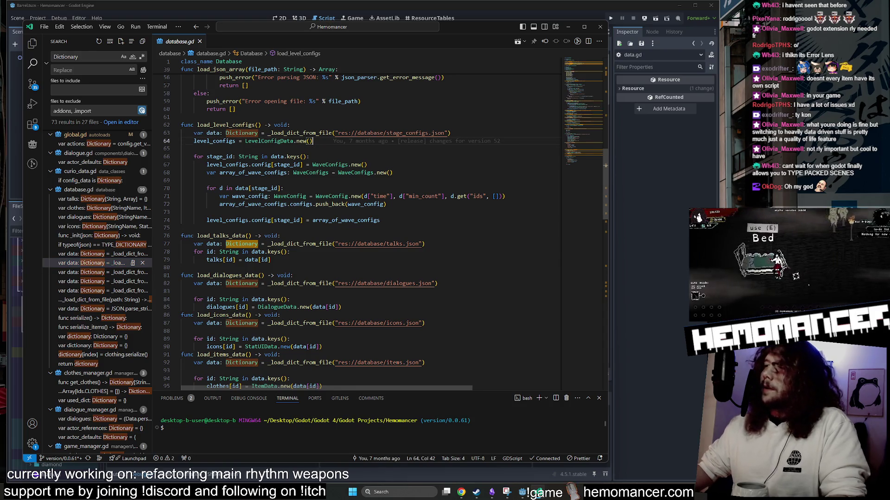
{"action": "scroll", "coordinate": [106, 273], "scroll_direction": "down", "scroll_amount": 10}
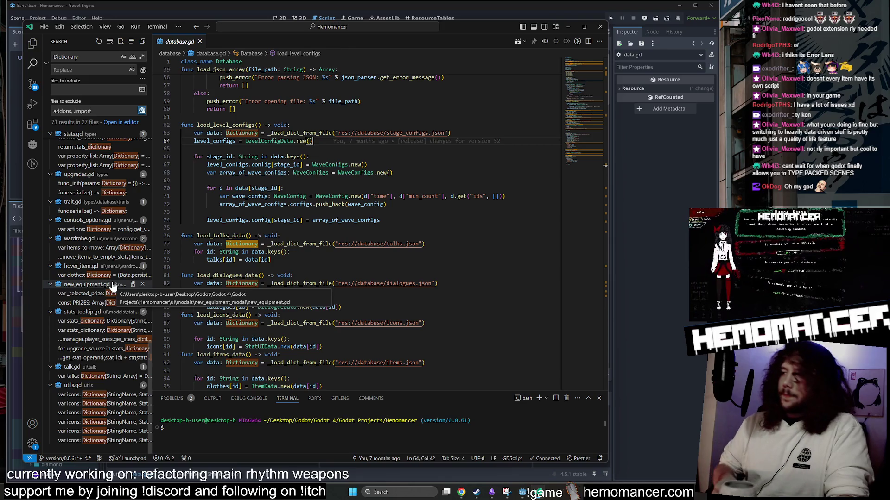
Step: Check the PRIZES match in new_equipment.gd and the icons declaration in utils.gd, then minimize VS Code
{"action": "left_click", "coordinate": [101, 303]}
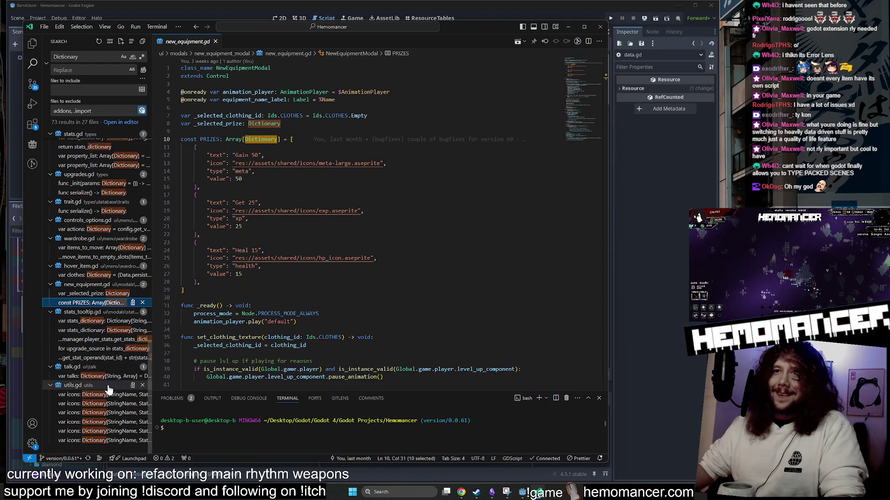
{"action": "left_click", "coordinate": [98, 405]}
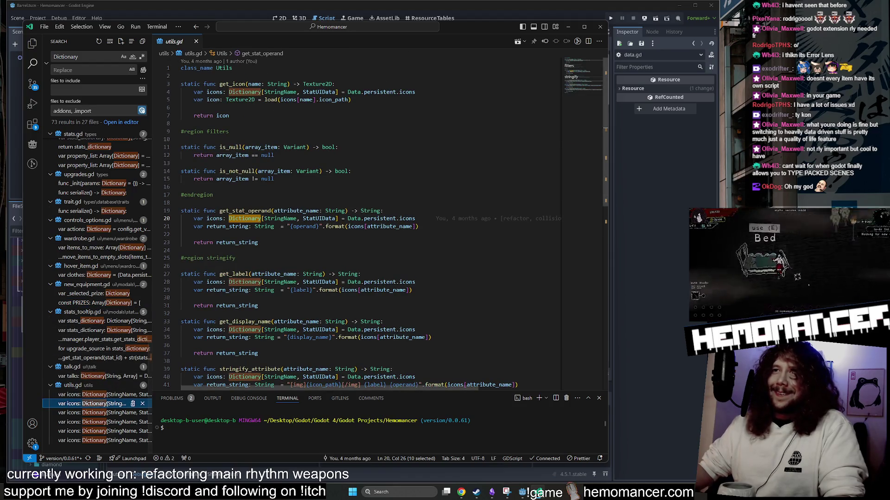
{"action": "scroll", "coordinate": [347, 222], "scroll_direction": "down", "scroll_amount": 5}
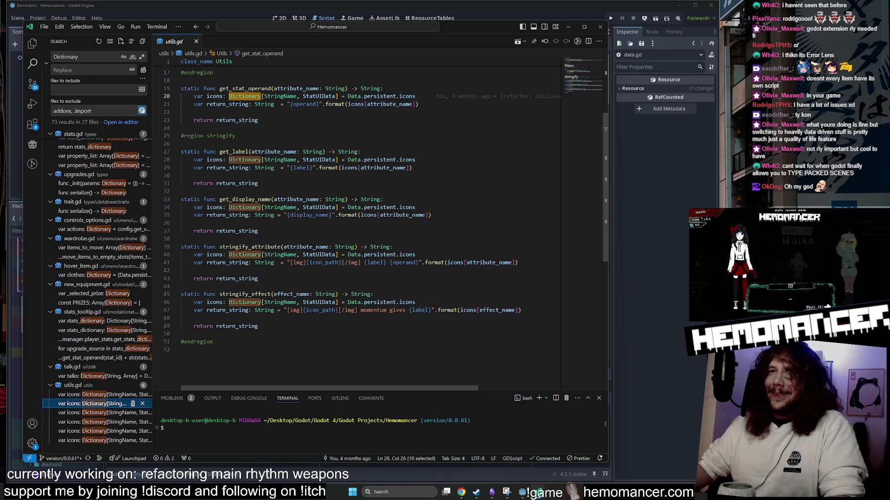
{"action": "scroll", "coordinate": [74, 287], "scroll_direction": "down", "scroll_amount": 5}
{"action": "scroll", "coordinate": [75, 288], "scroll_direction": "up", "scroll_amount": 5}
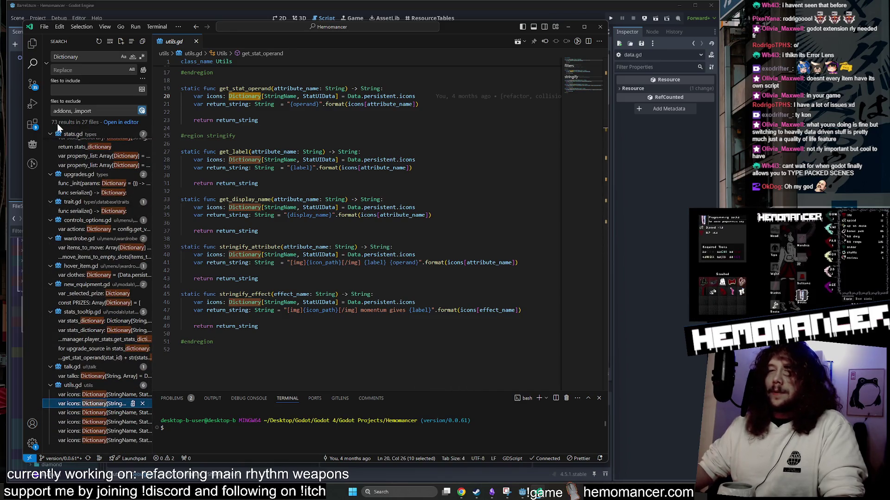
{"action": "left_click_drag", "start_coordinate": [223, 207], "coordinate": [339, 207]}
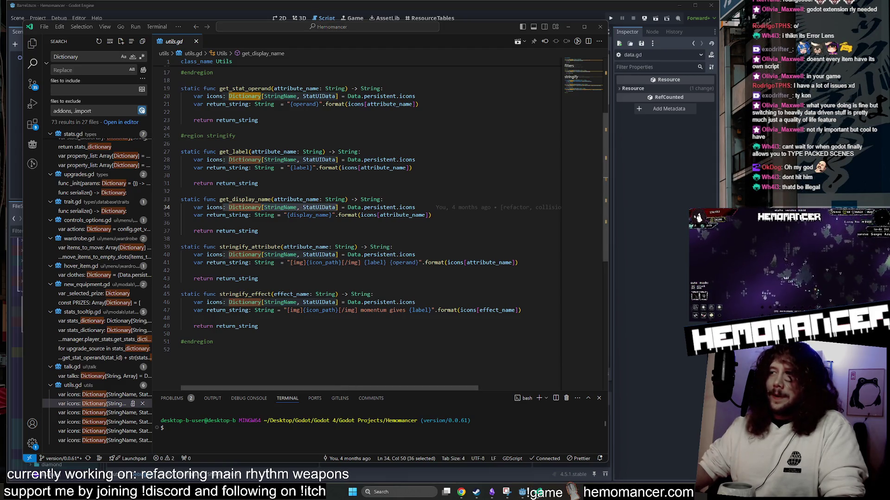
{"action": "scroll", "coordinate": [97, 246], "scroll_direction": "down", "scroll_amount": 5}
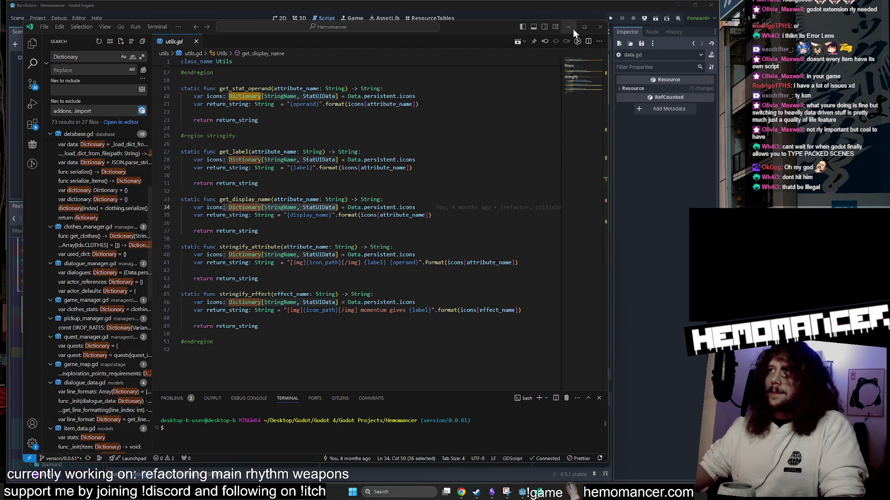
{"action": "left_click", "coordinate": [573, 29]}
{"action": "left_click", "coordinate": [325, 251]}
{"action": "left_click", "coordinate": [307, 112]}
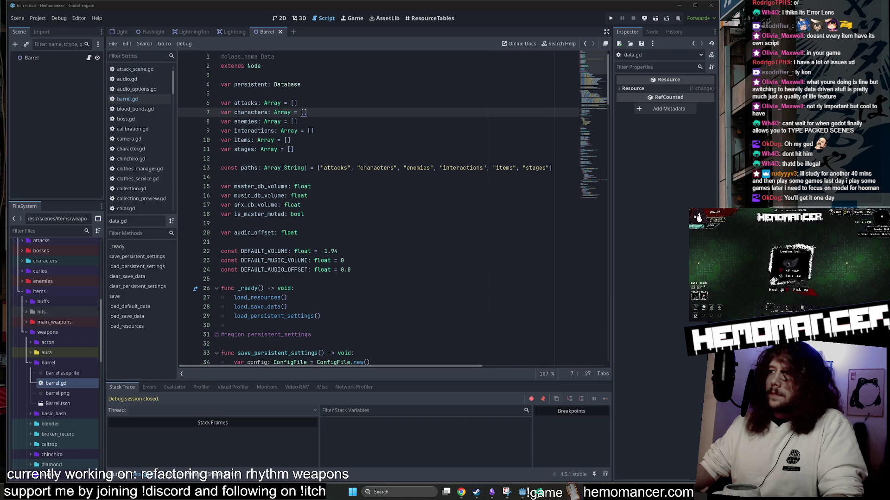
{"action": "left_click", "coordinate": [337, 251]}
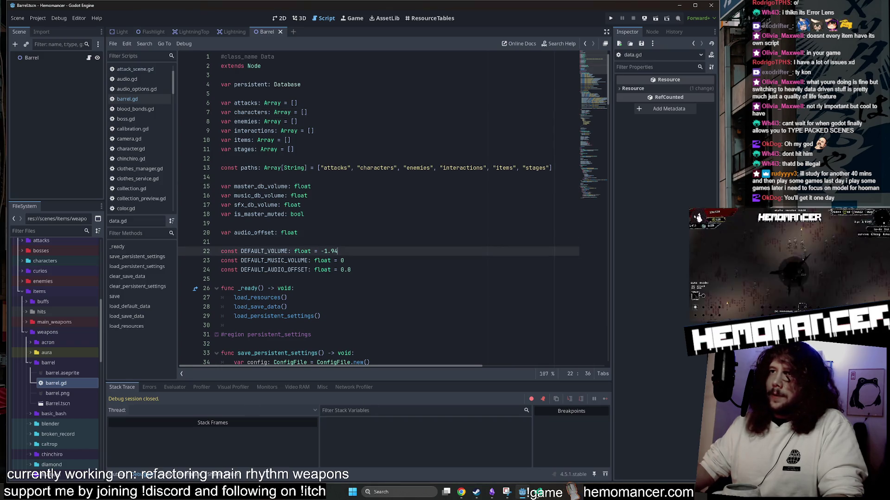
{"action": "scroll", "coordinate": [338, 251], "scroll_direction": "down", "scroll_amount": 5}
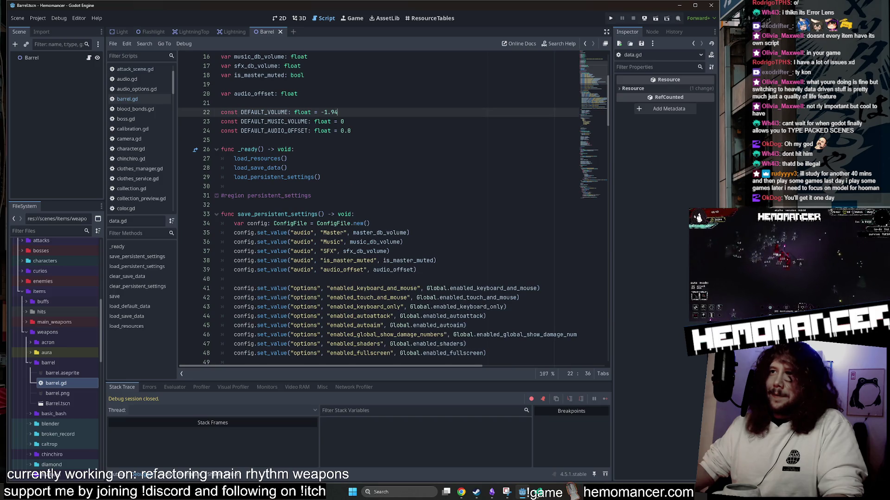
{"action": "left_click", "coordinate": [324, 177]}
{"action": "key", "text": "F5"}
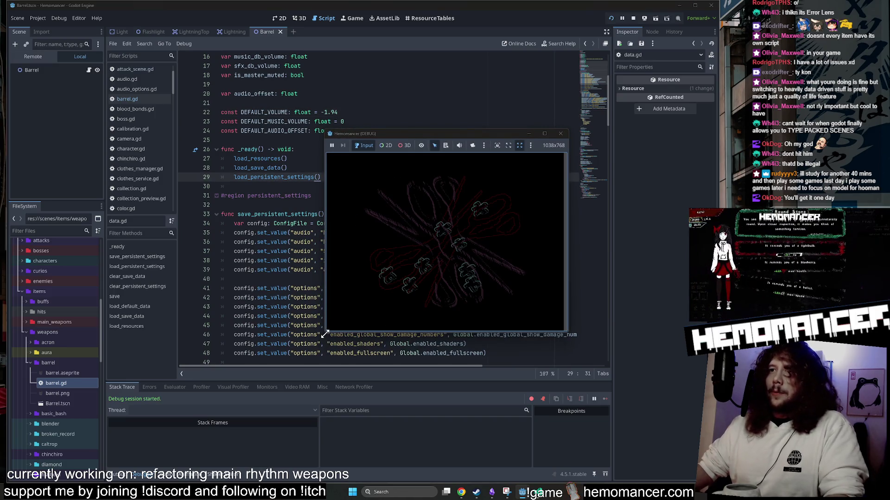
{"action": "left_click_drag", "start_coordinate": [324, 334], "coordinate": [185, 454]}
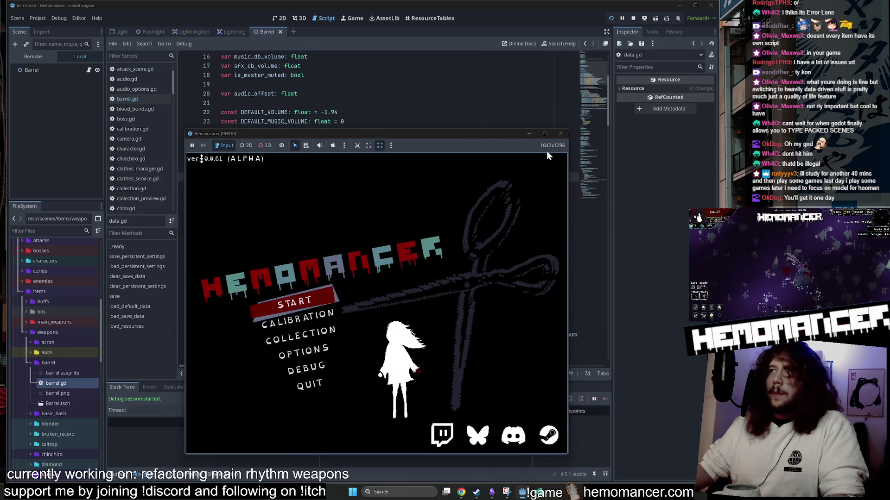
{"action": "left_click", "coordinate": [560, 133]}
{"action": "left_click", "coordinate": [556, 131]}
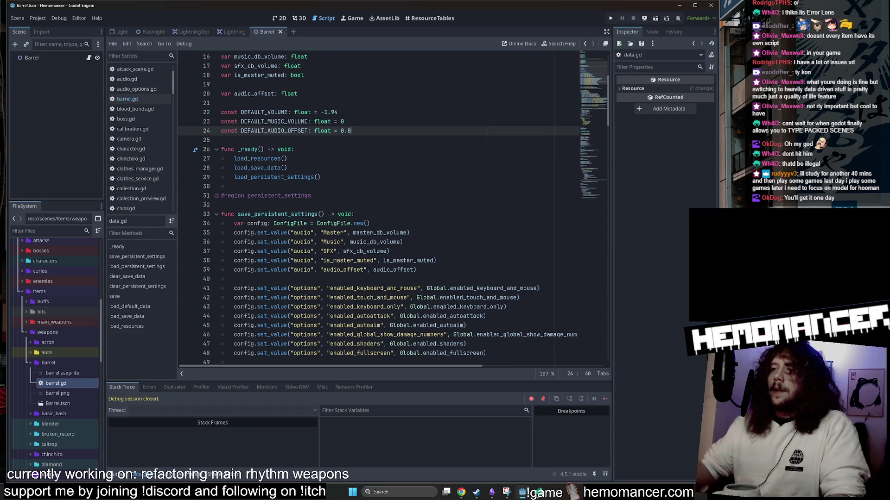
{"action": "left_click", "coordinate": [554, 492]}
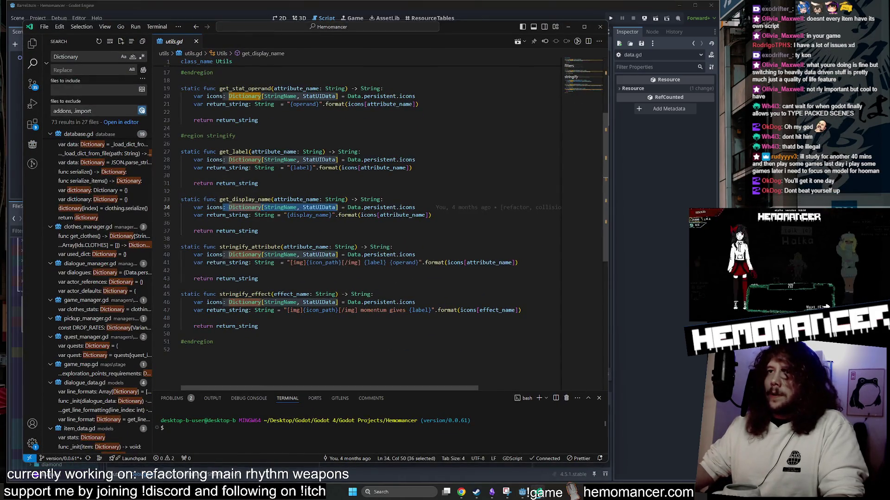
Step: Widen the sidebar and show Source Control's 24 staged and 11 other changes
{"action": "left_click", "coordinate": [389, 247]}
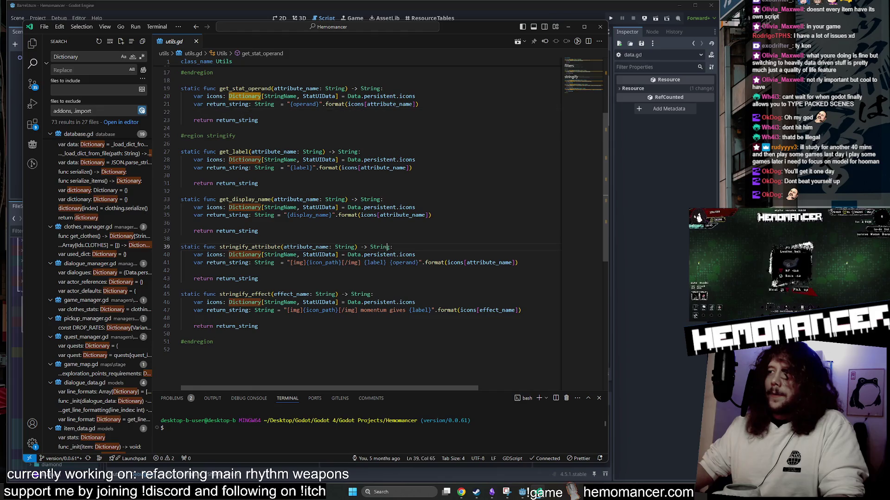
{"action": "left_click", "coordinate": [332, 207]}
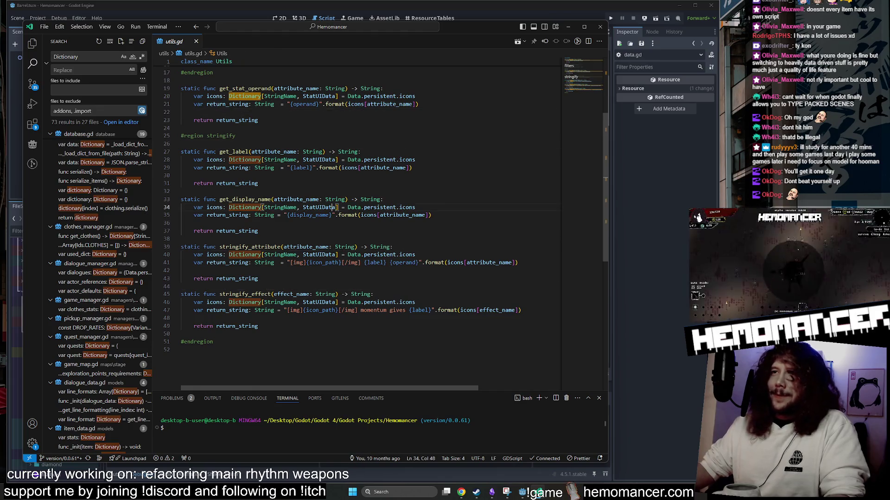
{"action": "left_click_drag", "start_coordinate": [152, 85], "coordinate": [206, 95]}
{"action": "key", "text": "ctrl+shift+g"}
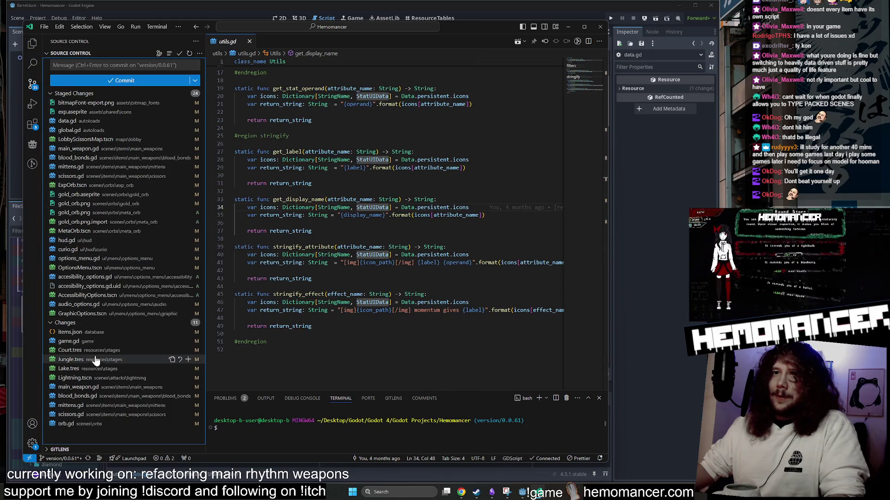
Step: Compare the working-tree diffs of game.gd, main_weapon.gd, blood_bonds.gd, mittens.gd and scissors.gd
{"action": "left_click", "coordinate": [96, 342]}
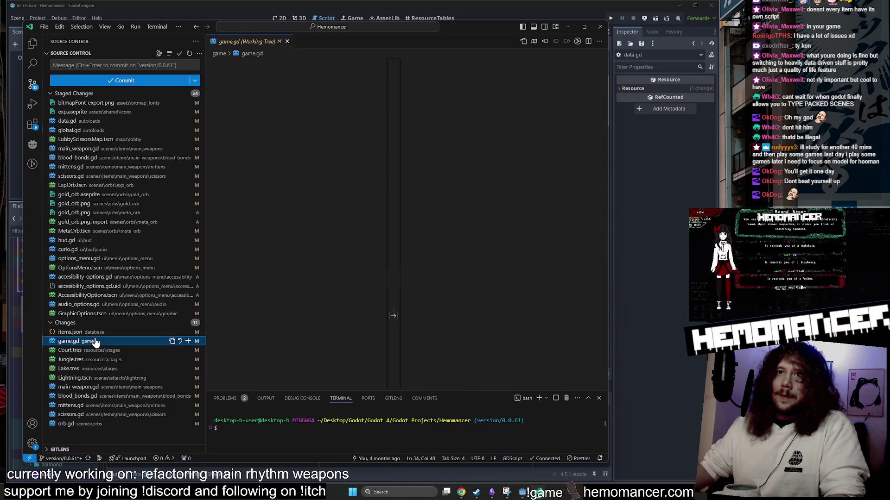
{"action": "left_click", "coordinate": [105, 397]}
{"action": "left_click", "coordinate": [101, 406]}
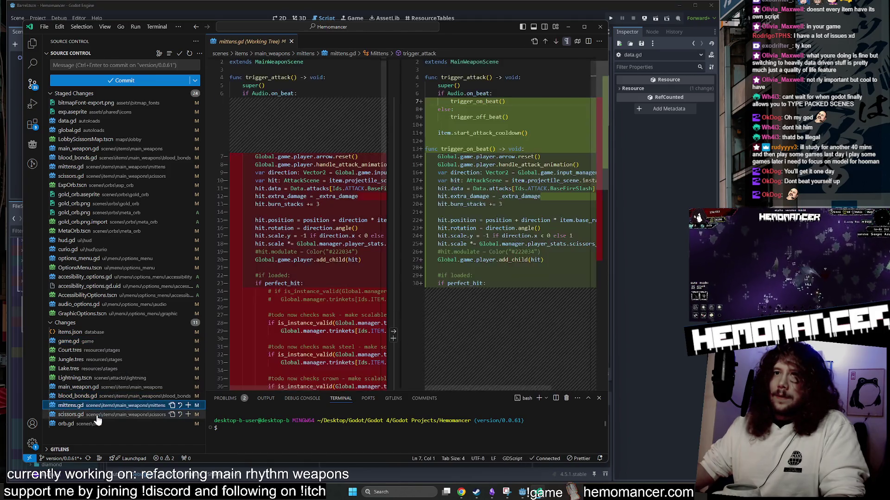
{"action": "left_click", "coordinate": [98, 415]}
{"action": "left_click", "coordinate": [98, 406]}
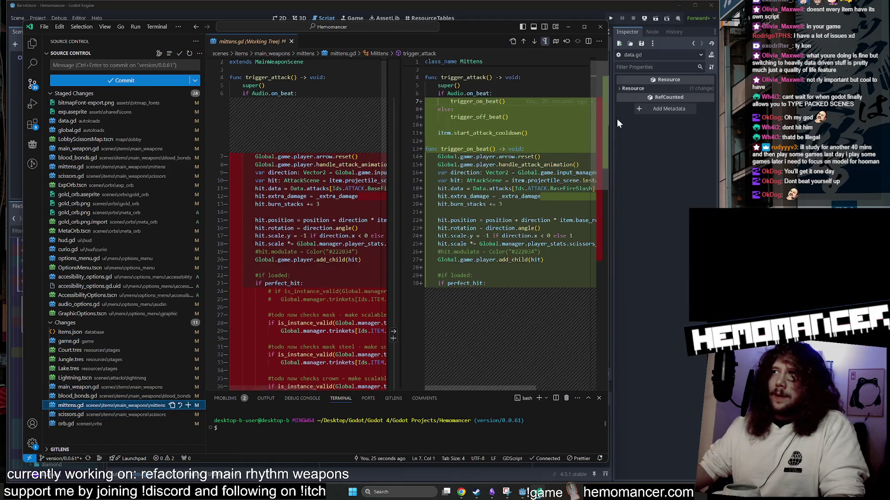
{"action": "left_click", "coordinate": [93, 388]}
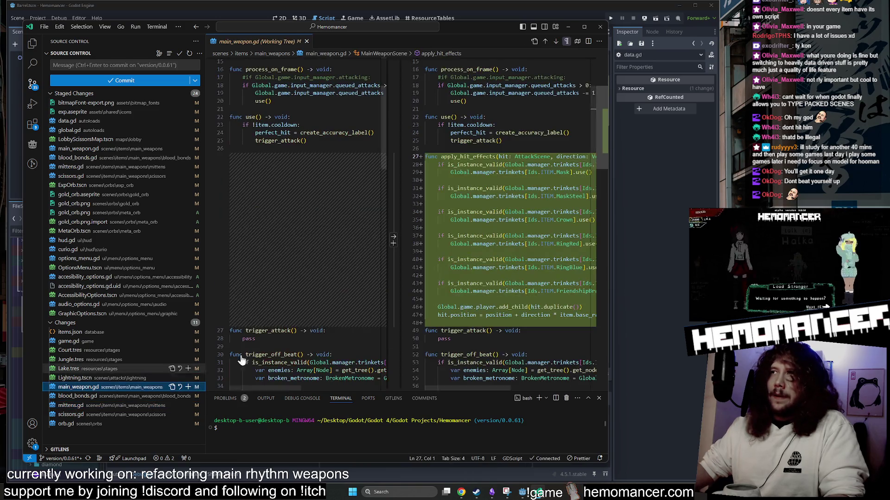
{"action": "left_click", "coordinate": [131, 397]}
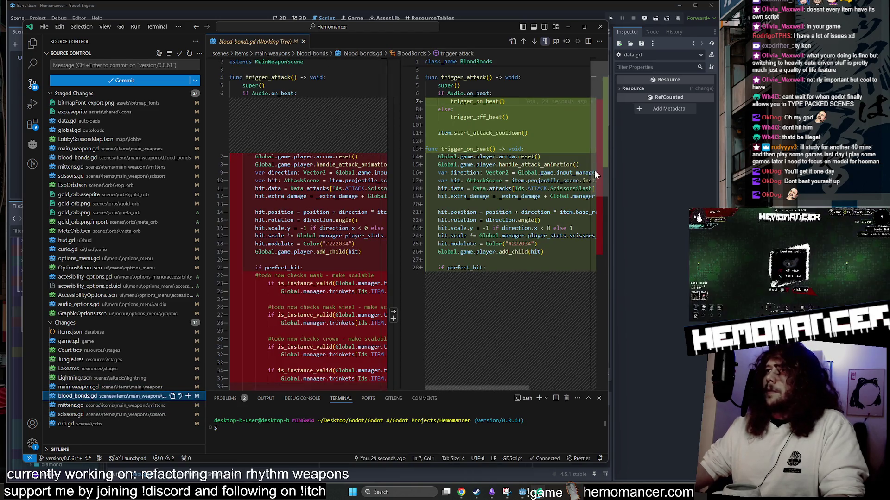
{"action": "left_click", "coordinate": [130, 406]}
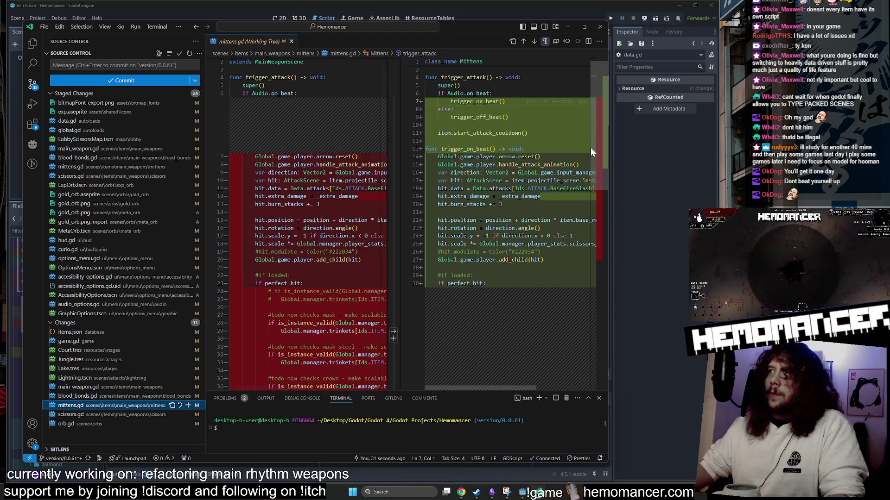
{"action": "left_click", "coordinate": [129, 415]}
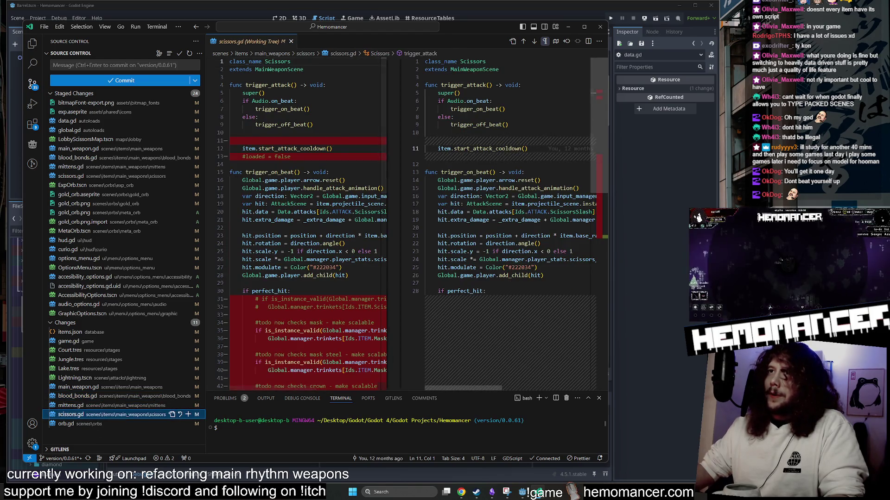
{"action": "left_click", "coordinate": [111, 424]}
{"action": "left_click", "coordinate": [110, 415]}
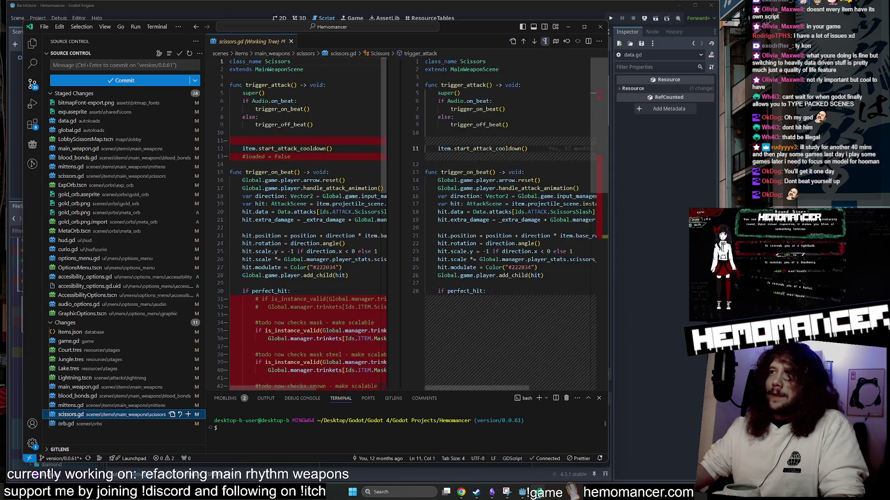
Step: Check barrel.gd in Godot's script editor and briefly open its Quick Open search
{"action": "left_click", "coordinate": [572, 27]}
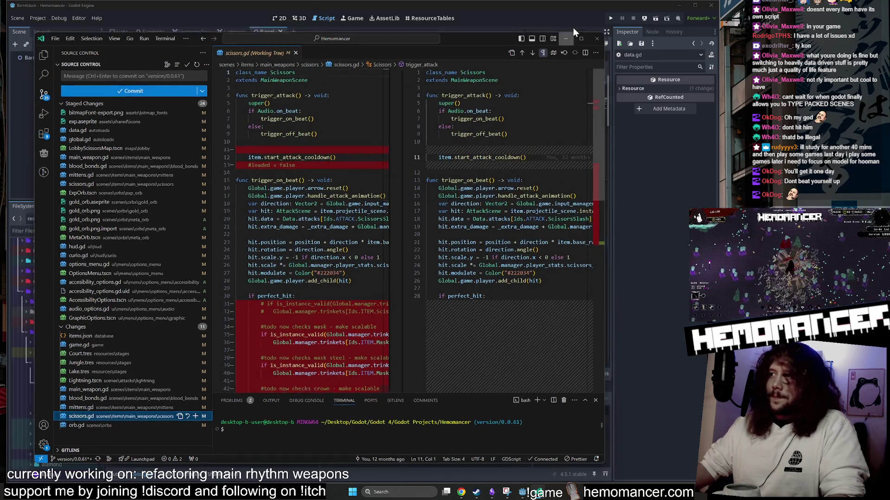
{"action": "left_click", "coordinate": [234, 186]}
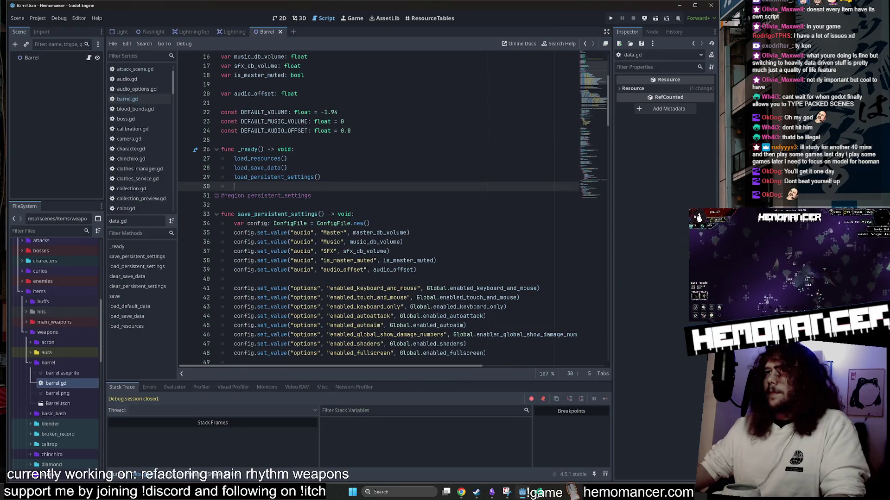
{"action": "key", "text": "shift+alt+o"}
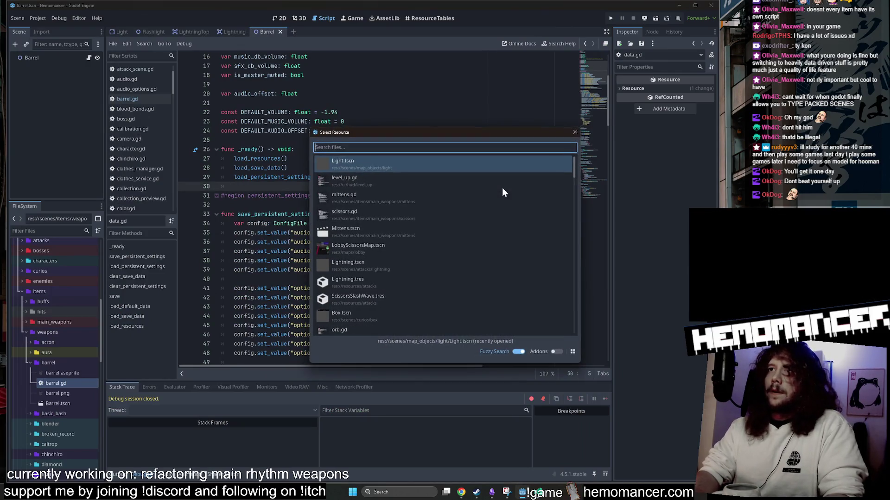
{"action": "key", "text": "Escape"}
Step: Back in VS Code, close the scissors.gd diff and show the file explorer
{"action": "key", "text": "alt+Tab"}
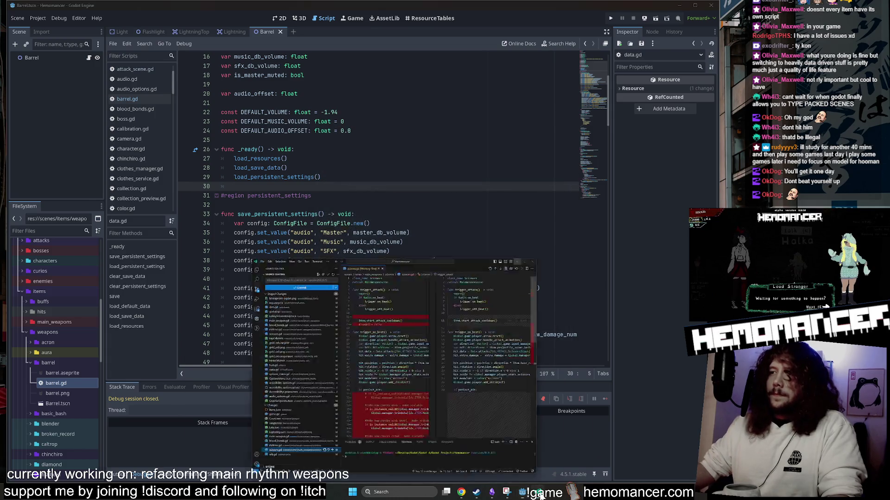
{"action": "middle_click", "coordinate": [241, 41]}
{"action": "key", "text": "ctrl+shift+e"}
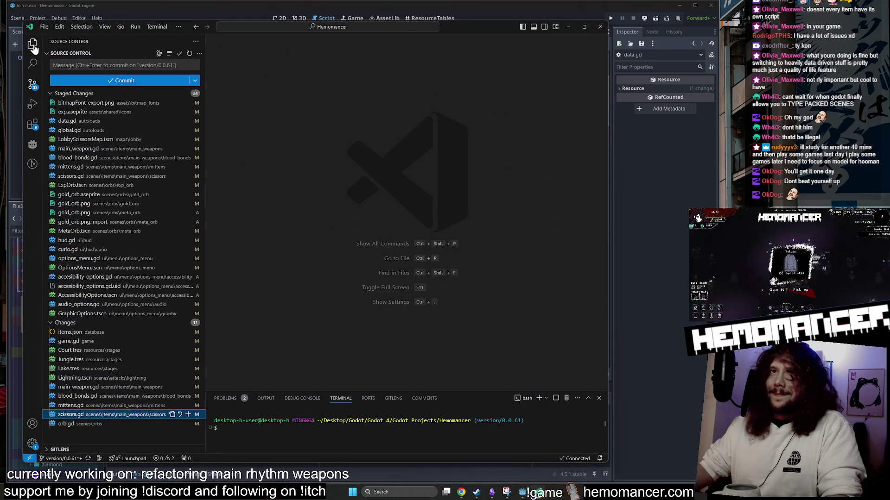
Step: Open scissors.gd, widen the window and go to its trigger_on_beat declaration
{"action": "key", "text": "ctrl+p"}
{"action": "type", "text": "scissor"}
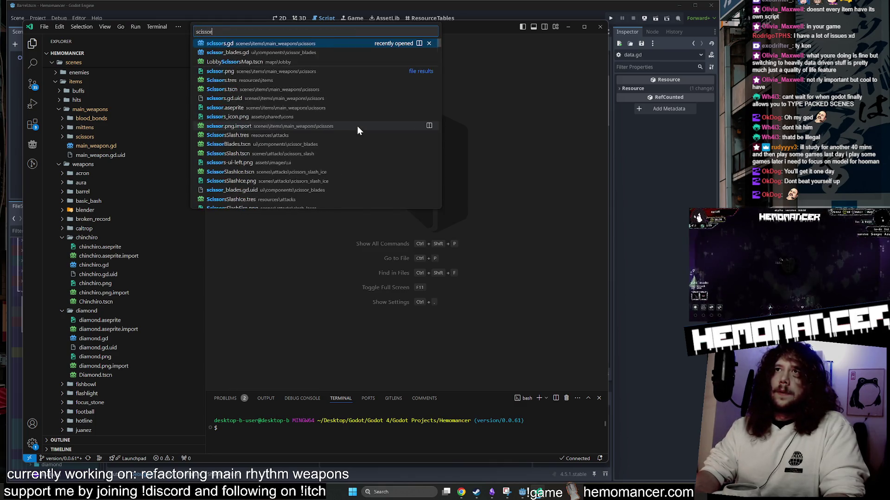
{"action": "key", "text": "Return"}
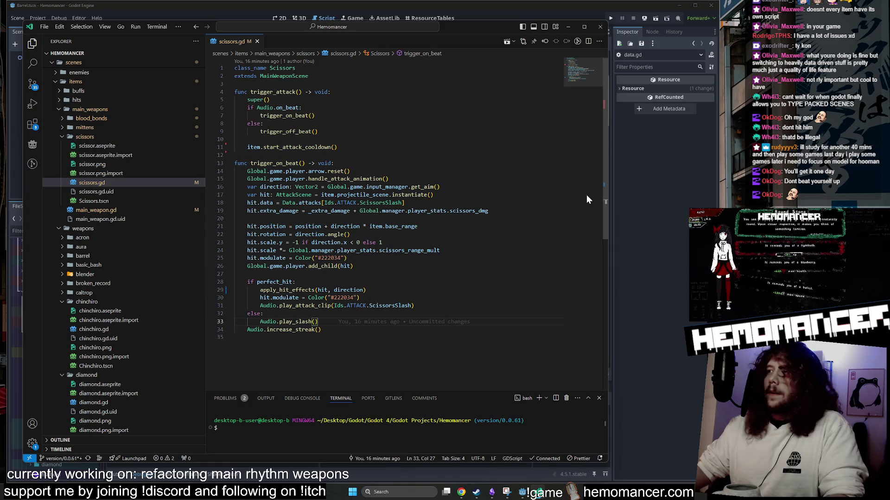
{"action": "left_click_drag", "start_coordinate": [610, 198], "coordinate": [675, 198]}
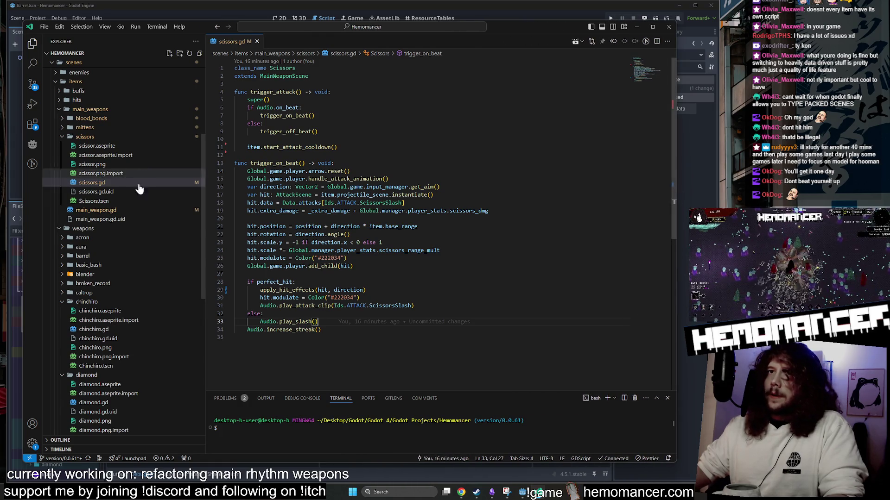
{"action": "left_click", "coordinate": [110, 138]}
{"action": "left_click", "coordinate": [111, 138]}
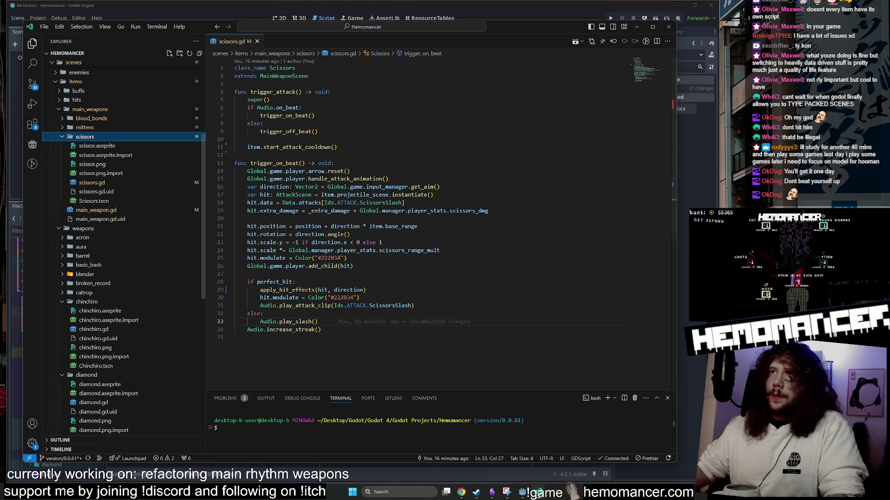
{"action": "left_click", "coordinate": [355, 266]}
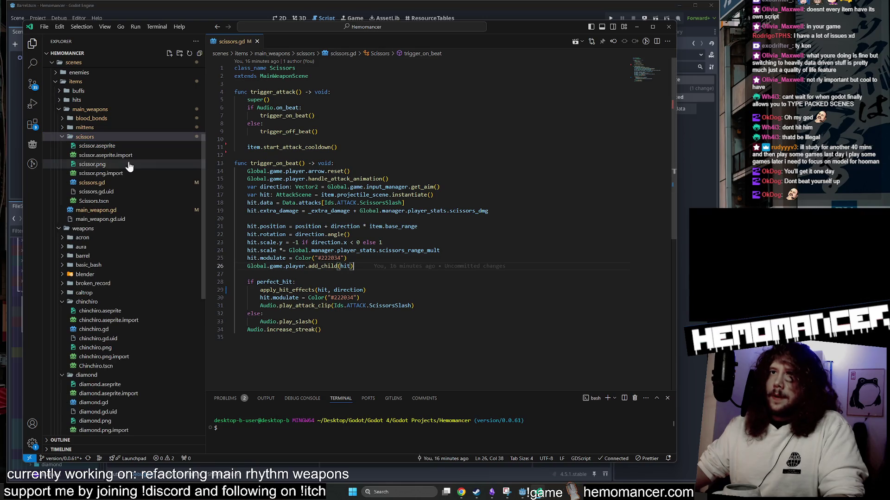
{"action": "left_click", "coordinate": [334, 163]}
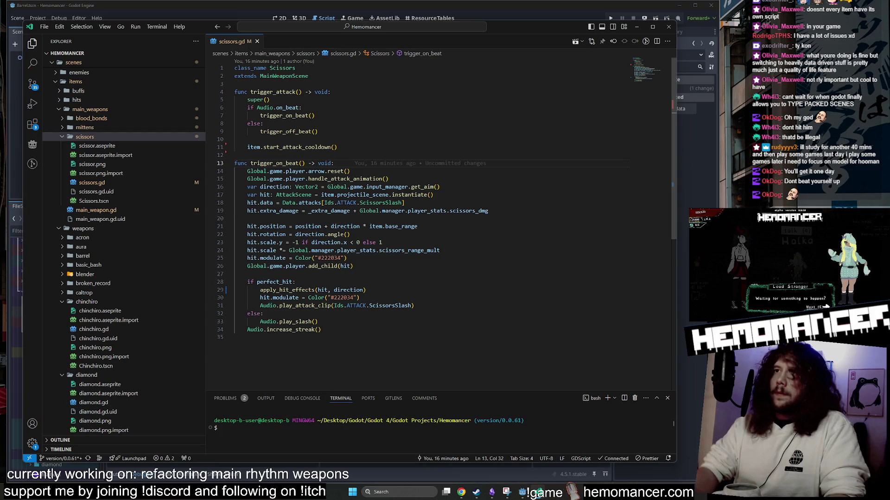
Step: Open mittens.gd and blood_bonds.gd alongside scissors.gd
{"action": "key", "text": "ctrl+p"}
{"action": "type", "text": "mittens"}
{"action": "key", "text": "Return"}
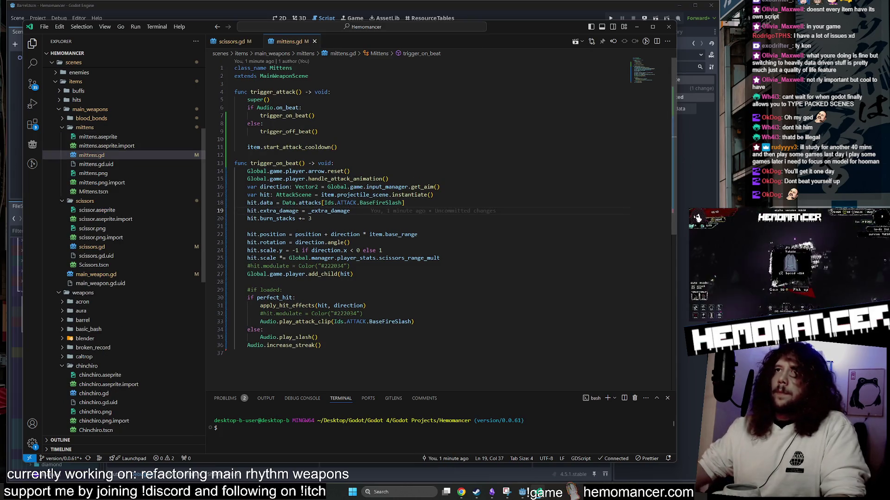
{"action": "key", "text": "ctrl+p"}
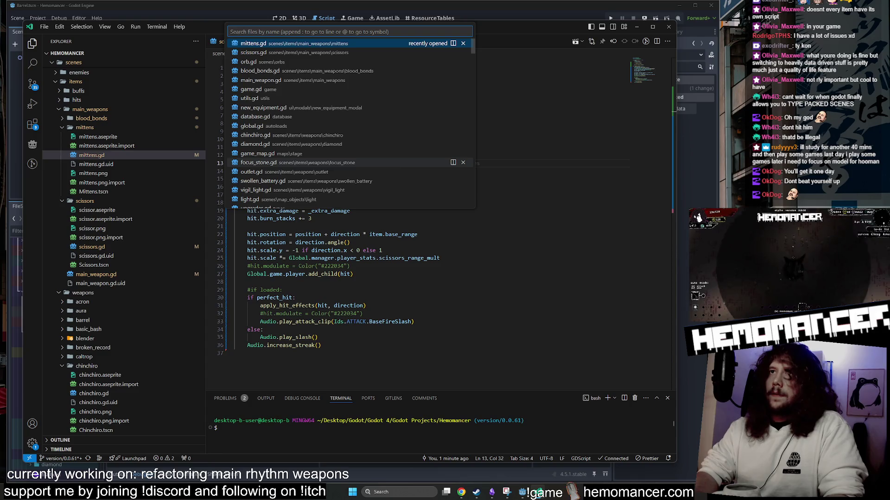
{"action": "key", "text": "Down"}
{"action": "key", "text": "Down"}
{"action": "key", "text": "Down"}
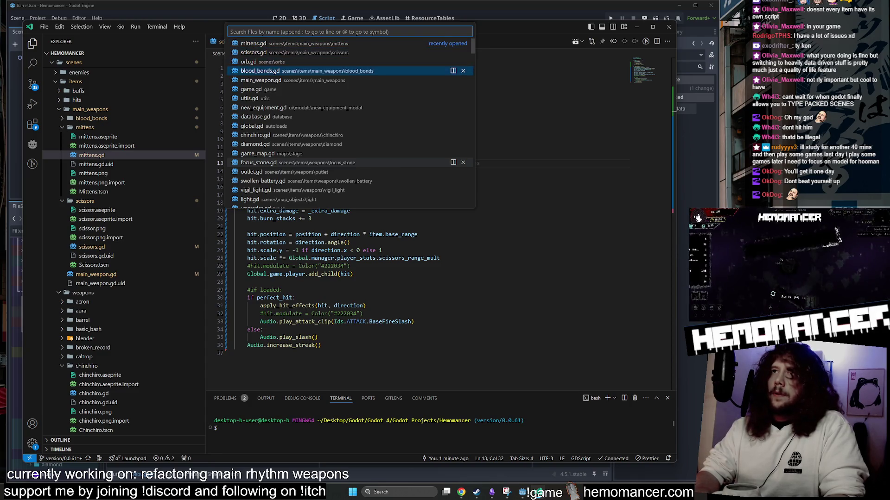
{"action": "key", "text": "Return"}
{"action": "key", "text": "ctrl+Tab"}
{"action": "key", "text": "ctrl+Tab"}
{"action": "key", "text": "ctrl+Tab"}
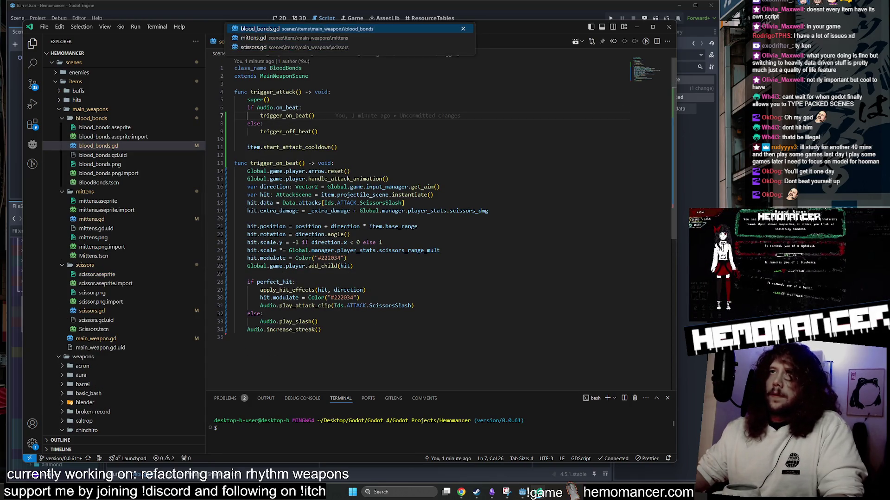
{"action": "left_click", "coordinate": [337, 147]}
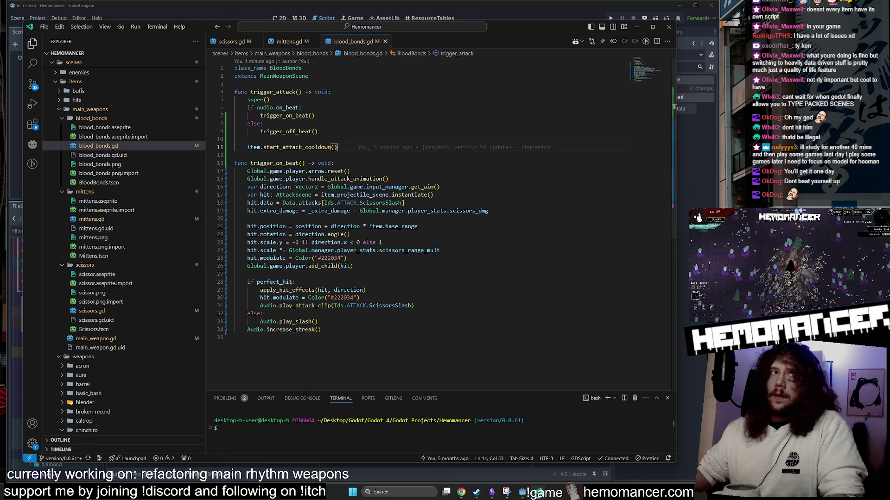
Step: Flip between the three weapon scripts and select blood_bonds.gd's on-beat branching lines in trigger_attack
{"action": "left_click", "coordinate": [281, 41]}
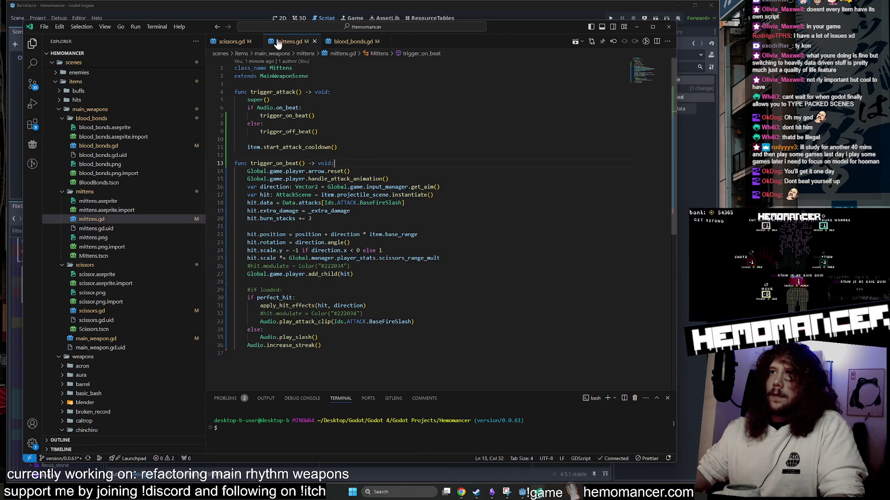
{"action": "left_click", "coordinate": [246, 41]}
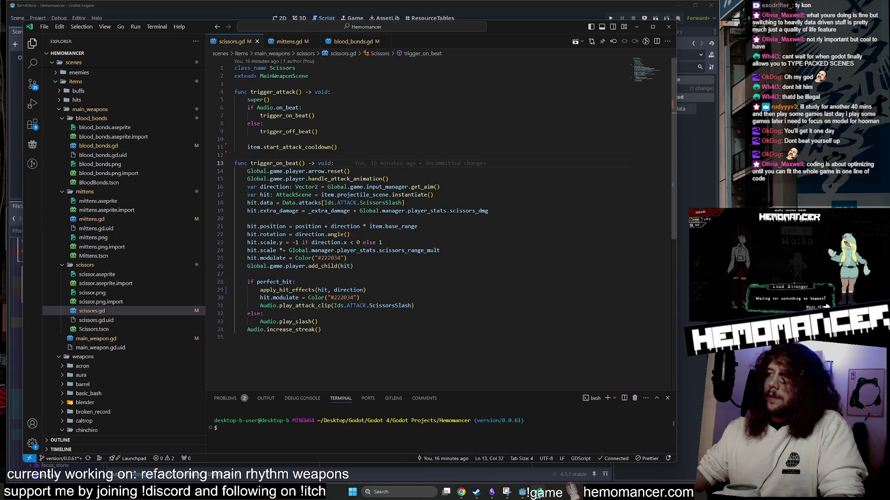
{"action": "left_click", "coordinate": [290, 42]}
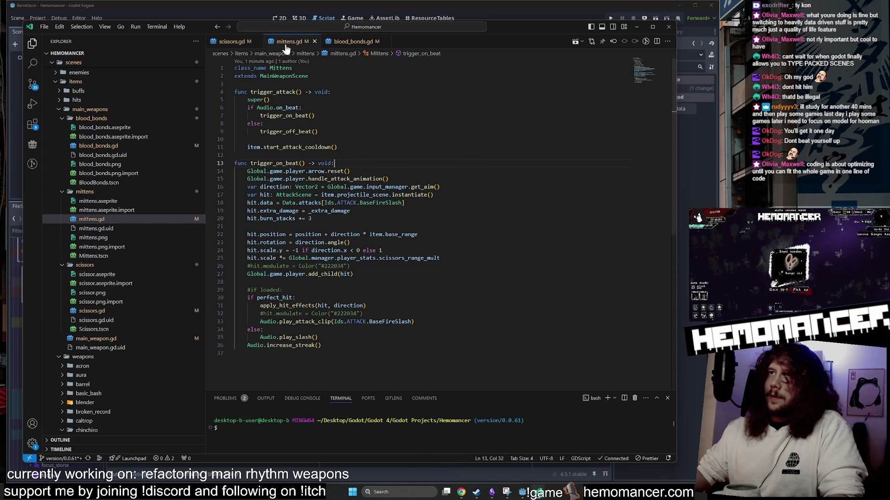
{"action": "left_click", "coordinate": [350, 42]}
{"action": "left_click", "coordinate": [232, 44]}
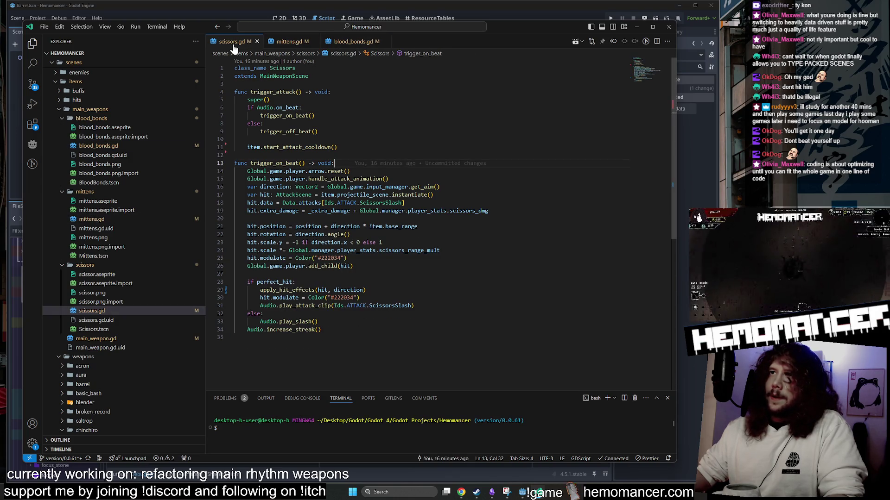
{"action": "left_click", "coordinate": [277, 43]}
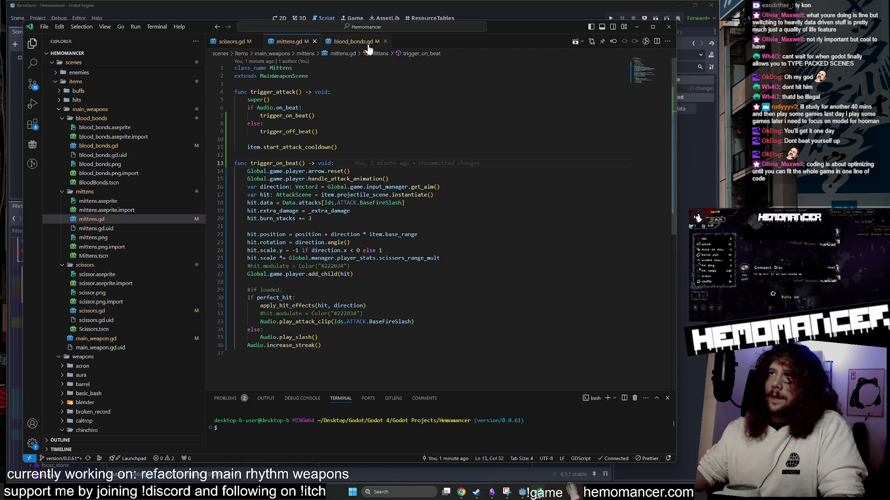
{"action": "left_click", "coordinate": [366, 43]}
{"action": "left_click", "coordinate": [287, 42]}
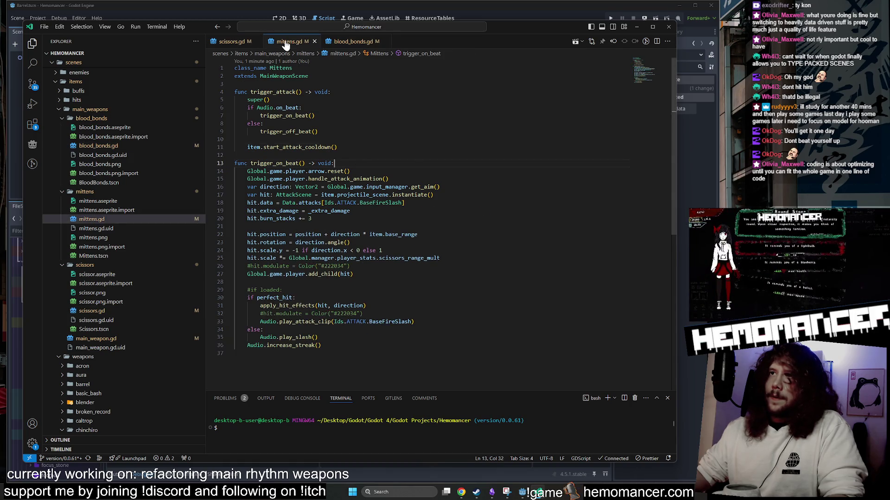
{"action": "left_click", "coordinate": [227, 41]}
{"action": "key", "text": "ctrl+Page_Down"}
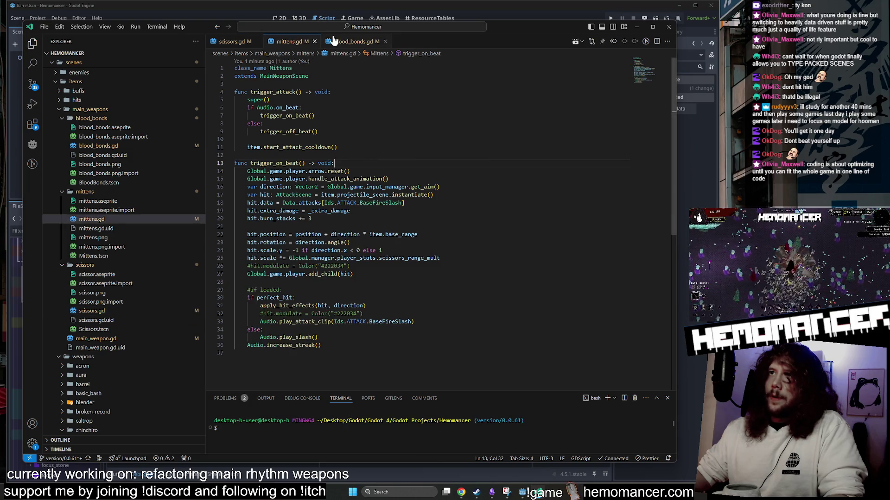
{"action": "key", "text": "ctrl+Page_Down"}
{"action": "left_click_drag", "start_coordinate": [251, 123], "coordinate": [235, 107]}
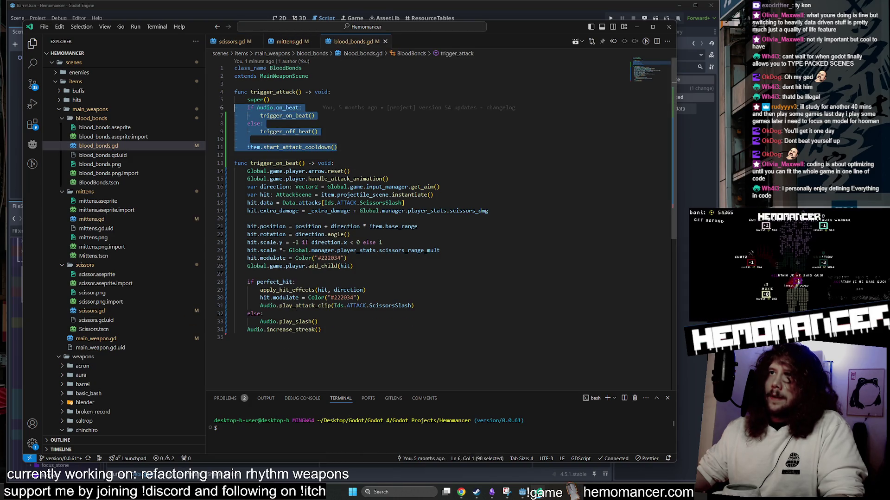
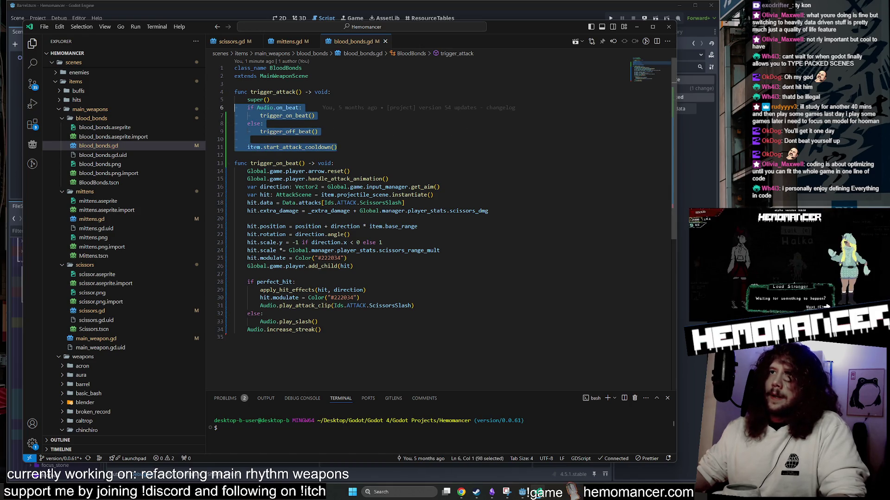
Step: Delete the on-beat/off-beat branching and cooldown call from trigger_attack in blood_bonds.gd and mittens.gd
{"action": "key", "text": "BackSpace"}
{"action": "key", "text": "BackSpace"}
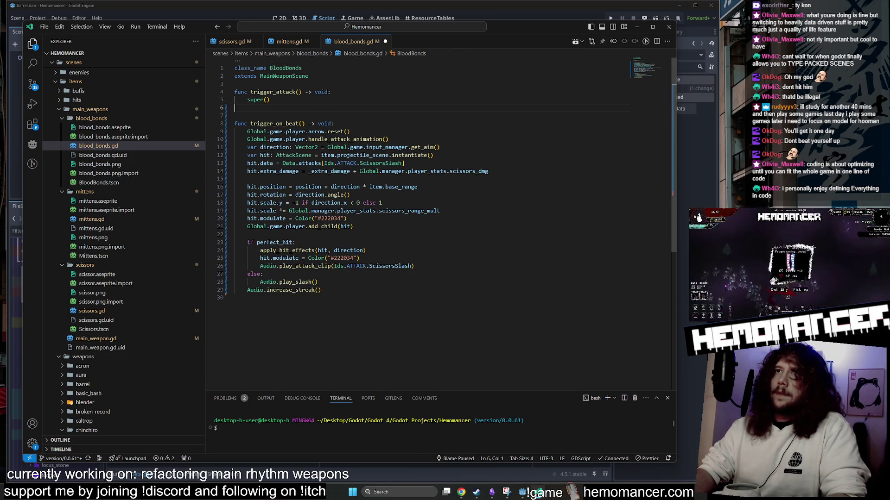
{"action": "left_click", "coordinate": [287, 41]}
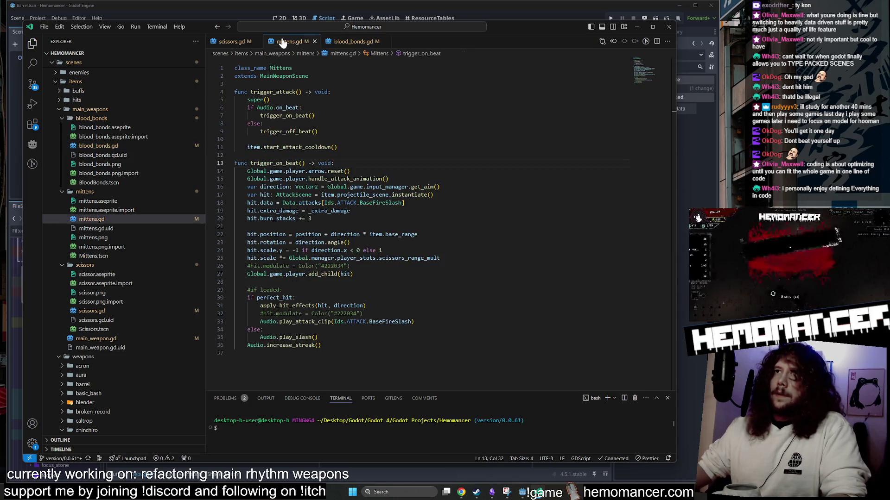
{"action": "key", "text": "Down"}
{"action": "key", "text": "End"}
{"action": "key", "text": "shift+Up"}
{"action": "key", "text": "shift+Up"}
{"action": "key", "text": "shift+Up"}
{"action": "key", "text": "BackSpace"}
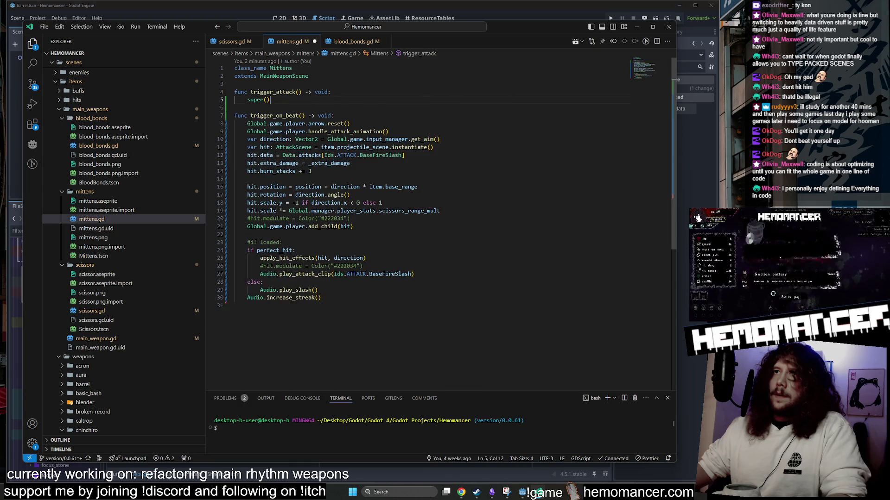
Step: Strip the same block from scissors.gd's trigger_attack, then go to the MainWeaponScene definition
{"action": "left_click", "coordinate": [232, 41]}
{"action": "key", "text": "Up"}
{"action": "key", "text": "Up"}
{"action": "key", "text": "End"}
{"action": "key", "text": "shift+Up"}
{"action": "key", "text": "shift+Up"}
{"action": "key", "text": "shift+Up"}
{"action": "key", "text": "ctrl+c"}
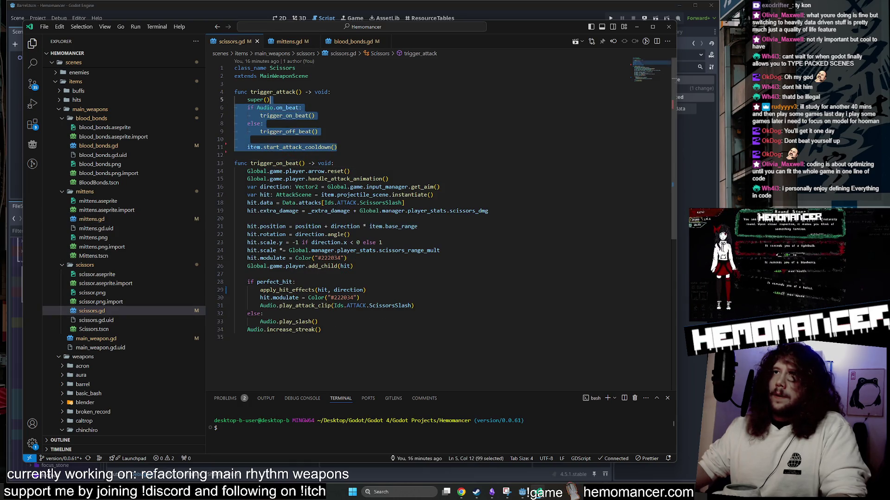
{"action": "key", "text": "BackSpace"}
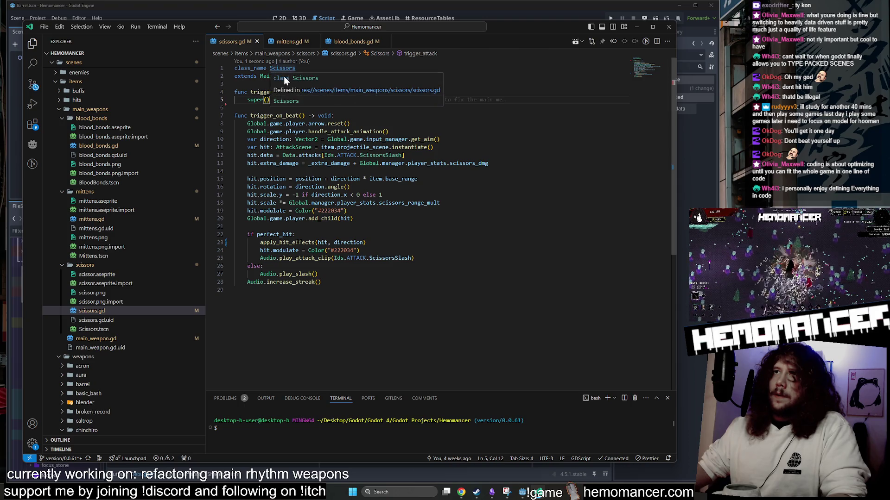
{"action": "left_click", "coordinate": [287, 76], "text": "ctrl"}
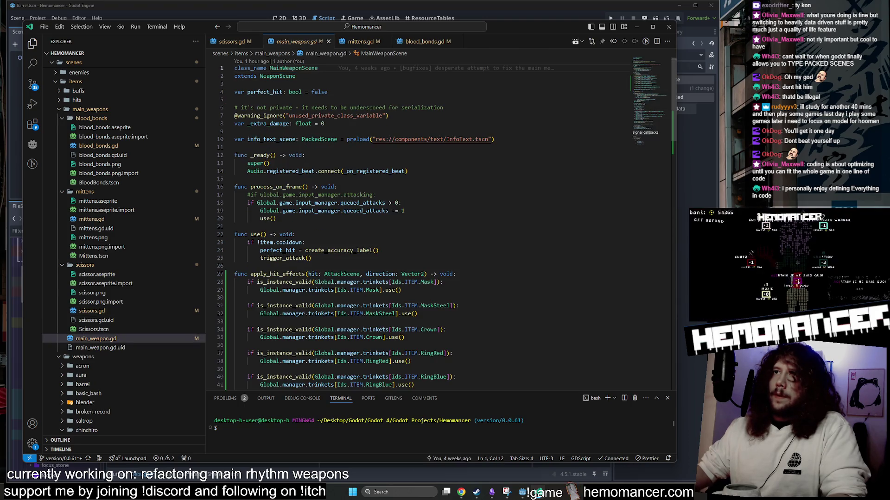
Step: Paste the beat-check branching into main_weapon.gd's trigger_attack, replacing its pass line
{"action": "scroll", "coordinate": [417, 223], "scroll_direction": "down", "scroll_amount": 10}
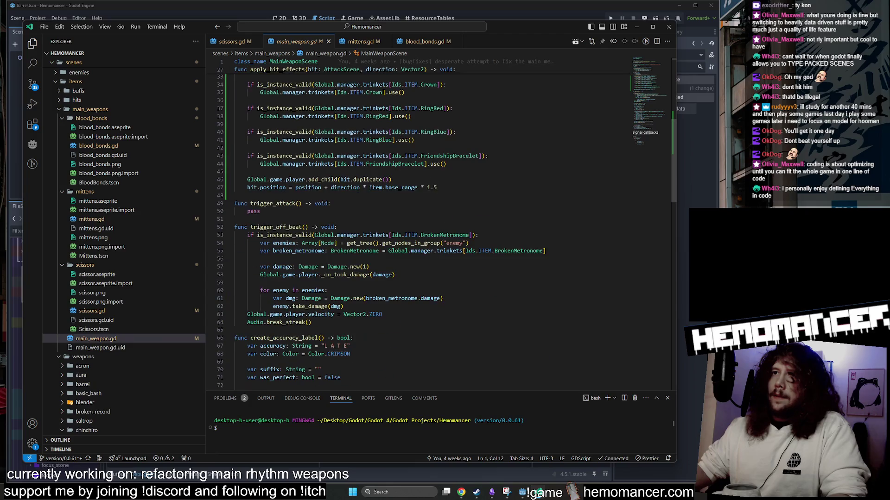
{"action": "left_click", "coordinate": [260, 211]}
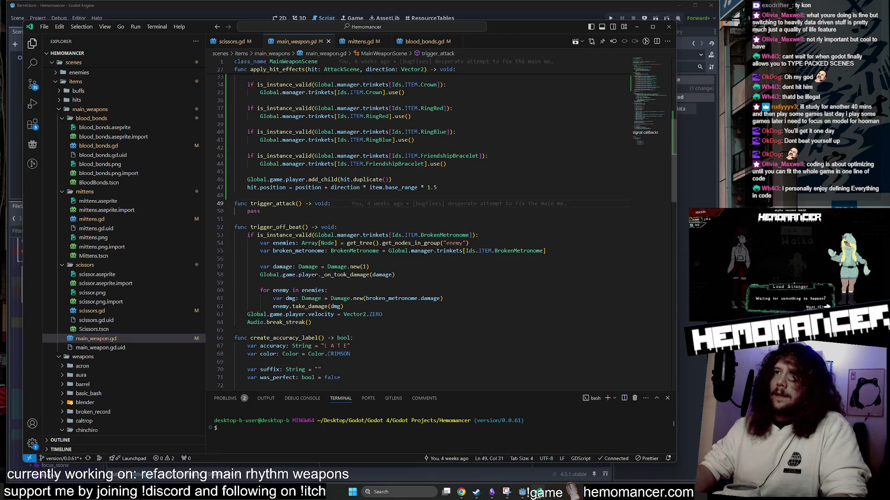
{"action": "key", "text": "ctrl+v"}
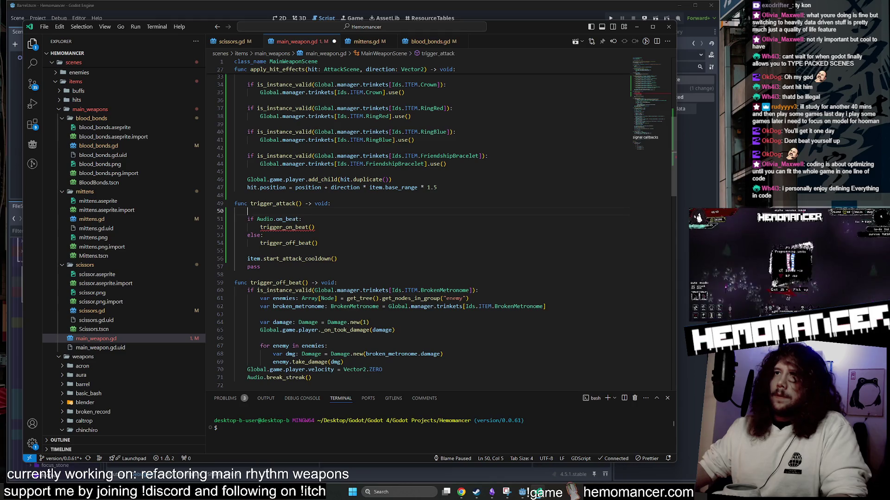
{"action": "key", "text": "ctrl+shift+k"}
{"action": "left_click", "coordinate": [253, 259]}
{"action": "key", "text": "ctrl+shift+k"}
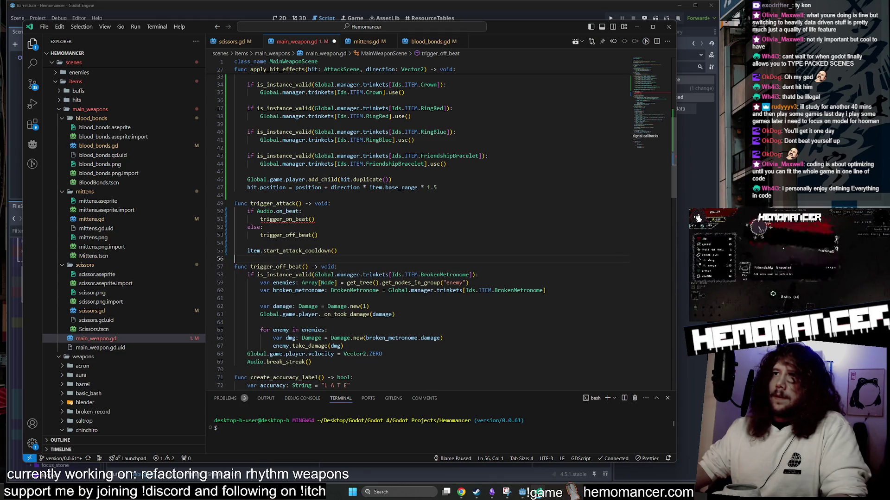
Step: Add a 'func trigger_on_beat(): pass' stub after trigger_attack
{"action": "left_click", "coordinate": [337, 251]}
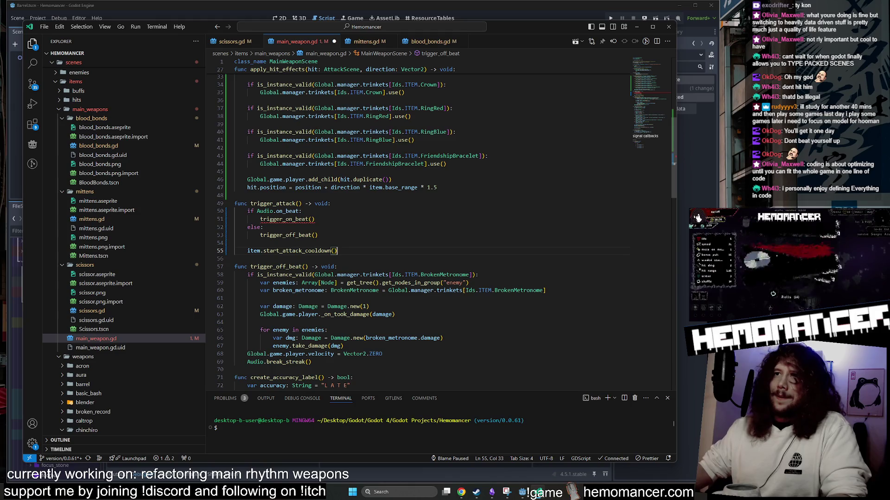
{"action": "key", "text": "Return"}
{"action": "key", "text": "Return"}
{"action": "key", "text": "BackSpace"}
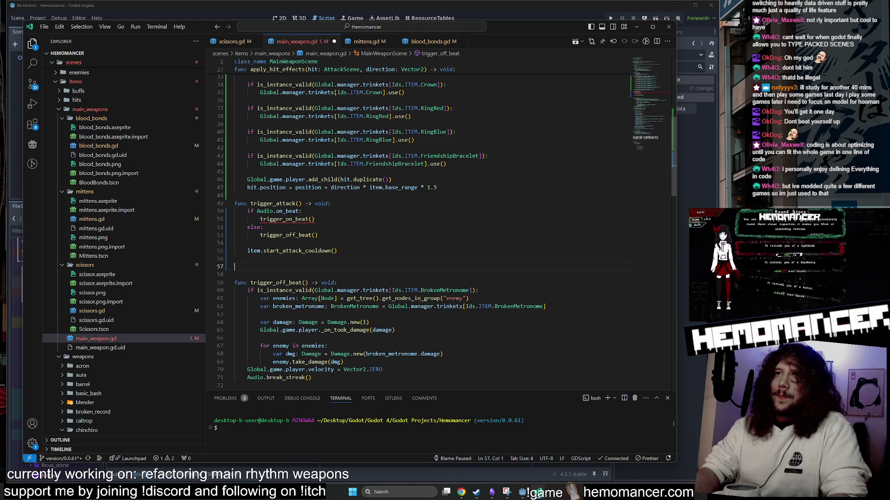
{"action": "type", "text": "func"}
{"action": "key", "text": "Return"}
{"action": "type", "text": "trigger_on_beat()"}
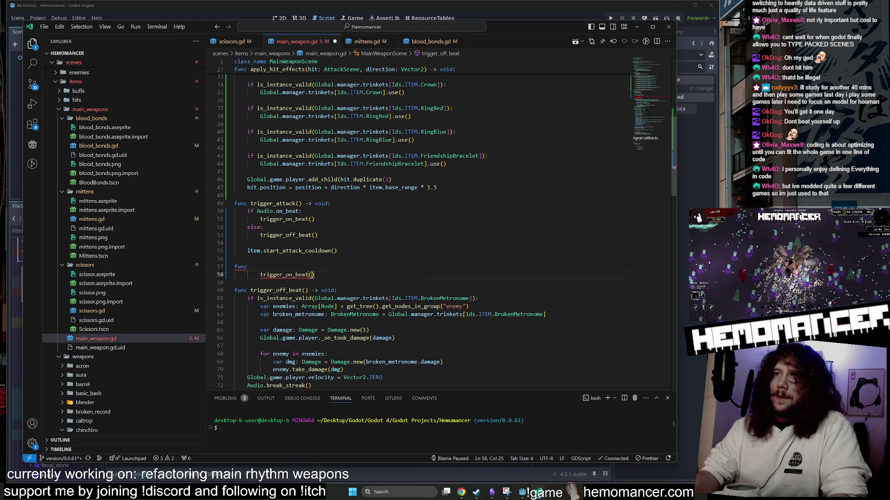
{"action": "key", "text": "shift+Left"}
{"action": "key", "text": "shift+Left"}
{"action": "key", "text": "shift+Left"}
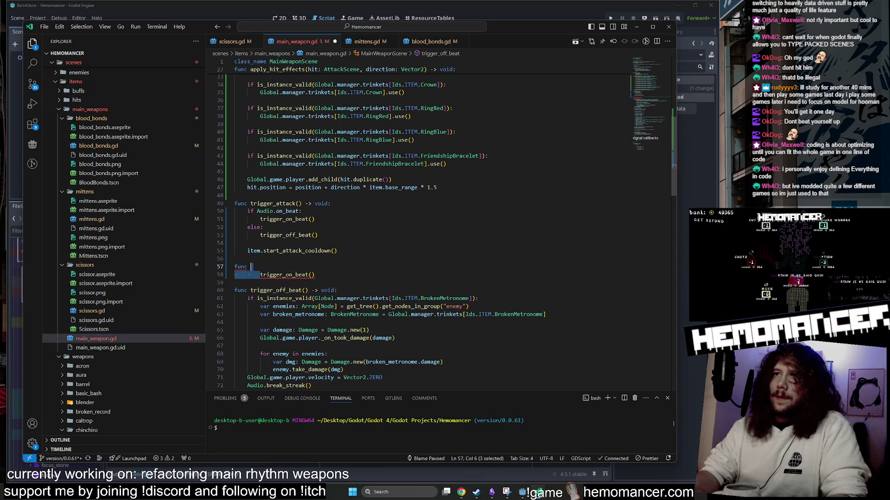
{"action": "key", "text": "BackSpace"}
{"action": "type", "text": ":"}
{"action": "key", "text": "Return"}
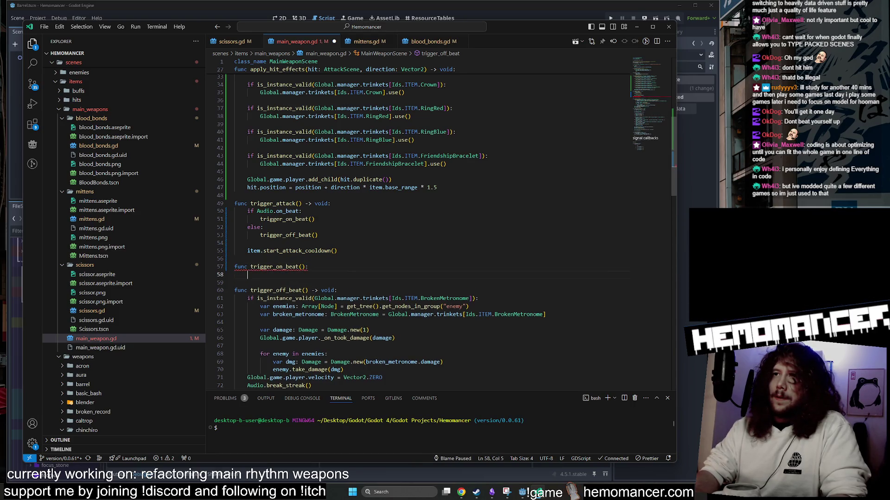
{"action": "type", "text": "pass"}
Step: Save main_weapon.gd and return to scissors.gd
{"action": "left_click", "coordinate": [337, 251]}
{"action": "key", "text": "ctrl+s"}
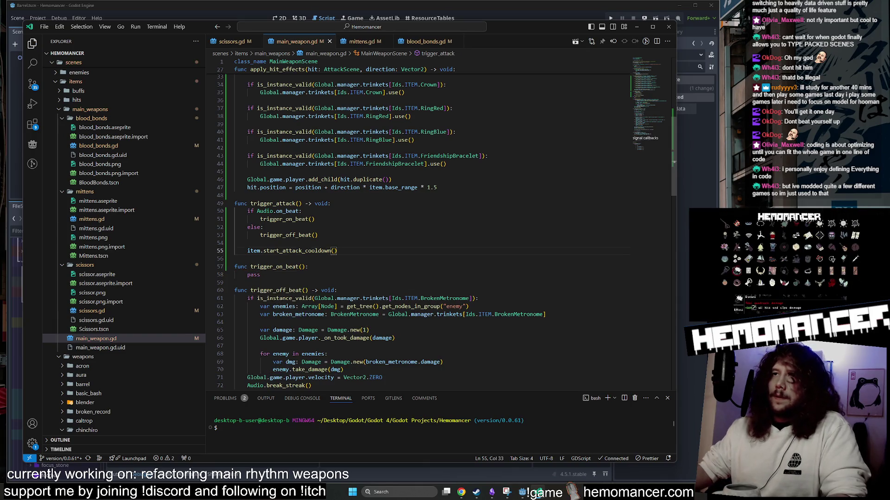
{"action": "left_click", "coordinate": [240, 42]}
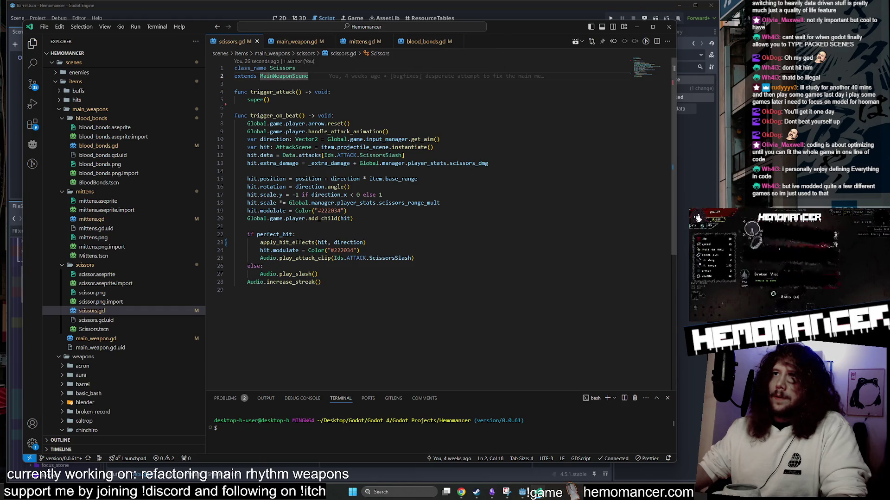
Step: Add a super() call at the top of scissors.gd's trigger_on_beat, copy it, and save
{"action": "double_click", "coordinate": [298, 115]}
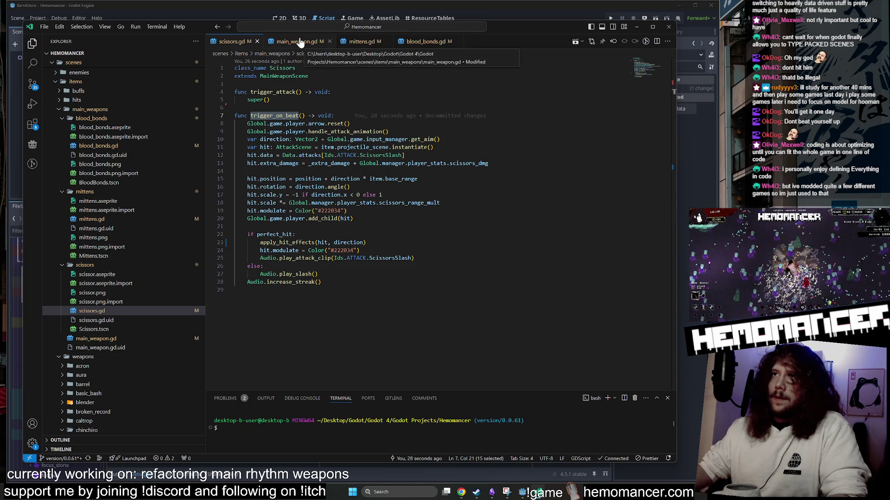
{"action": "left_click", "coordinate": [343, 116]}
{"action": "key", "text": "Return"}
{"action": "type", "text": "super("}
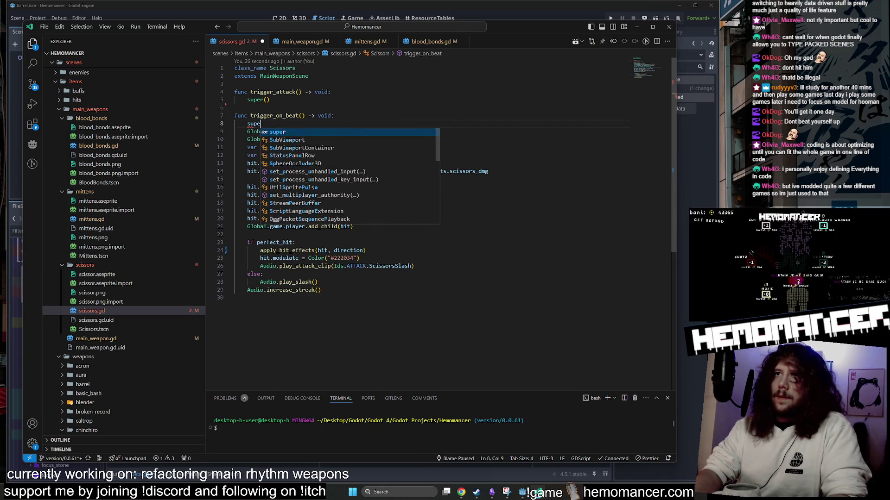
{"action": "left_click_drag", "start_coordinate": [271, 124], "coordinate": [335, 116]}
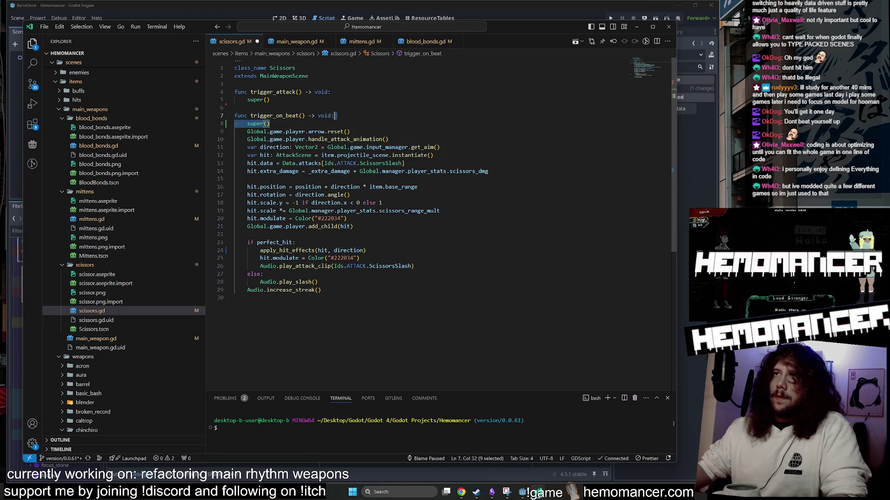
{"action": "key", "text": "ctrl+c"}
{"action": "key", "text": "ctrl+s"}
Step: Paste the super() line into mittens.gd's trigger_on_beat, save, and return to main_weapon.gd
{"action": "key", "text": "ctrl+Tab"}
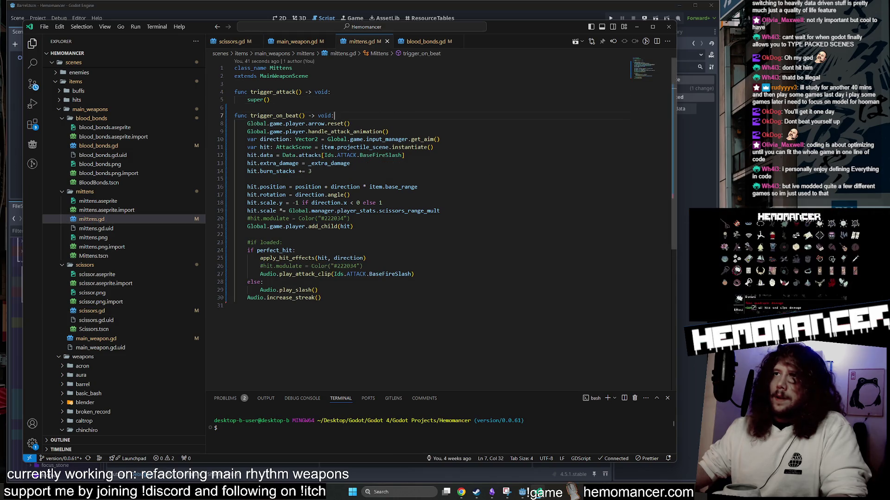
{"action": "key", "text": "ctrl+v"}
{"action": "key", "text": "ctrl+s"}
{"action": "left_click", "coordinate": [423, 42]}
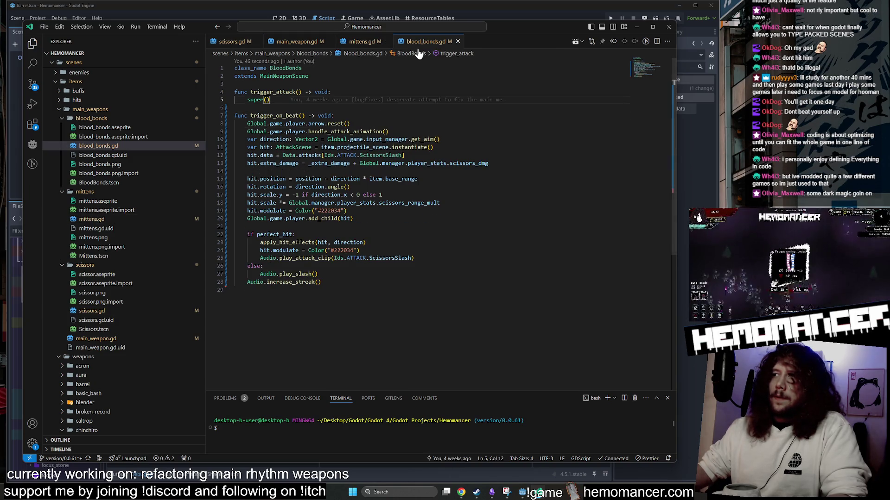
{"action": "left_click", "coordinate": [294, 43]}
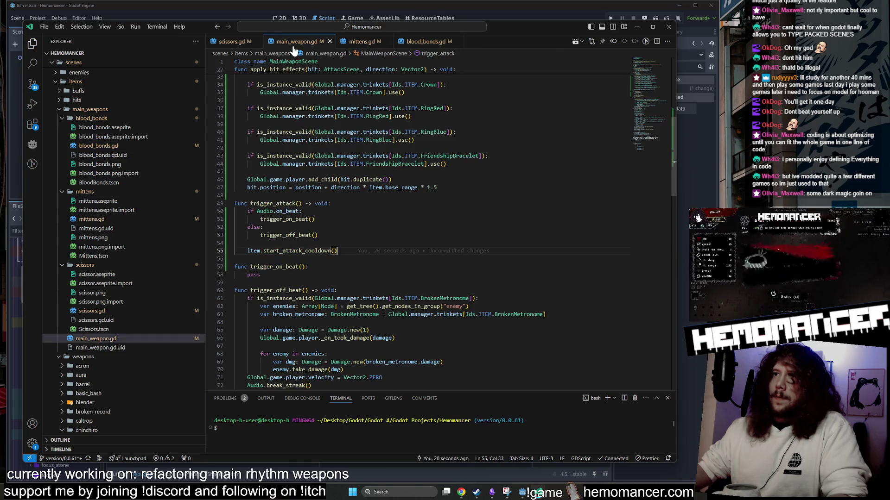
Step: Remove the old trigger_attack, trigger_on_beat and trigger_off_beat block from main_weapon.gd
{"action": "scroll", "coordinate": [417, 222], "scroll_direction": "up", "scroll_amount": 10}
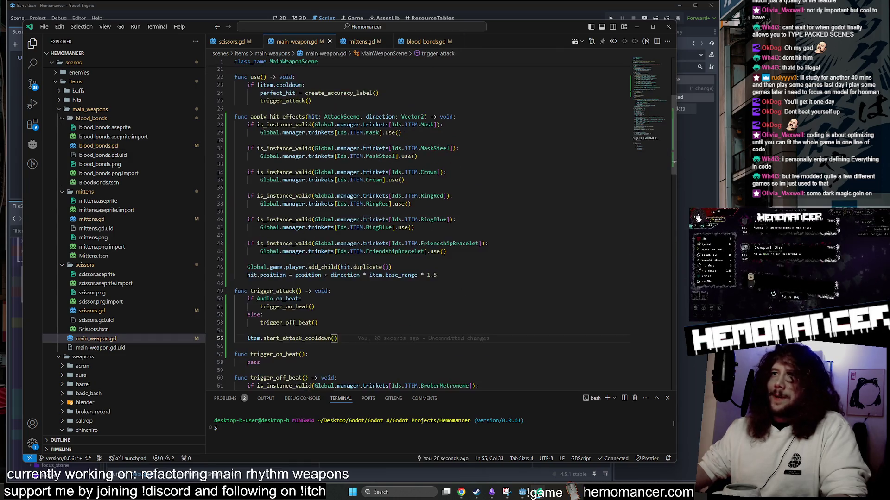
{"action": "scroll", "coordinate": [445, 222], "scroll_direction": "down", "scroll_amount": 13}
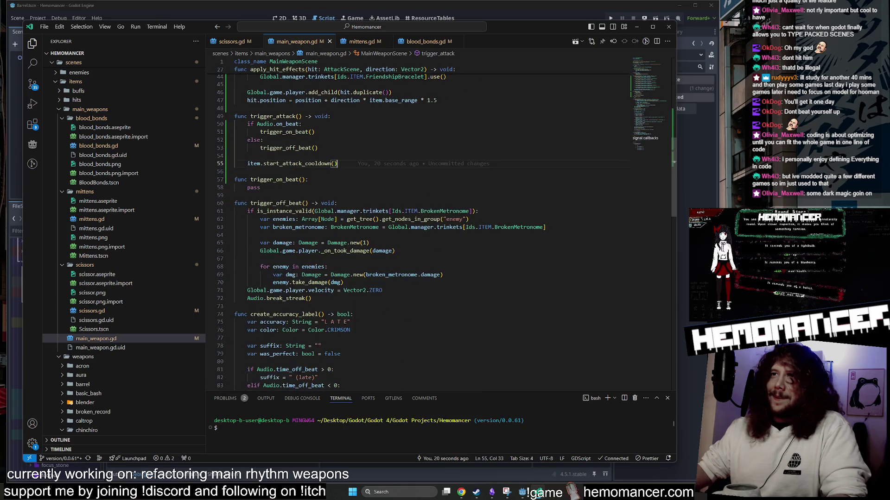
{"action": "scroll", "coordinate": [417, 222], "scroll_direction": "down", "scroll_amount": 3}
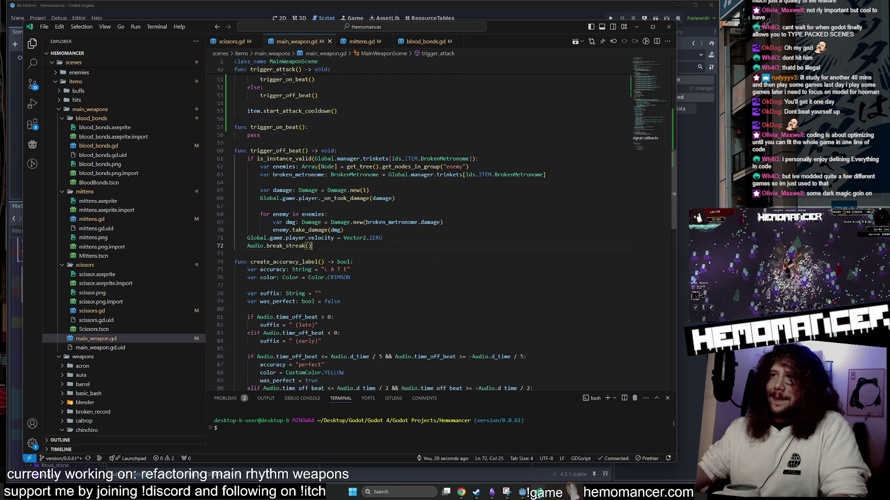
{"action": "key", "text": "ctrl+z"}
{"action": "key", "text": "ctrl+z"}
{"action": "key", "text": "ctrl+z"}
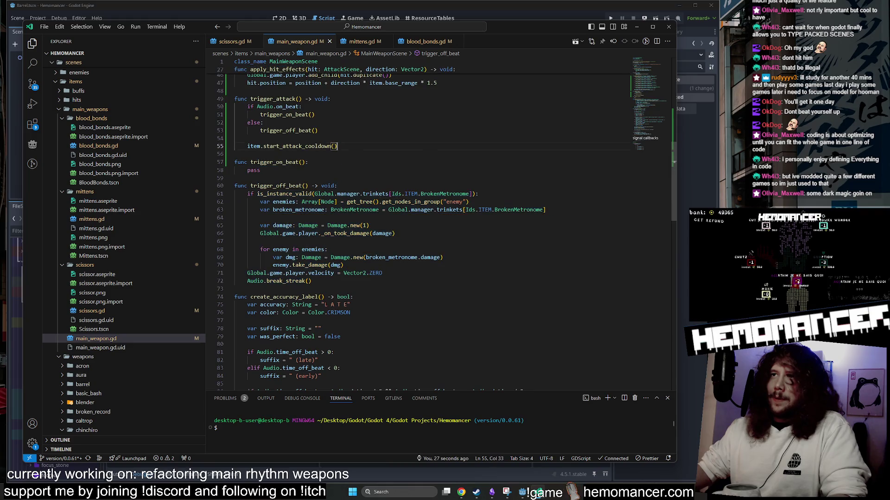
{"action": "key", "text": "shift+Up"}
{"action": "key", "text": "shift+Up"}
{"action": "key", "text": "shift+Up"}
{"action": "key", "text": "BackSpace"}
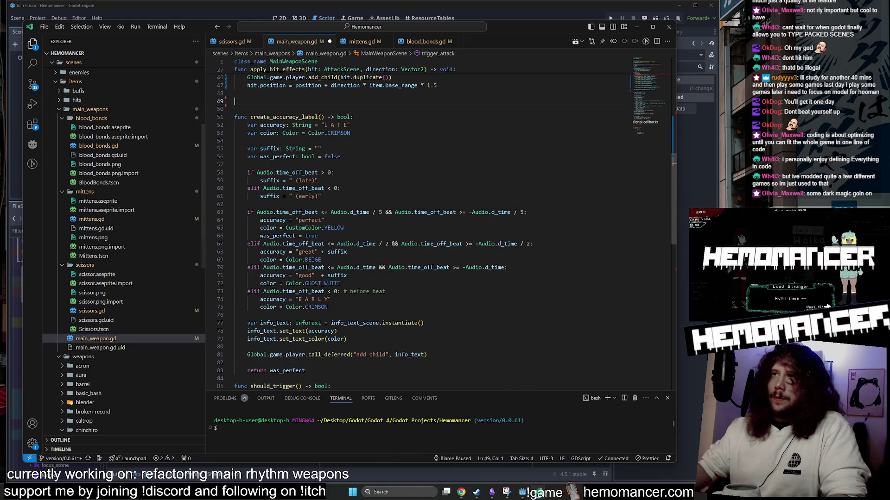
{"action": "key", "text": "Up"}
{"action": "key", "text": "End"}
{"action": "scroll", "coordinate": [417, 232], "scroll_direction": "down", "scroll_amount": 14}
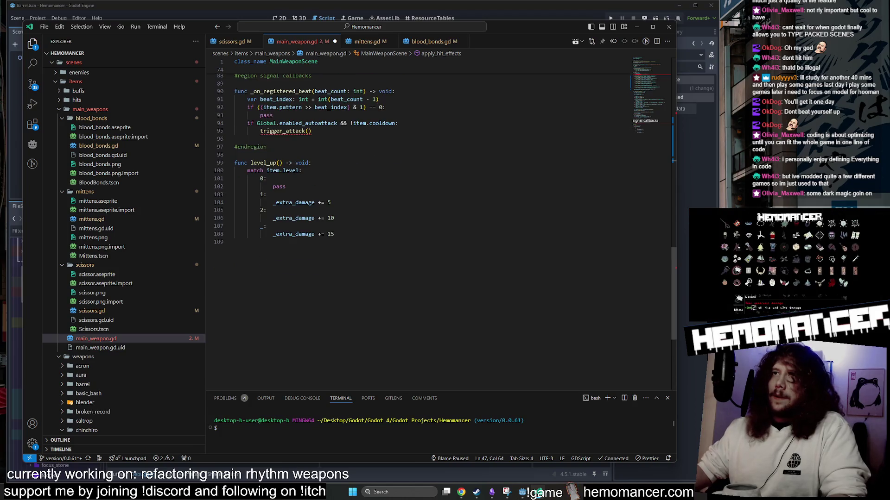
{"action": "scroll", "coordinate": [417, 232], "scroll_direction": "up", "scroll_amount": 20}
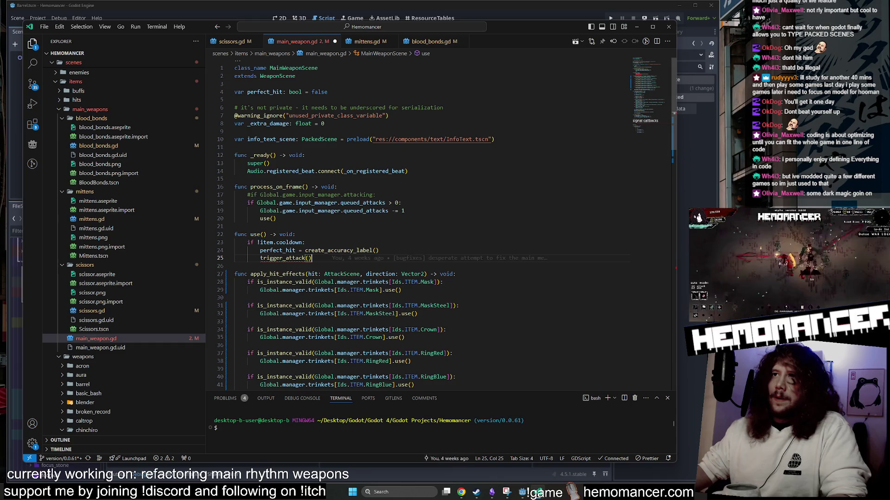
Step: Paste the trigger_attack on/off-beat dispatch code below use() and save main_weapon.gd
{"action": "key", "text": "Return"}
{"action": "key", "text": "Return"}
{"action": "key", "text": "BackSpace"}
{"action": "key", "text": "BackSpace"}
{"action": "key", "text": "ctrl+v"}
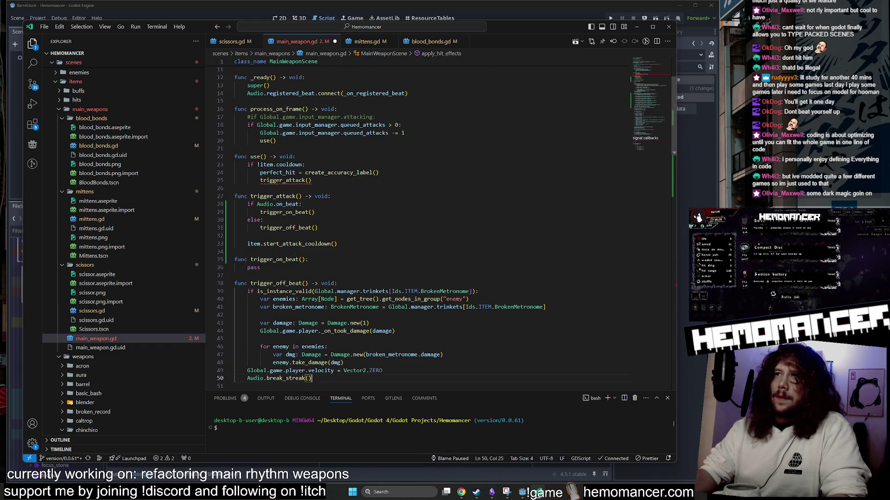
{"action": "left_click", "coordinate": [318, 210]}
{"action": "key", "text": "ctrl+s"}
Step: Check where trigger_off_beat and trigger_on_beat are used, revisit scissors.gd, then switch to Godot
{"action": "scroll", "coordinate": [417, 227], "scroll_direction": "down", "scroll_amount": 2}
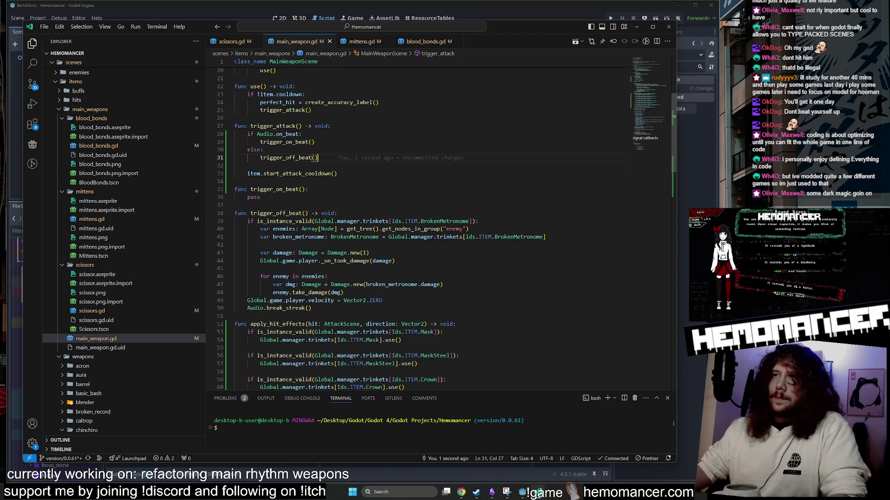
{"action": "left_click", "coordinate": [292, 158]}
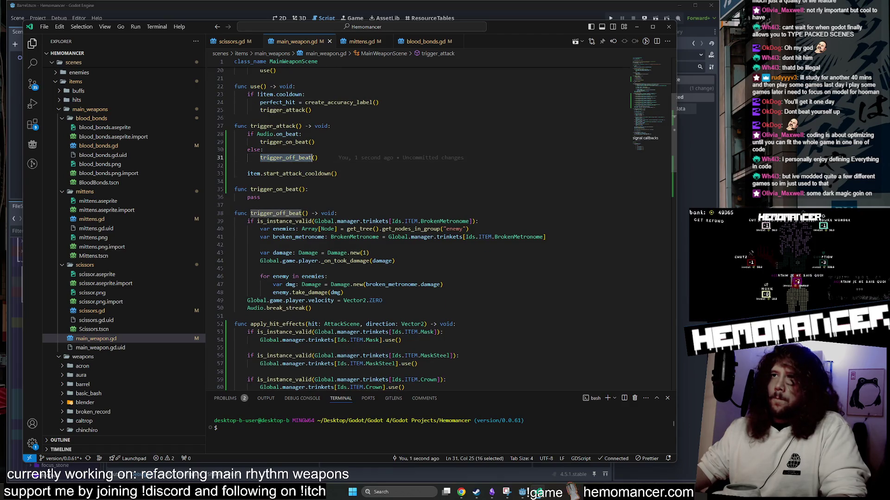
{"action": "double_click", "coordinate": [285, 142]}
{"action": "scroll", "coordinate": [442, 228], "scroll_direction": "up", "scroll_amount": 2}
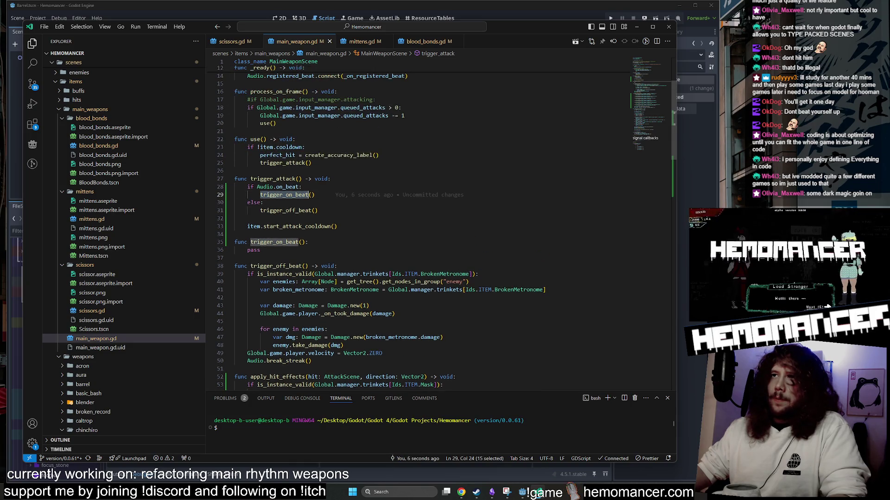
{"action": "left_click", "coordinate": [231, 41]}
{"action": "key", "text": "Up"}
{"action": "key", "text": "Up"}
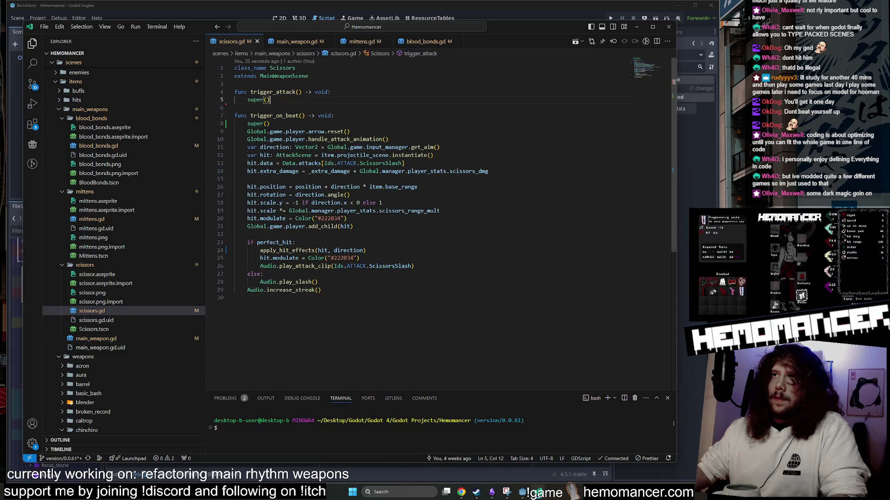
{"action": "left_click", "coordinate": [636, 27]}
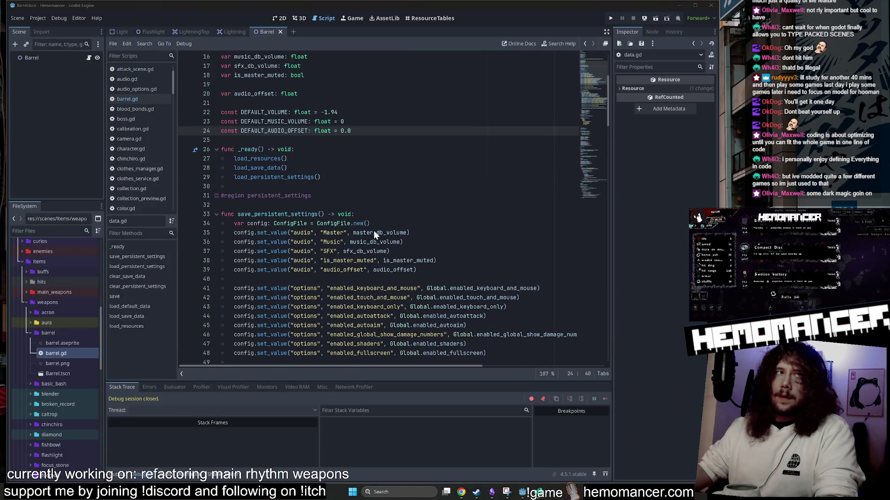
Step: Run the project with F5, enlarge the debug game window, and start from the title menu
{"action": "left_click", "coordinate": [415, 168]}
{"action": "key", "text": "F5"}
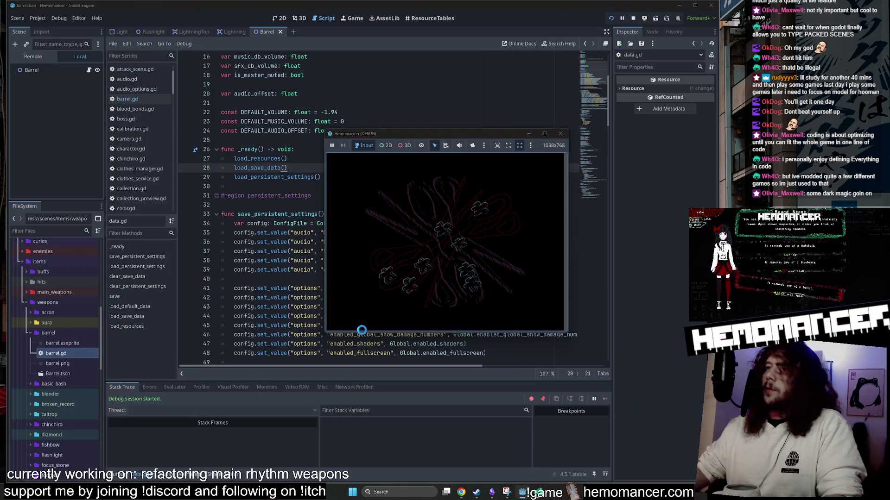
{"action": "left_click_drag", "start_coordinate": [320, 339], "coordinate": [150, 470]}
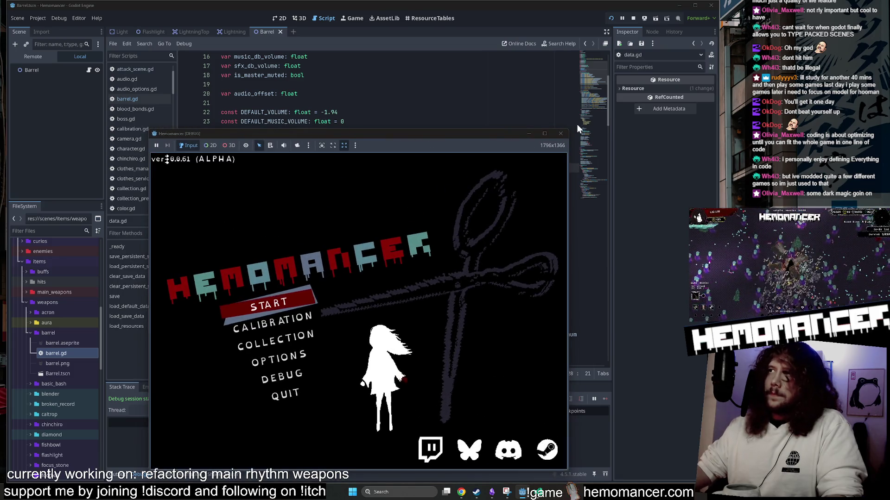
{"action": "left_click_drag", "start_coordinate": [568, 129], "coordinate": [677, 20]}
{"action": "key", "text": "Return"}
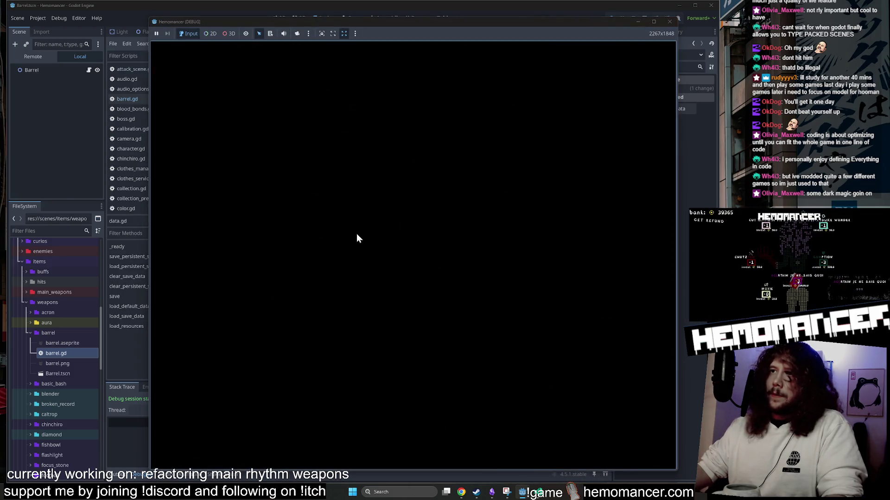
Step: Walk to the Signpole and travel to the Cheag Amar level
{"action": "key", "text": "w"}
{"action": "key", "text": "z"}
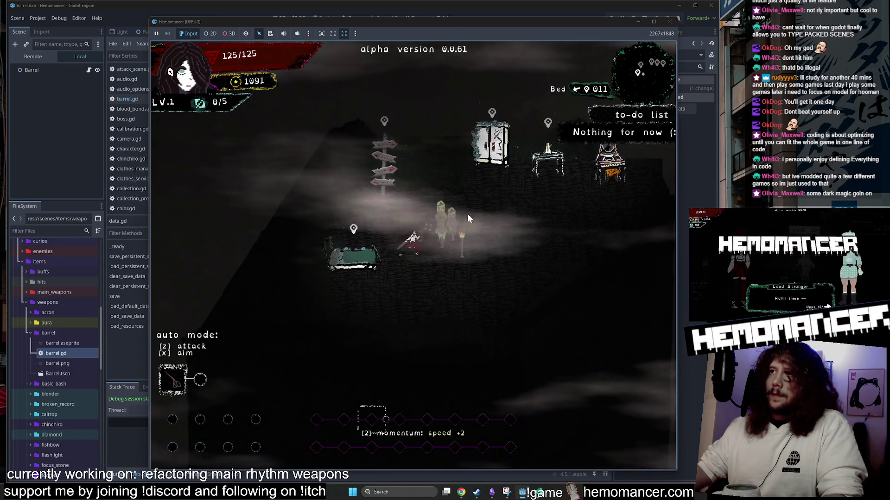
{"action": "key", "text": "s"}
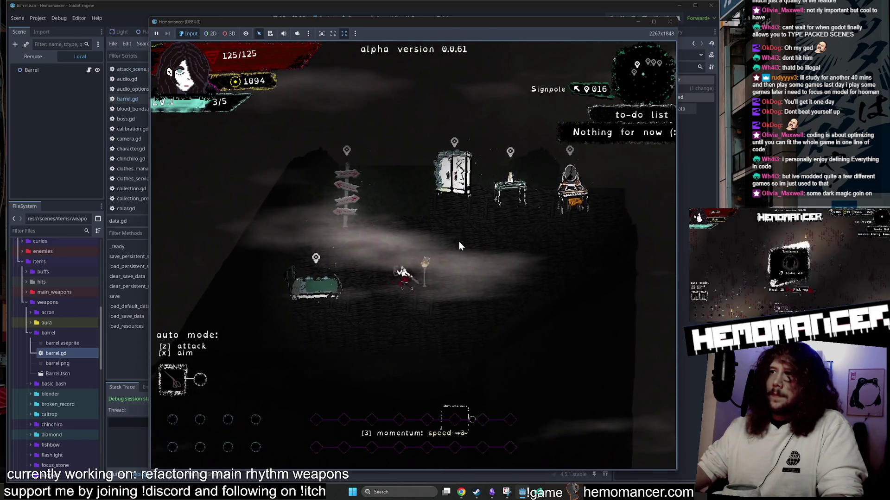
{"action": "key", "text": "w"}
{"action": "key", "text": "a"}
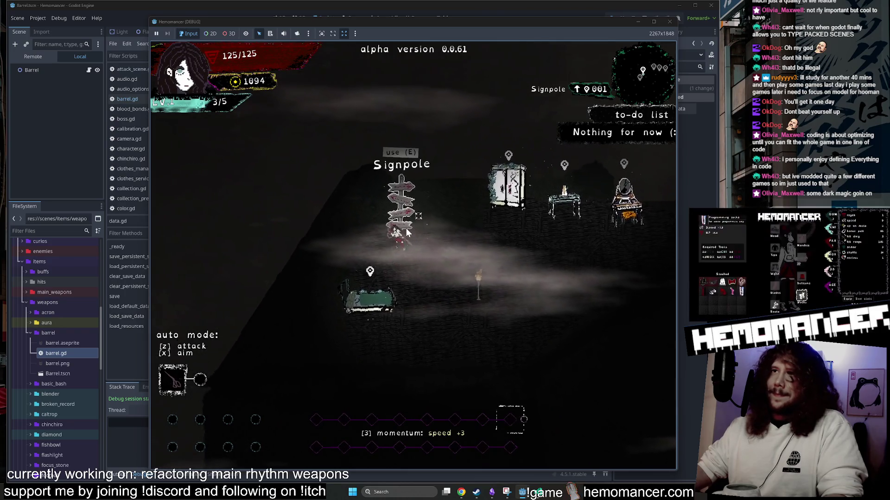
{"action": "key", "text": "d"}
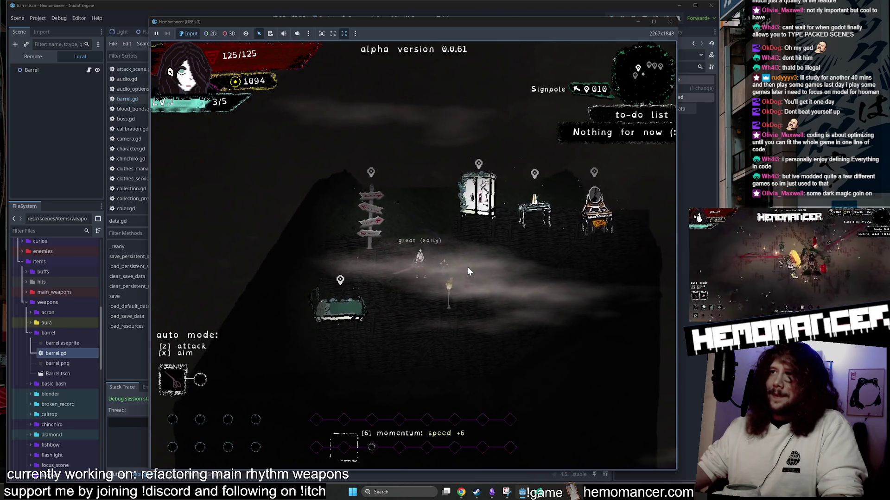
{"action": "key", "text": "a"}
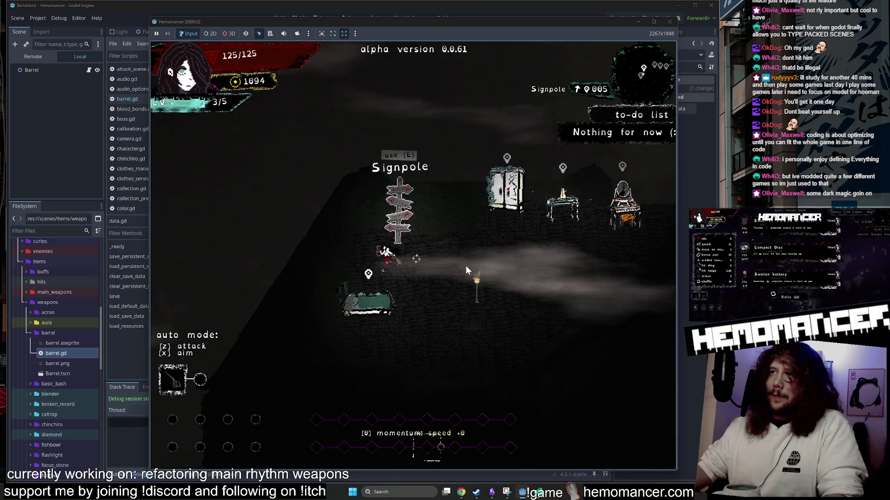
{"action": "key", "text": "e"}
{"action": "left_click", "coordinate": [419, 284]}
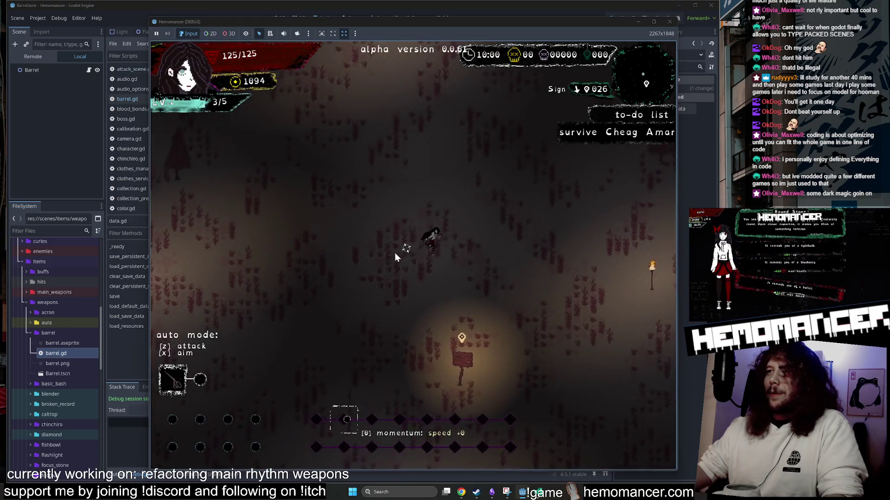
Step: Fight through the field, taking the Friendship bracelet at the first level-up
{"action": "key", "text": "w+d"}
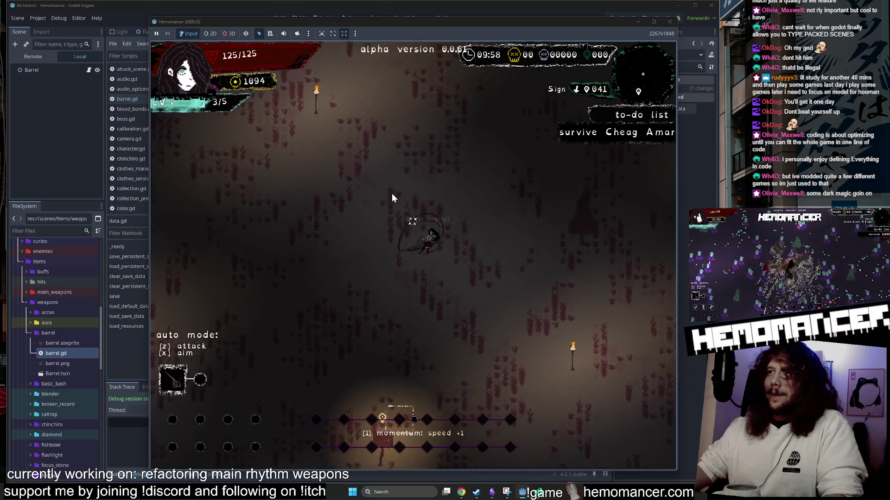
{"action": "key", "text": "w+d"}
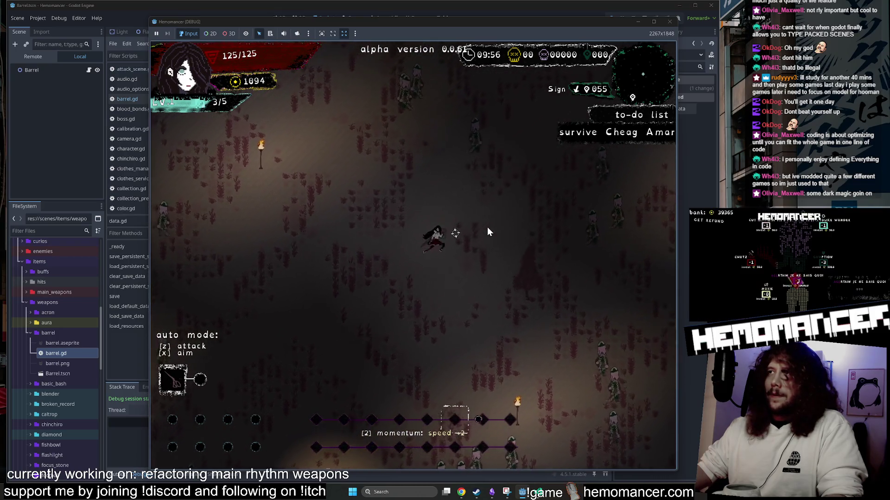
{"action": "key", "text": "w+d"}
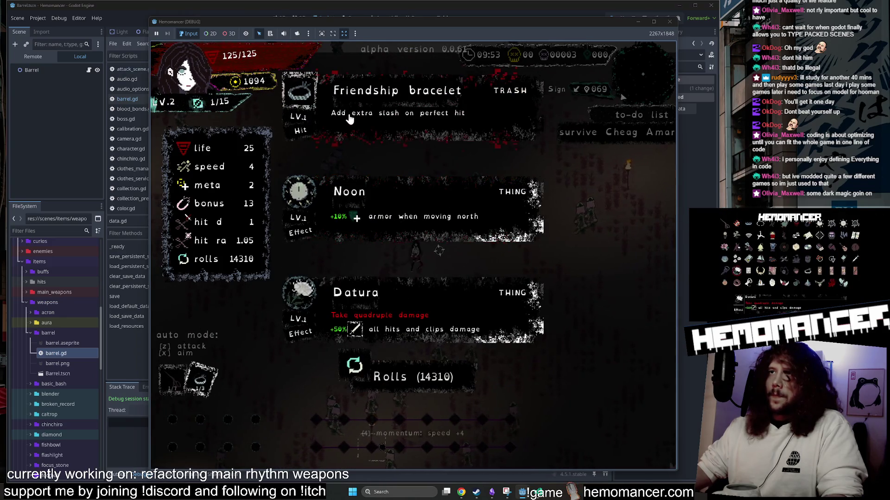
{"action": "left_click", "coordinate": [295, 184]}
{"action": "key", "text": "a"}
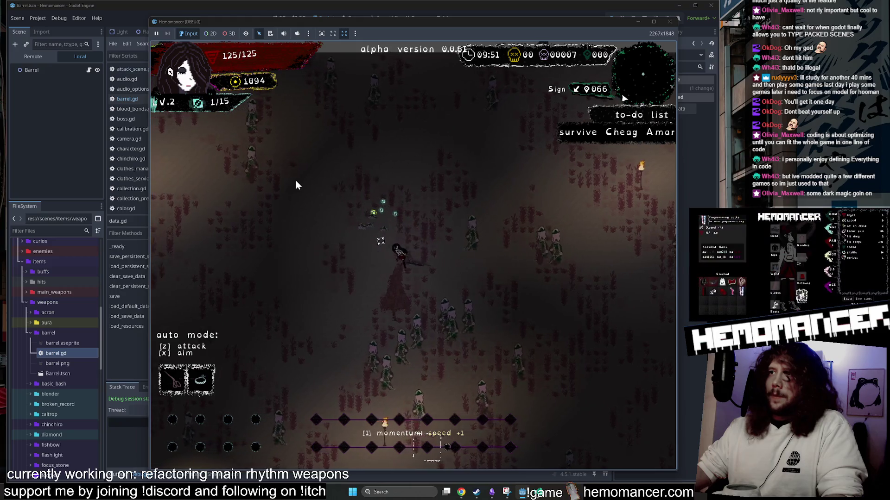
{"action": "key", "text": "a"}
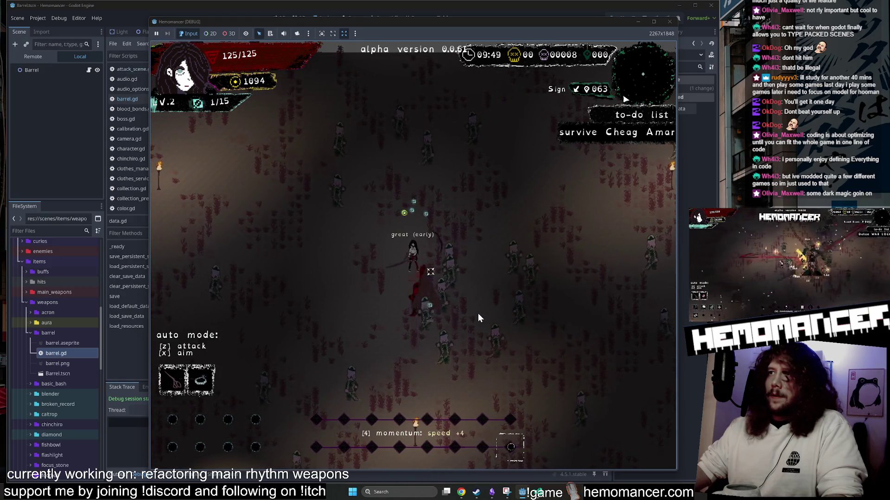
{"action": "key", "text": "d"}
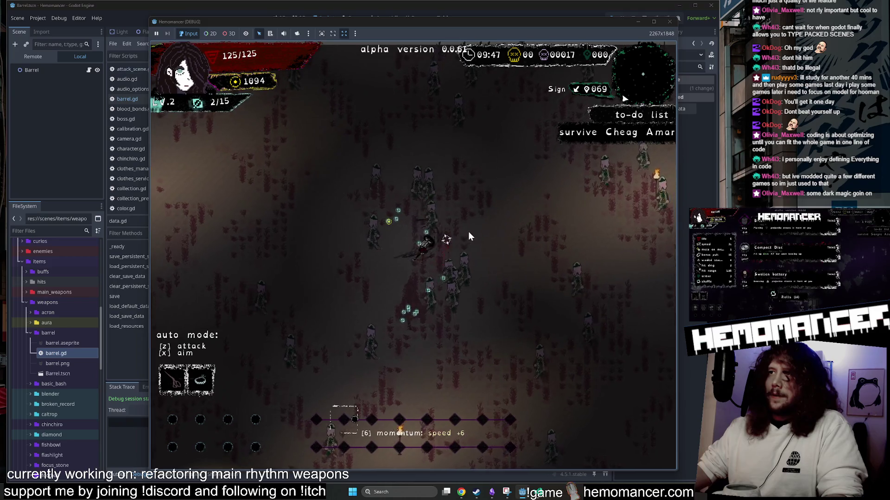
{"action": "key", "text": "w"}
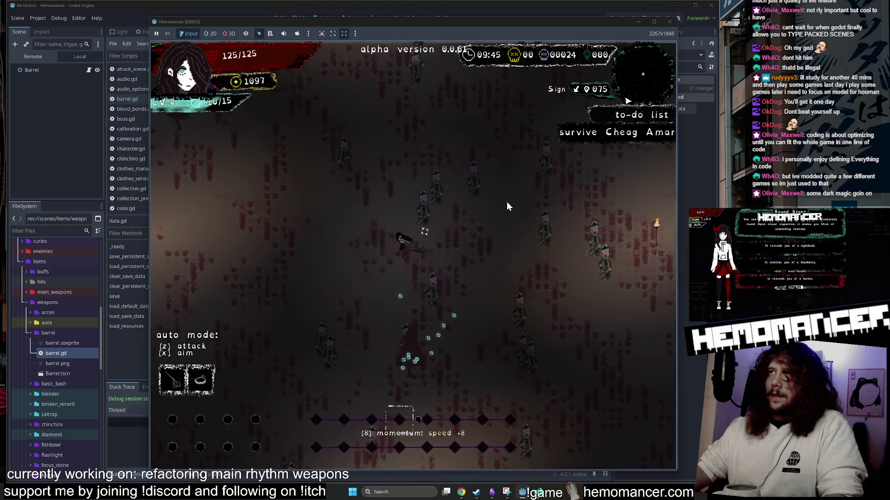
{"action": "key", "text": "d"}
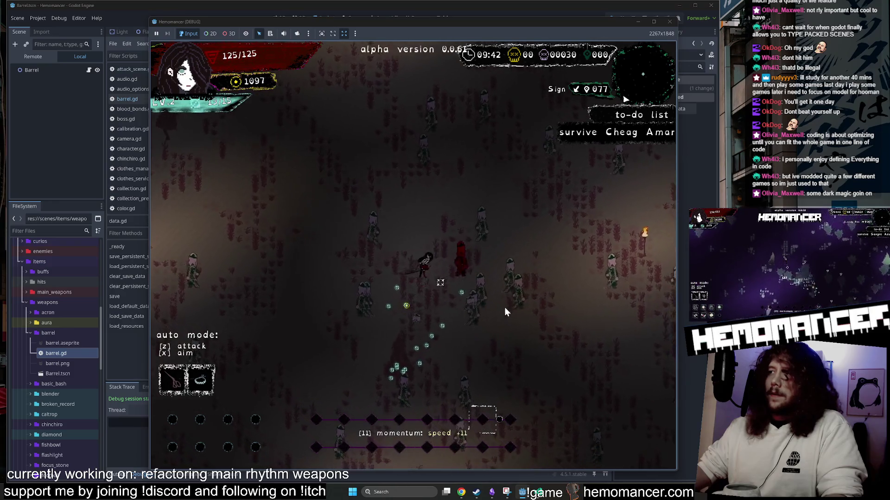
{"action": "key", "text": "d"}
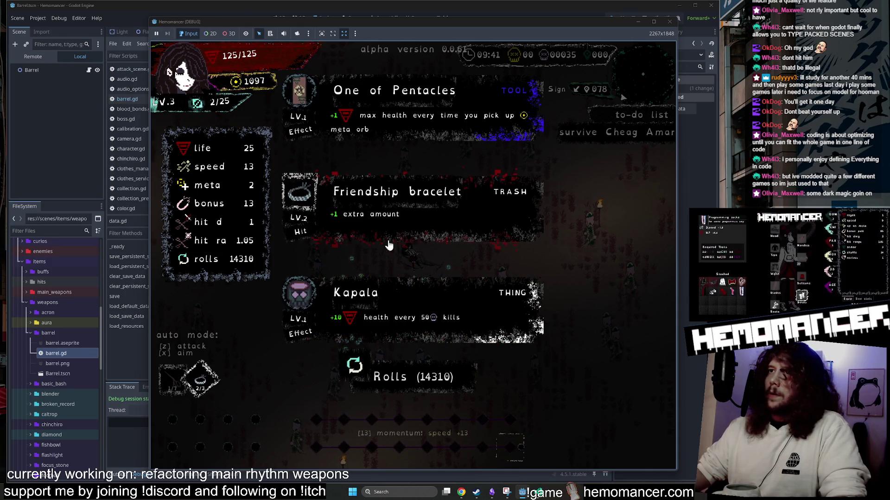
Step: Re-roll the level-up items, pick one, and return to VS Code
{"action": "left_click", "coordinate": [413, 379]}
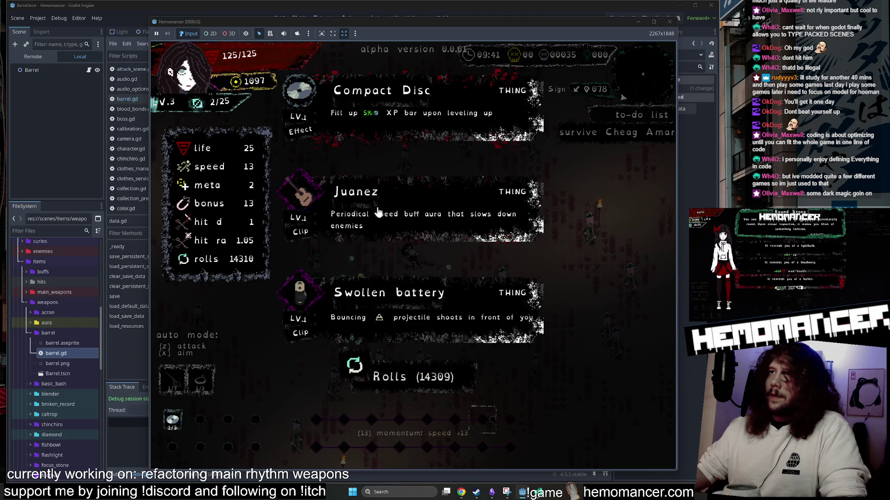
{"action": "left_click", "coordinate": [308, 263]}
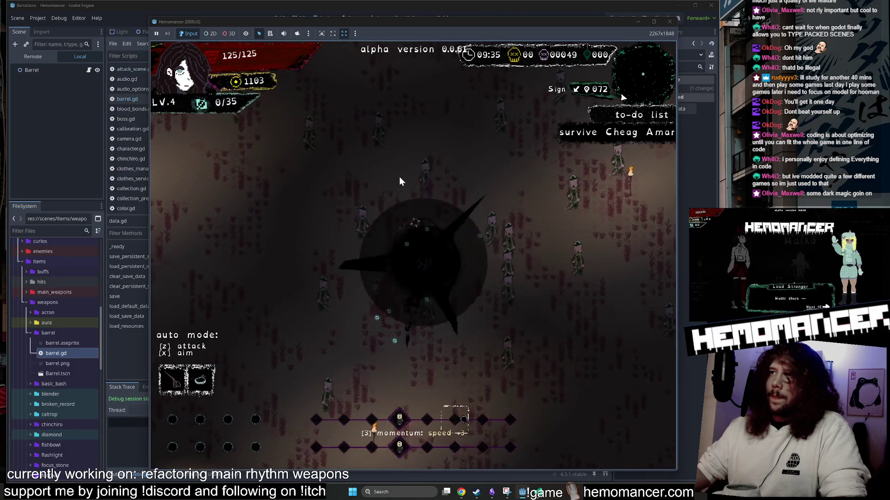
{"action": "key", "text": "alt+Tab"}
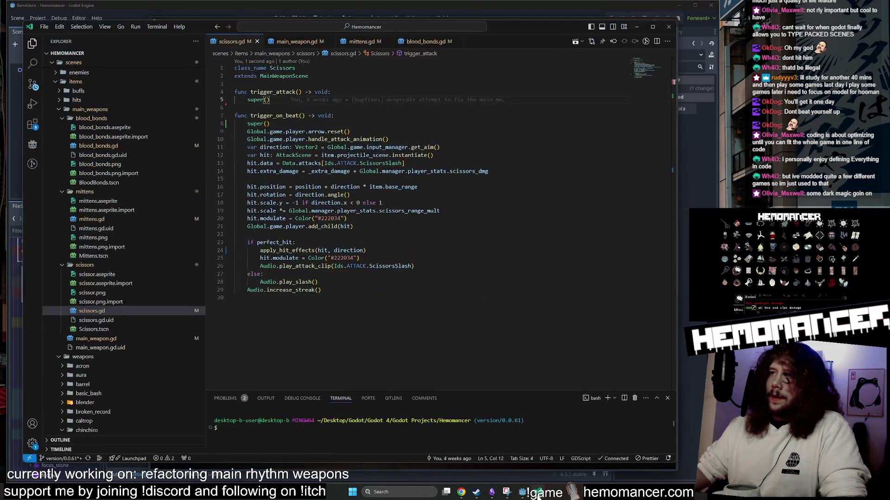
Step: Open BloodBonds.tscn from the Explorer to read its FireTimer setup, then switch back to the game
{"action": "left_click", "coordinate": [134, 184]}
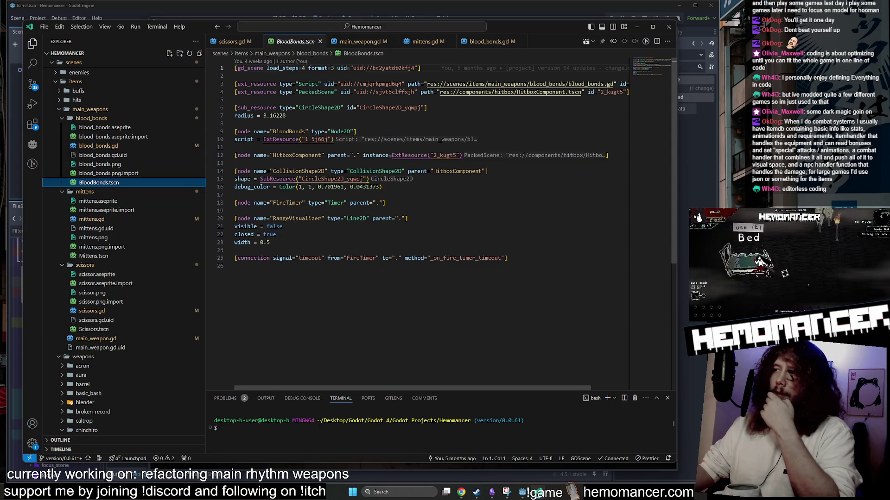
{"action": "key", "text": "alt+Tab"}
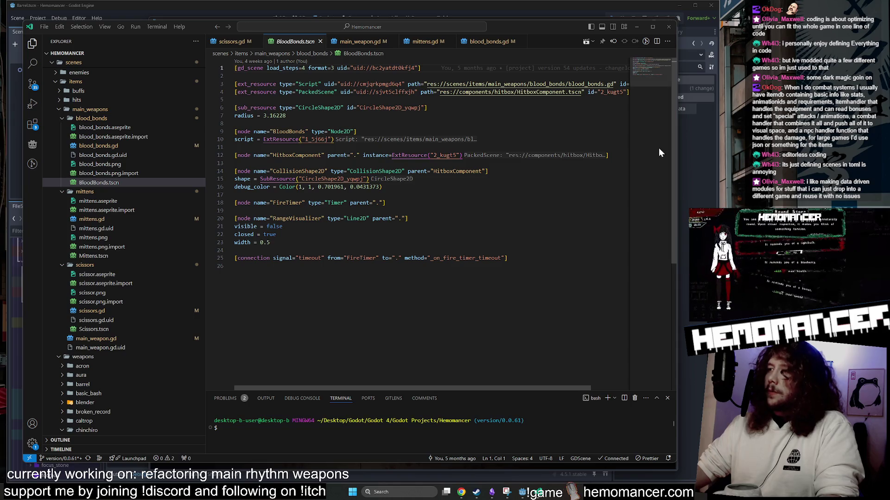
Step: Continue the run, taking the Dark diamond item and the max health reward at the Glowing Tree
{"action": "left_click", "coordinate": [637, 27]}
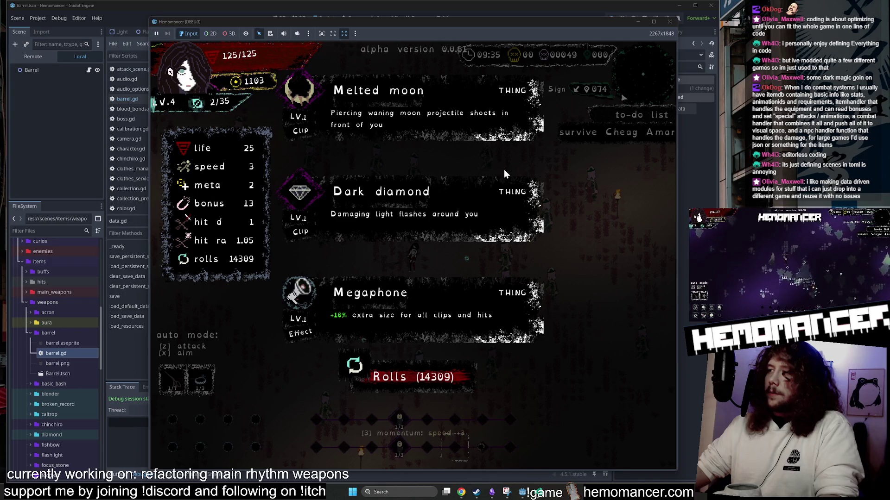
{"action": "left_click", "coordinate": [423, 210]}
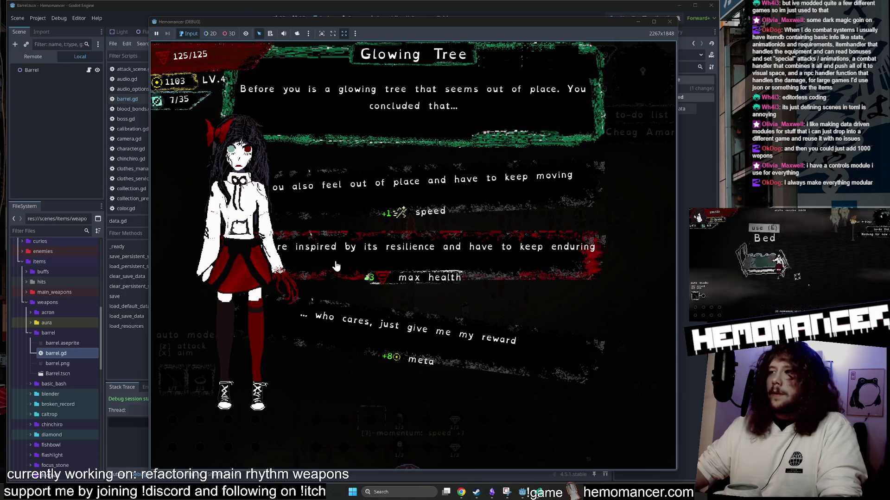
{"action": "left_click", "coordinate": [356, 265]}
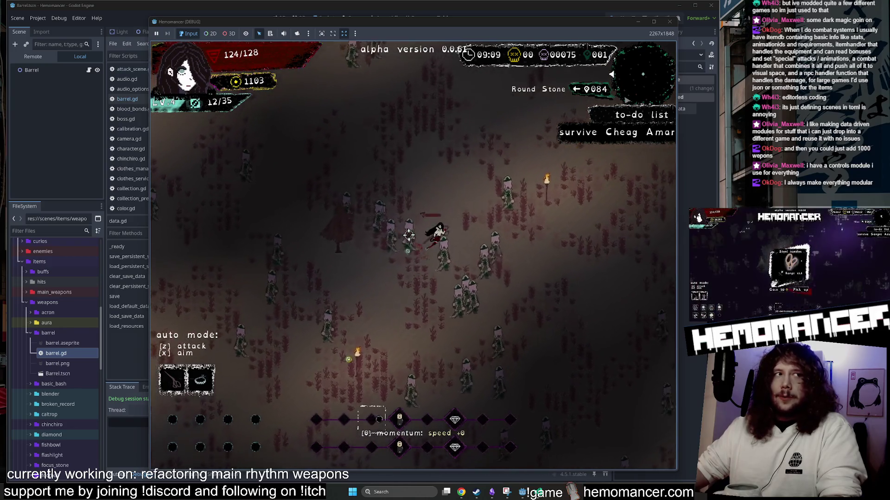
Step: Quit to the title menu with Escape and close the debug game window
{"action": "key", "text": "Escape"}
{"action": "key", "text": "Down"}
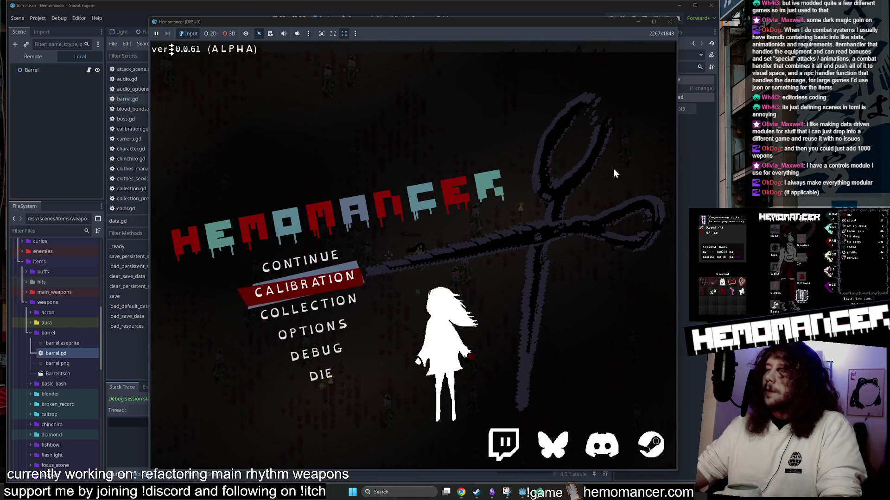
{"action": "left_click", "coordinate": [669, 21]}
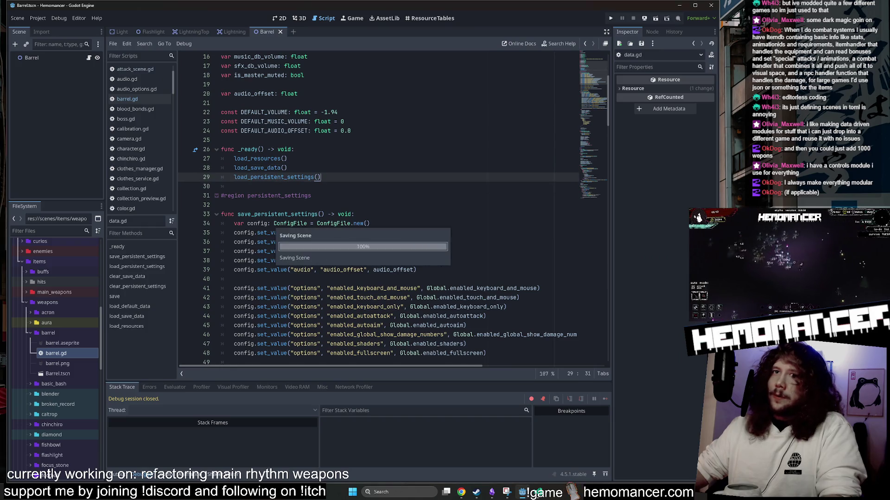
Step: Collapse the weapons, scenes, data_classes and types folders in the FileSystem dock, then return to VS Code
{"action": "double_click", "coordinate": [48, 305]}
{"action": "scroll", "coordinate": [46, 324], "scroll_direction": "up", "scroll_amount": 3}
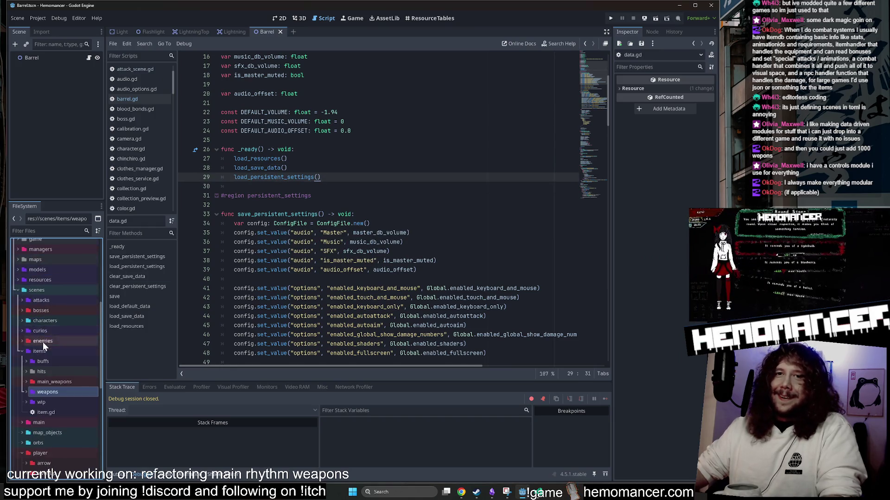
{"action": "double_click", "coordinate": [45, 289]}
{"action": "scroll", "coordinate": [36, 380], "scroll_direction": "up", "scroll_amount": 5}
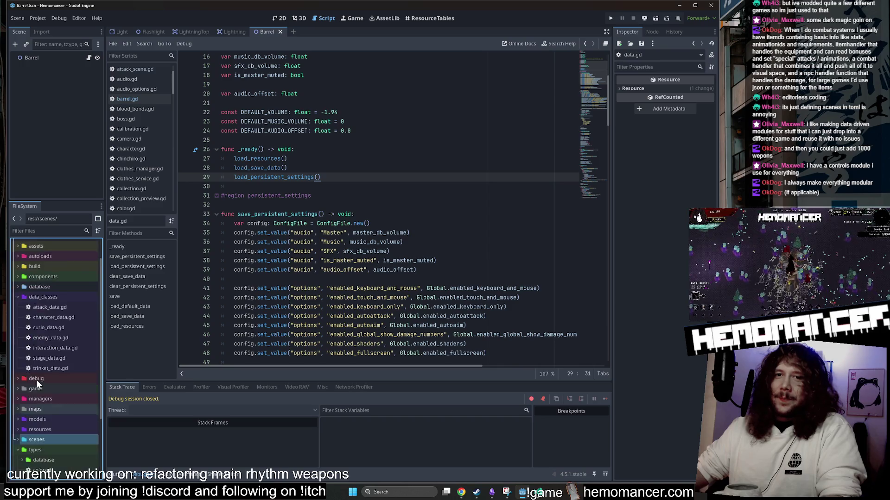
{"action": "double_click", "coordinate": [46, 326]}
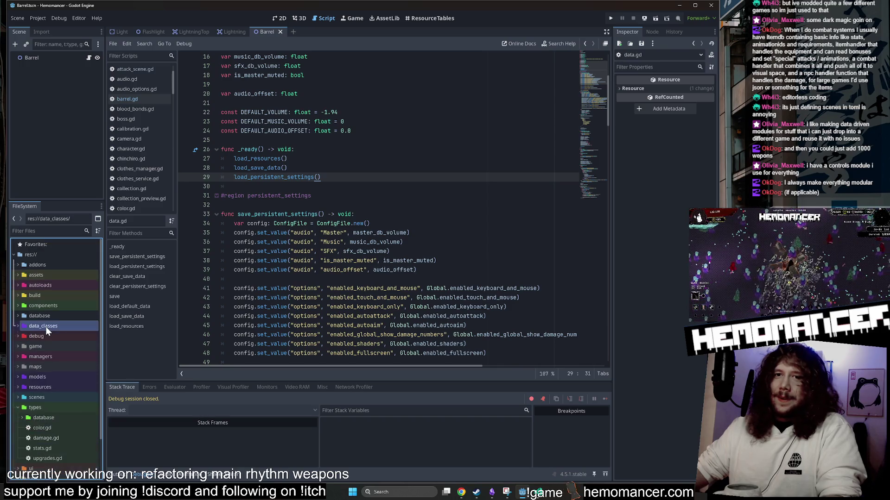
{"action": "left_click", "coordinate": [42, 417]}
{"action": "double_click", "coordinate": [45, 406]}
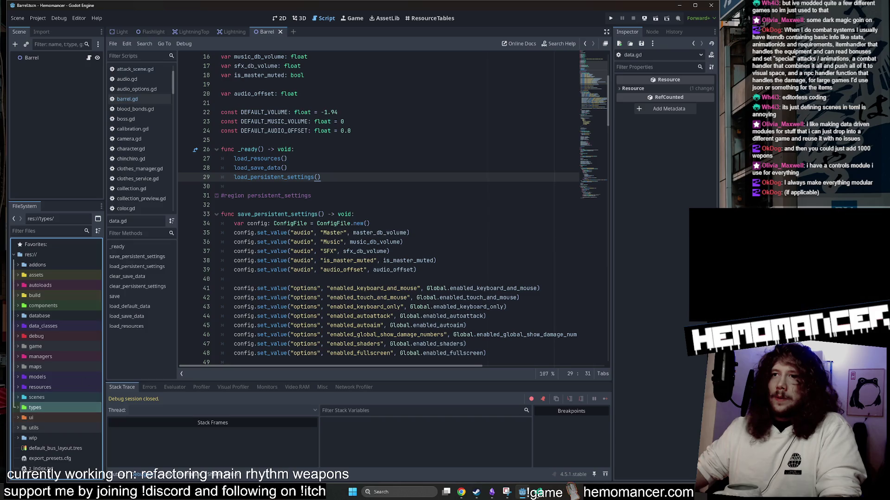
{"action": "scroll", "coordinate": [392, 210], "scroll_direction": "down", "scroll_amount": 3}
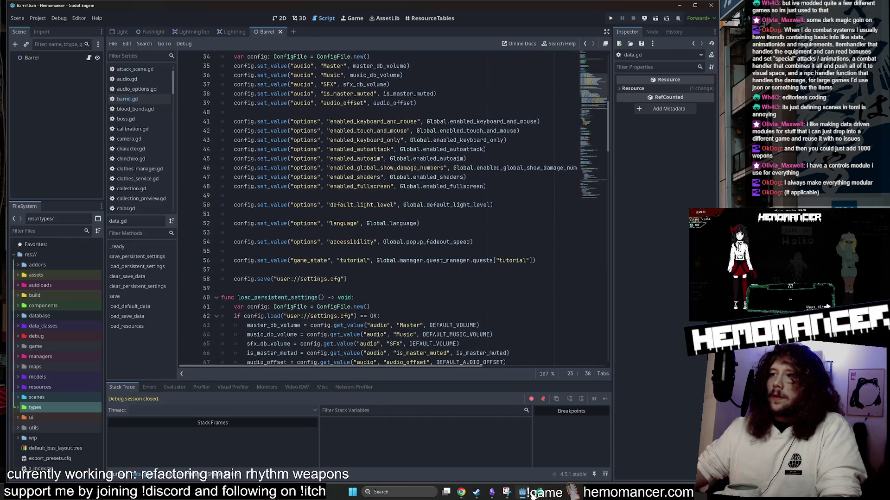
{"action": "key", "text": "alt+Tab"}
{"action": "key", "text": "alt+Tab"}
{"action": "key", "text": "alt+Tab"}
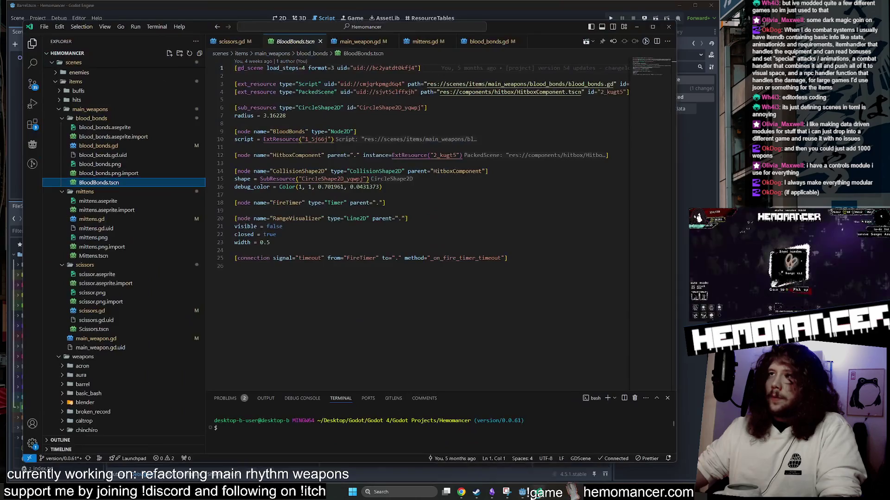
Step: Close BloodBonds.tscn and move the main_weapon.gd tab to after blood_bonds.gd
{"action": "left_click", "coordinate": [320, 42]}
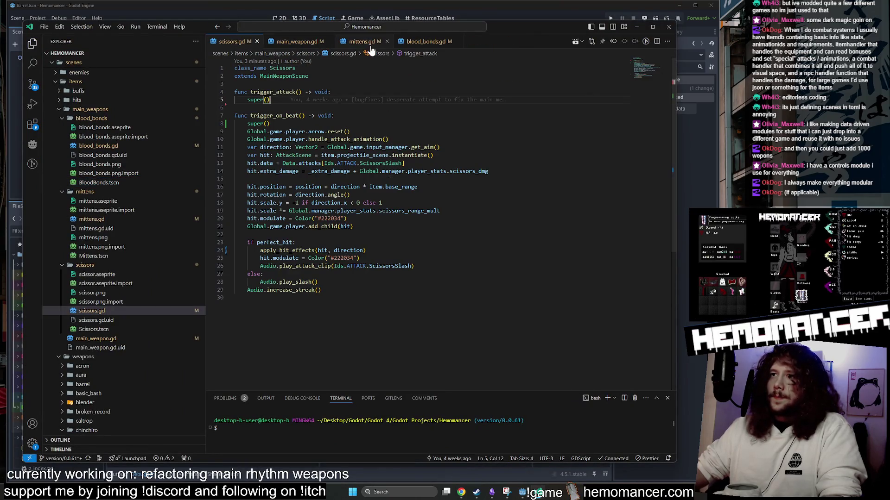
{"action": "left_click", "coordinate": [296, 41]}
{"action": "left_click", "coordinate": [362, 42]}
{"action": "left_click", "coordinate": [425, 41]}
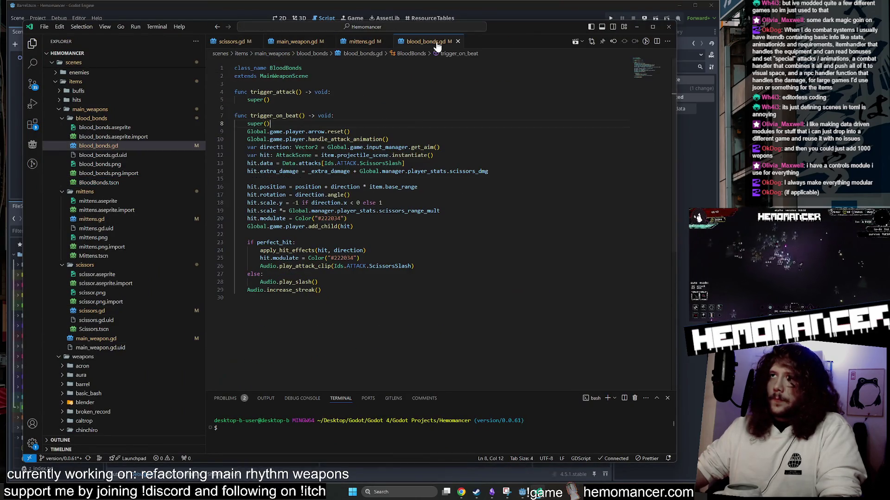
{"action": "left_click", "coordinate": [362, 42]}
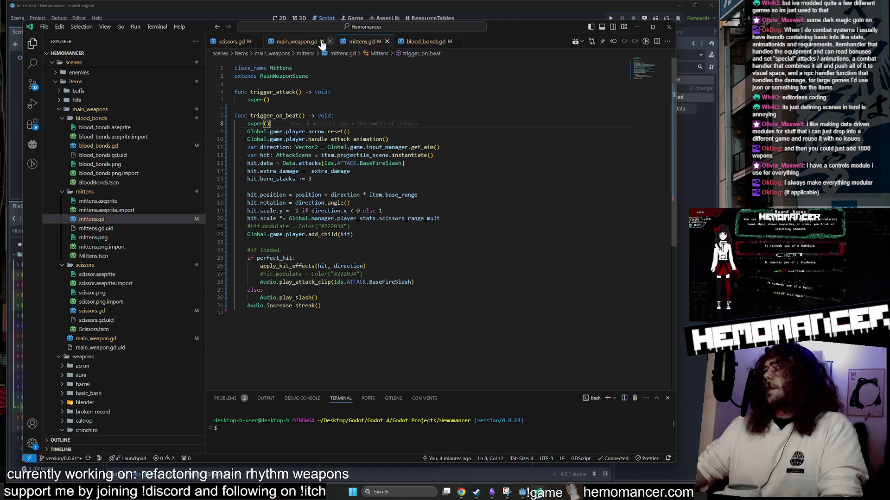
{"action": "left_click", "coordinate": [299, 42]}
{"action": "left_click", "coordinate": [232, 41]}
{"action": "left_click", "coordinate": [304, 41]}
{"action": "left_click_drag", "start_coordinate": [304, 40], "coordinate": [454, 44]}
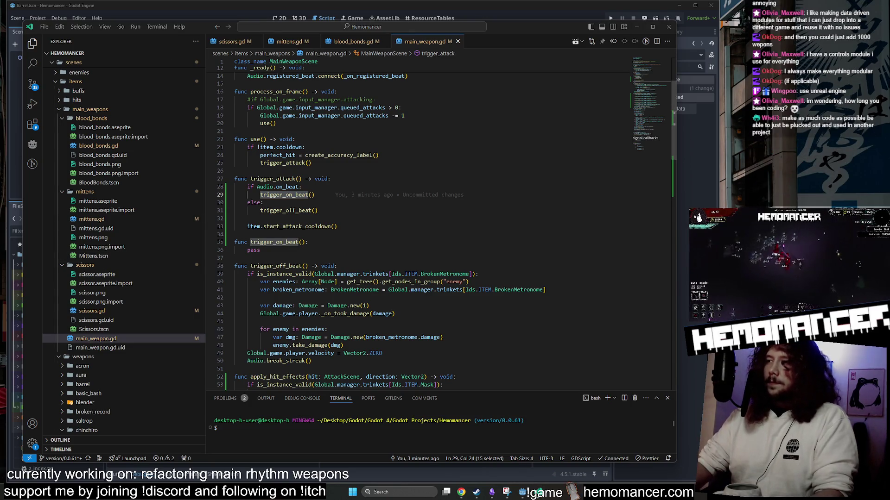
Step: Compare scissors.gd, including its input_manager reference on line 11, with mittens.gd
{"action": "left_click", "coordinate": [306, 187]}
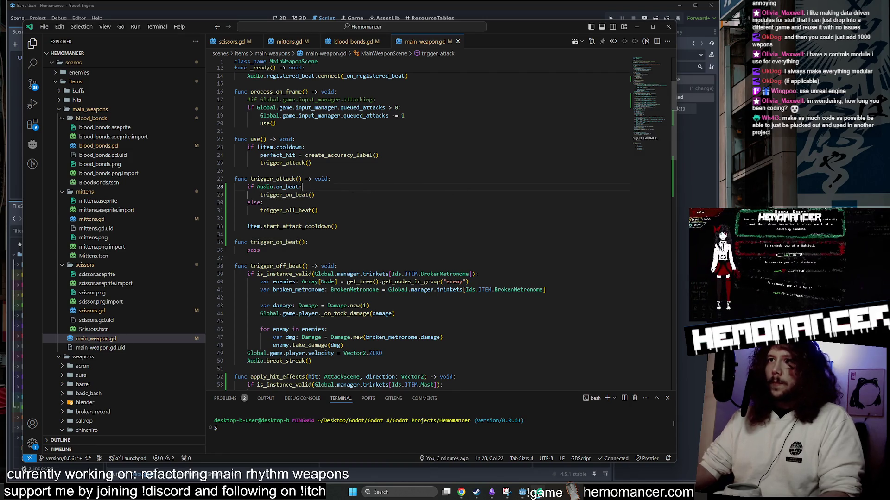
{"action": "scroll", "coordinate": [417, 223], "scroll_direction": "down", "scroll_amount": 2}
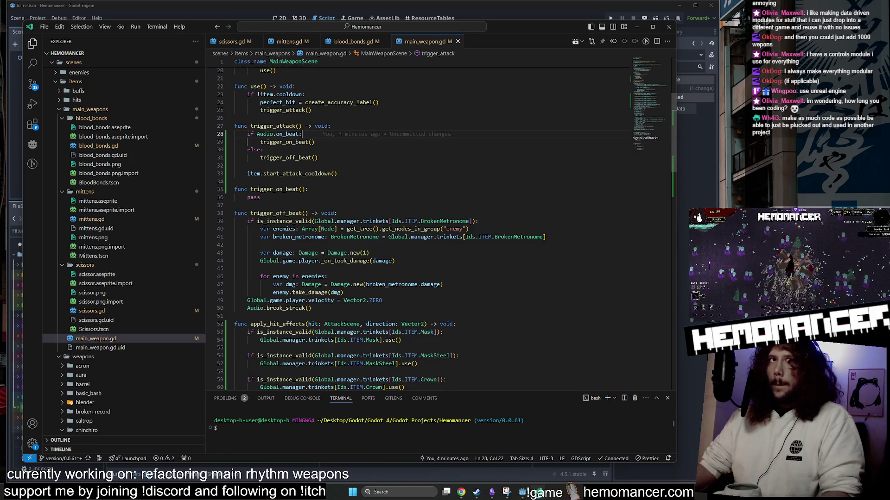
{"action": "scroll", "coordinate": [307, 139], "scroll_direction": "up", "scroll_amount": 4}
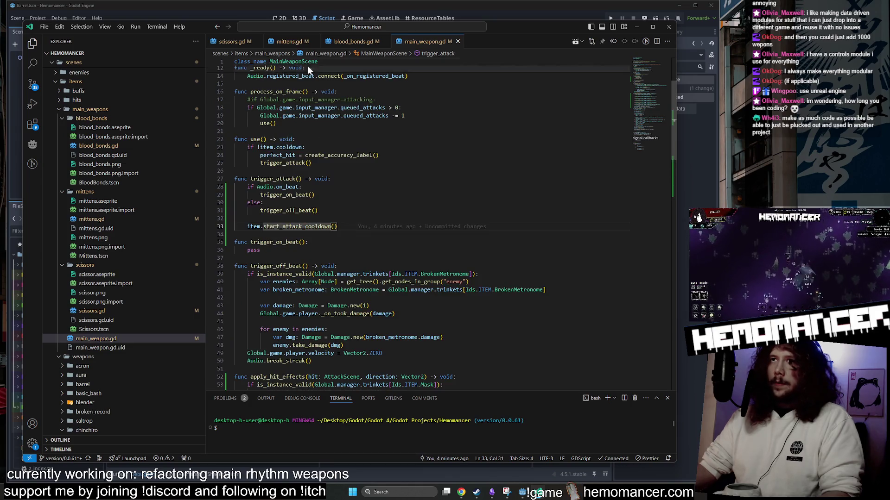
{"action": "left_click", "coordinate": [233, 41]}
{"action": "left_click", "coordinate": [394, 147]}
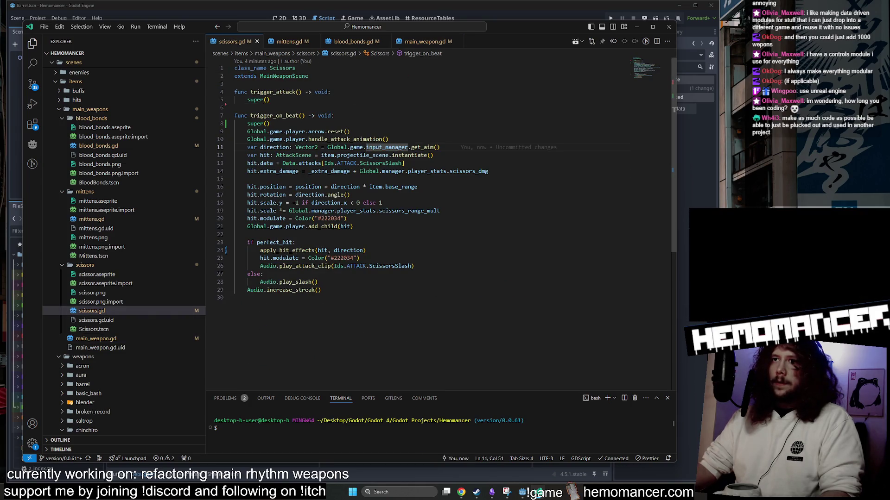
{"action": "left_click", "coordinate": [291, 42]}
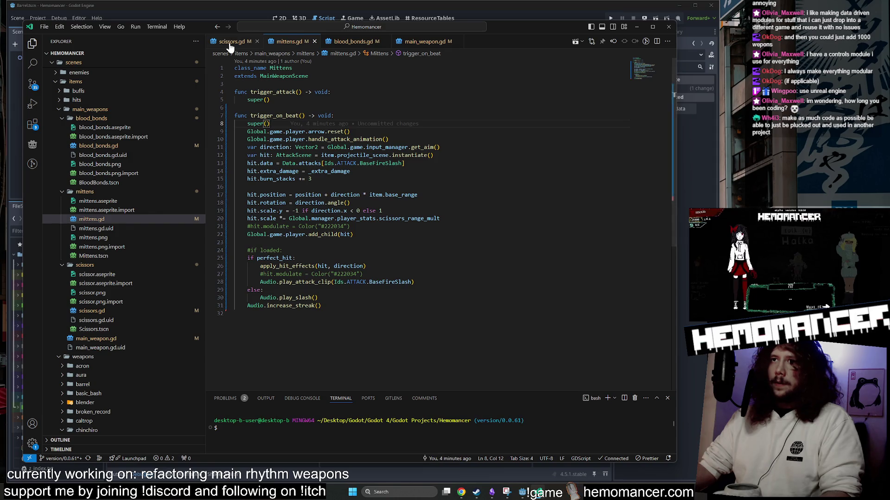
{"action": "left_click", "coordinate": [230, 41]}
{"action": "left_click", "coordinate": [288, 41]}
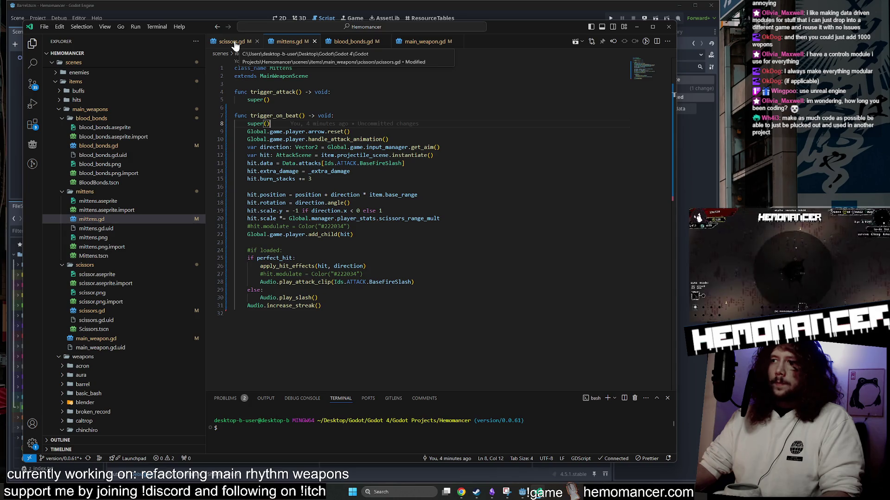
{"action": "left_click", "coordinate": [232, 42]}
{"action": "left_click", "coordinate": [289, 41]}
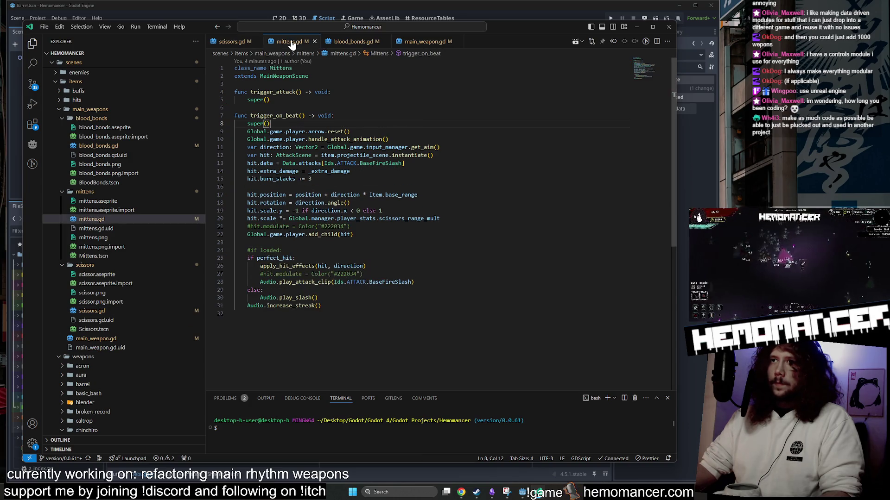
Step: Compare trigger_on_beat in mittens.gd and blood_bonds.gd with scissors.gd's use of hit on line 12
{"action": "left_click", "coordinate": [376, 45]}
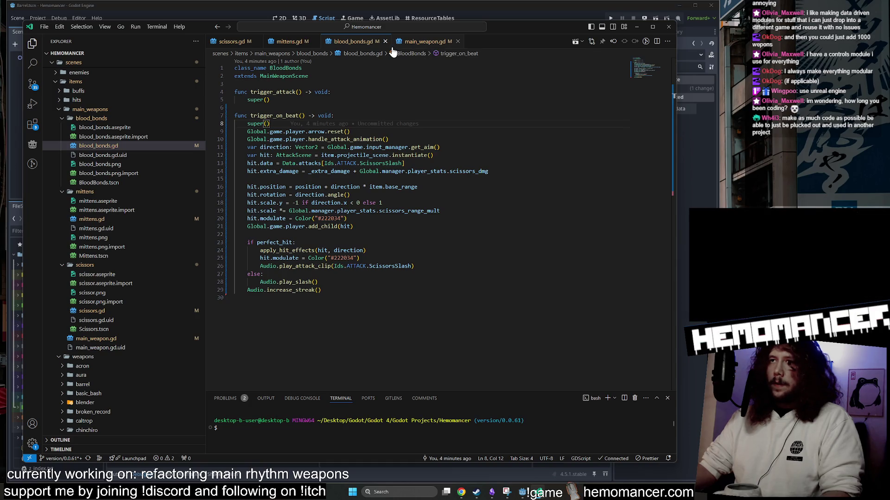
{"action": "left_click", "coordinate": [296, 45]}
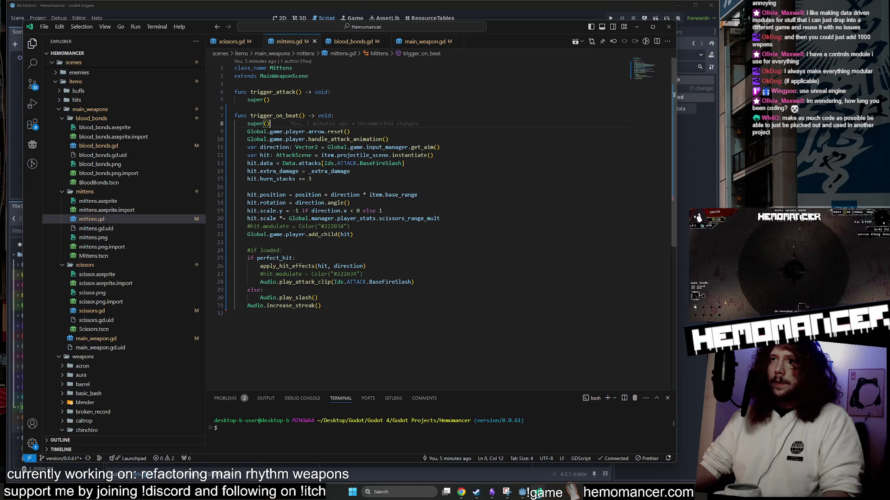
{"action": "mouse_move", "coordinate": [273, 203]}
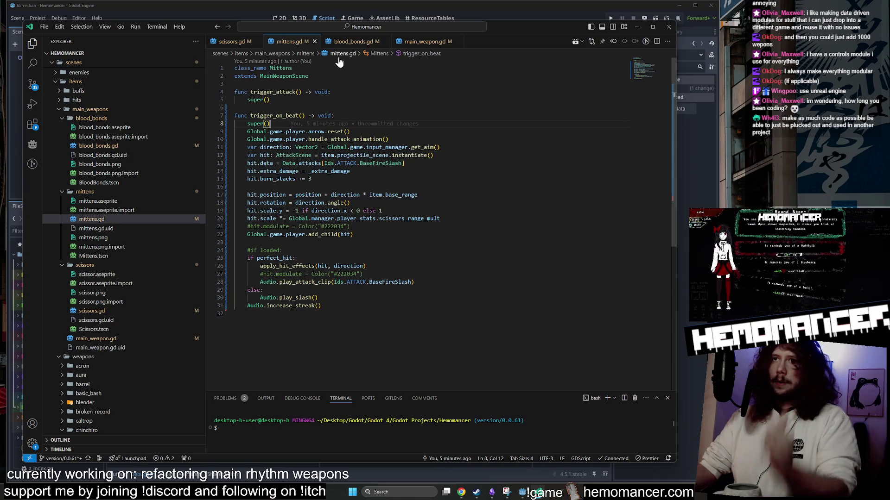
{"action": "double_click", "coordinate": [275, 115]}
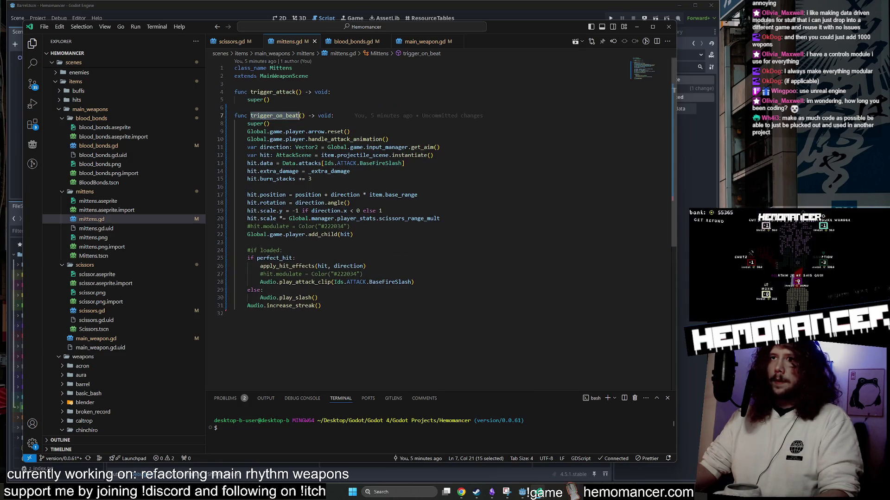
{"action": "left_click", "coordinate": [232, 41]}
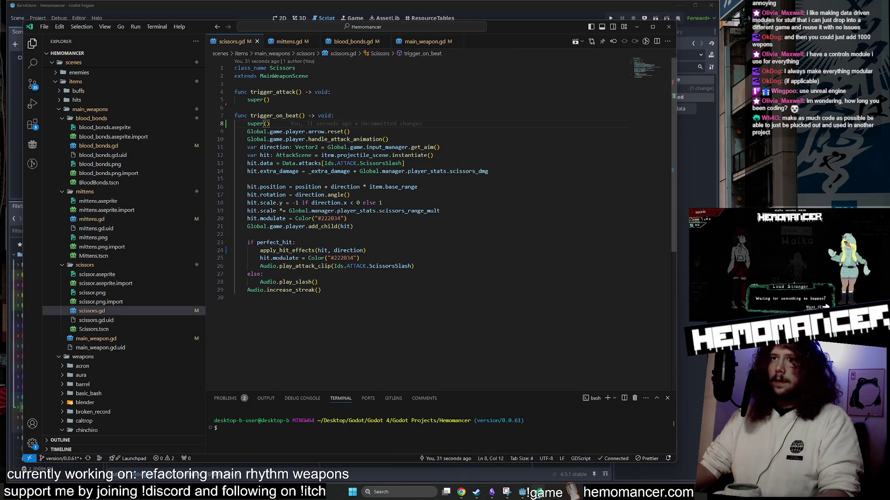
{"action": "double_click", "coordinate": [264, 155]}
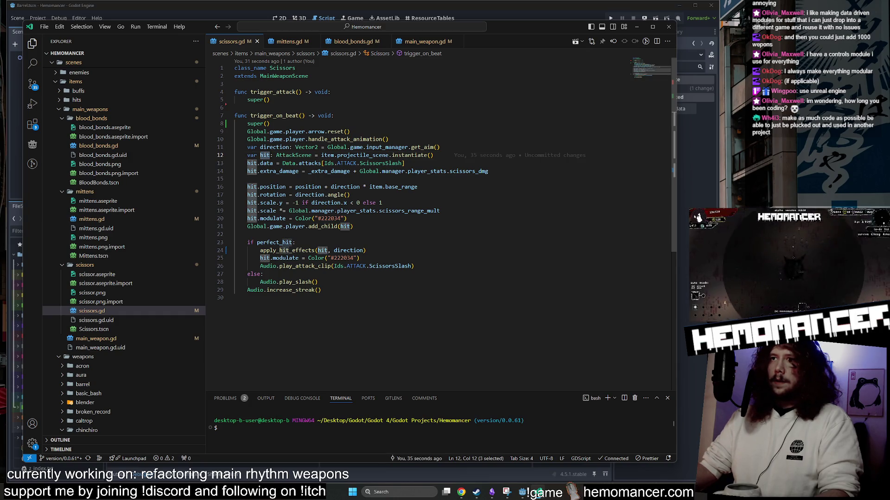
{"action": "left_click", "coordinate": [289, 41]}
{"action": "left_click", "coordinate": [353, 41]}
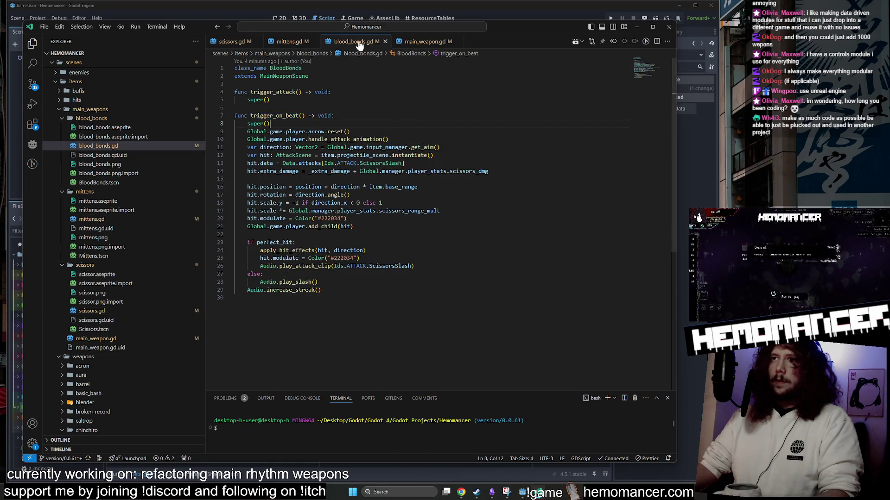
{"action": "left_click", "coordinate": [289, 42]}
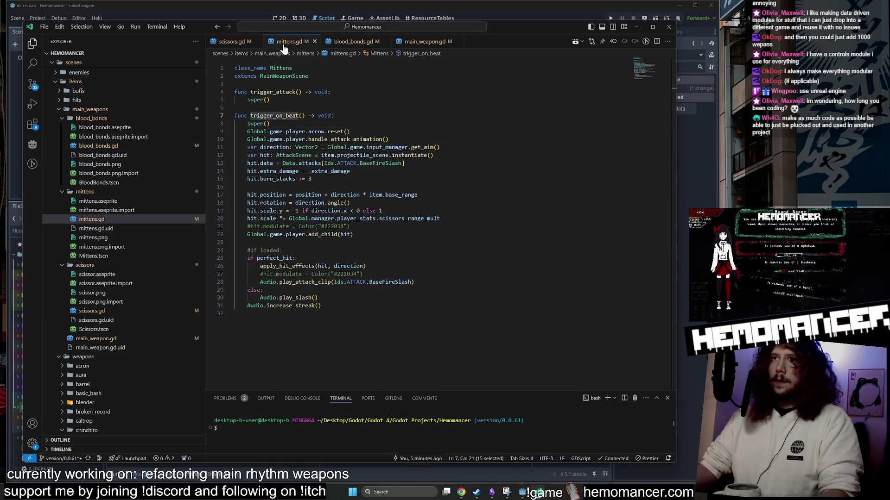
{"action": "left_click", "coordinate": [229, 41]}
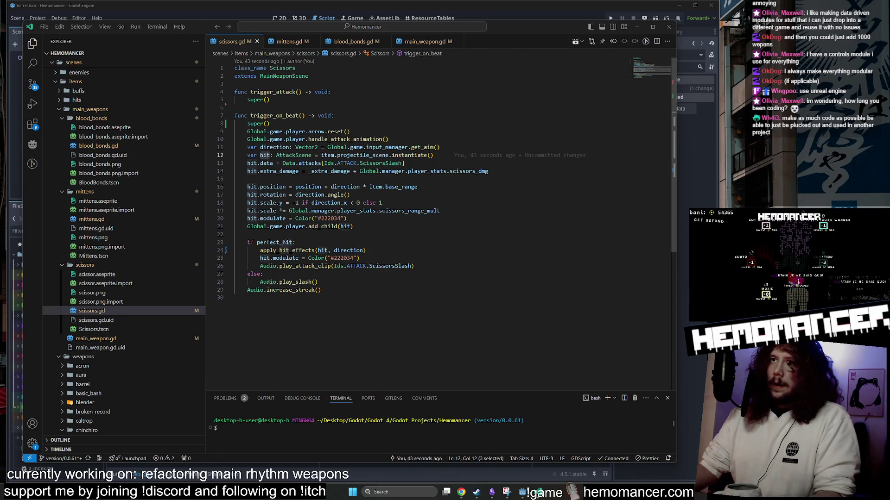
Step: Move to line 15 of scissors.gd and open blood_bonds.gd to compare its code
{"action": "mouse_move", "coordinate": [487, 155]}
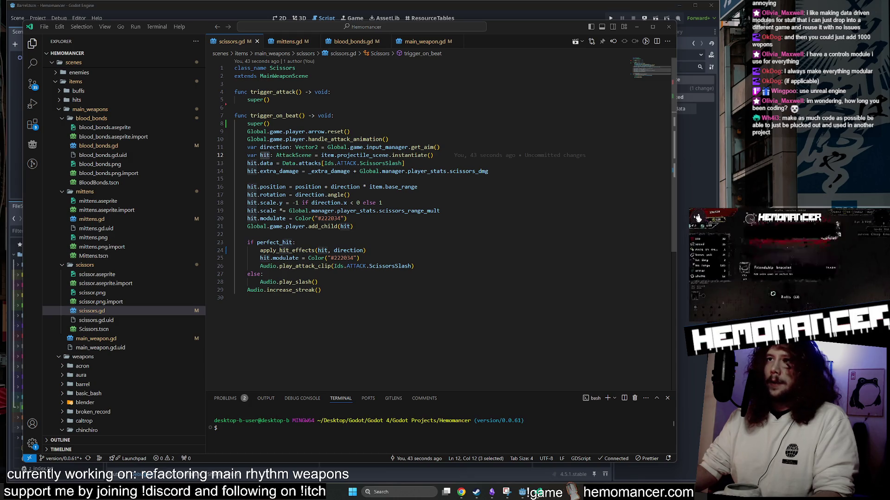
{"action": "mouse_move", "coordinate": [310, 195]}
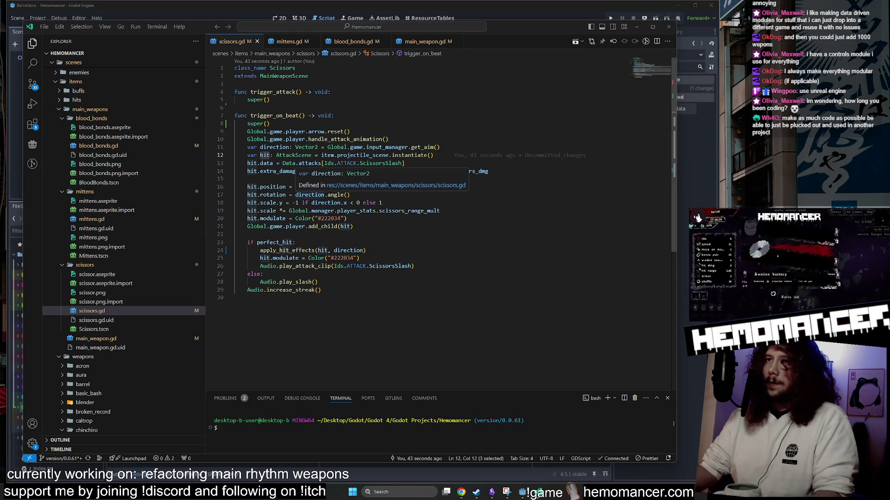
{"action": "left_click", "coordinate": [251, 179]}
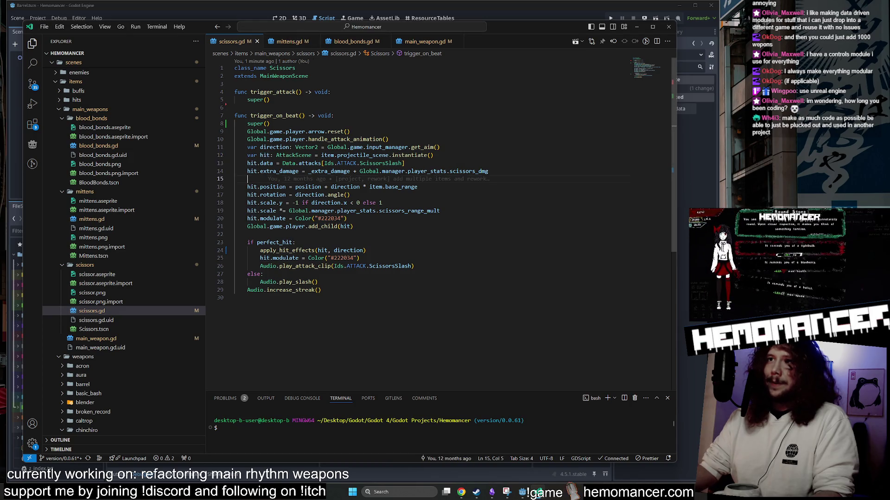
{"action": "mouse_move", "coordinate": [273, 195]}
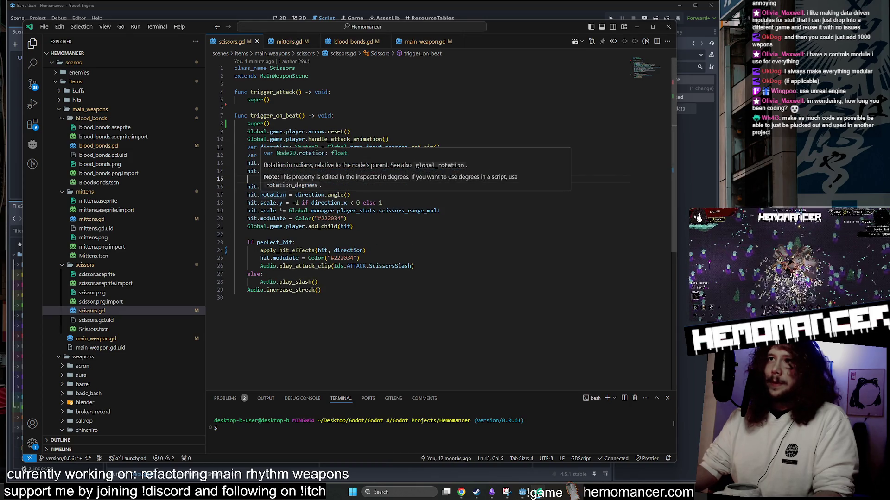
{"action": "mouse_move", "coordinate": [255, 140]}
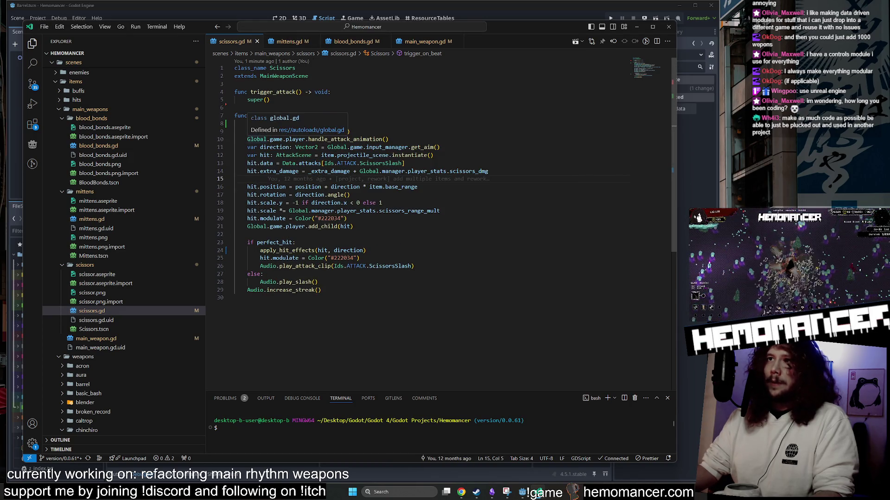
{"action": "left_click", "coordinate": [289, 42]}
{"action": "left_click", "coordinate": [353, 42]}
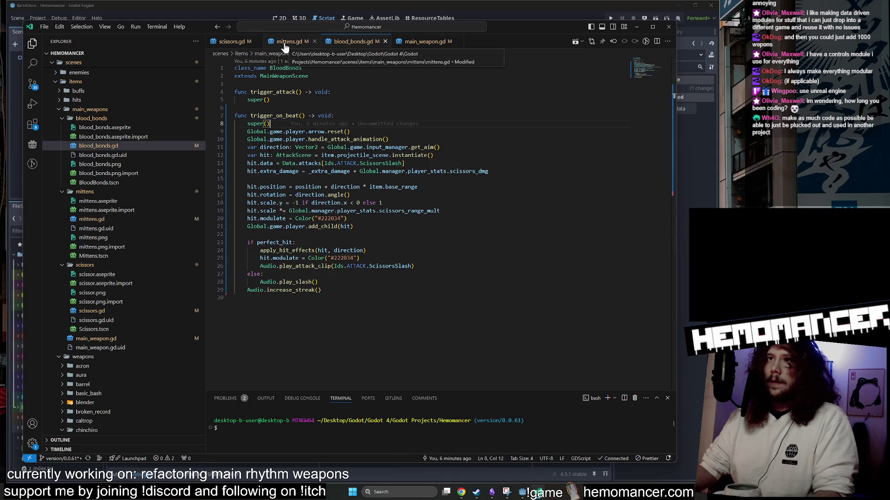
Step: Return to scissors.gd and shrink the VS Code window so Godot's inspector shows beside it
{"action": "left_click", "coordinate": [219, 42]}
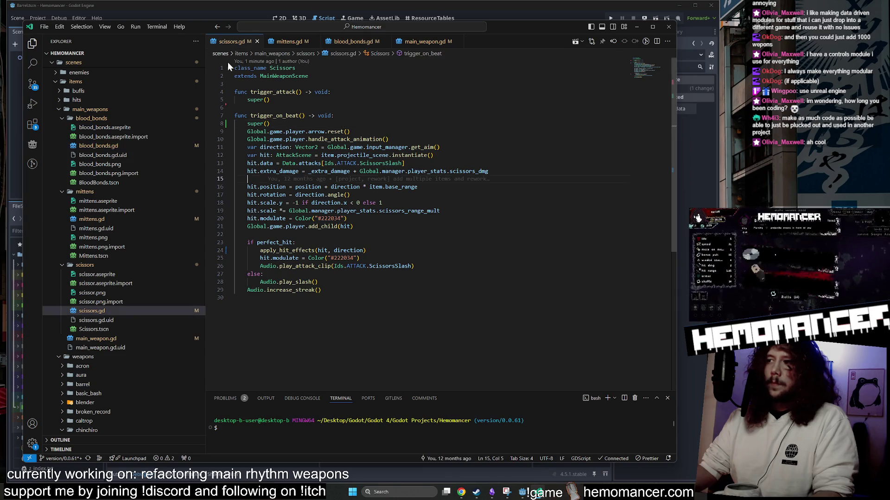
{"action": "mouse_move", "coordinate": [337, 195]}
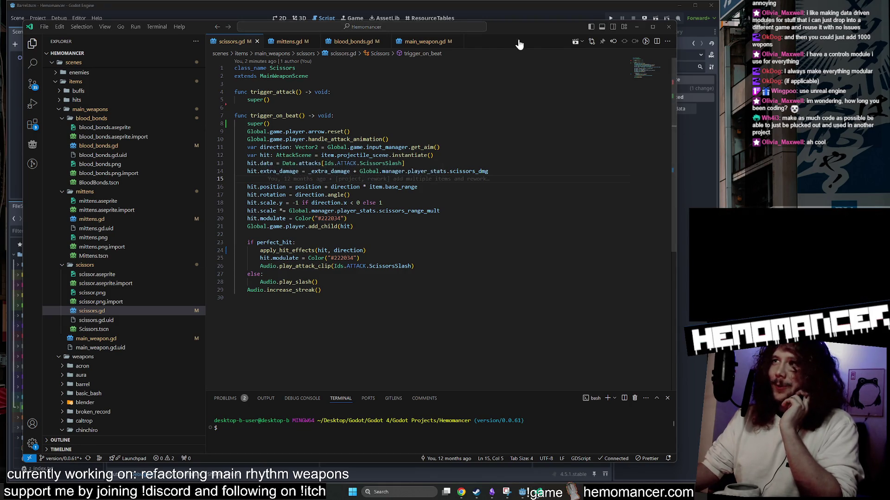
{"action": "left_click_drag", "start_coordinate": [676, 19], "coordinate": [626, 38]}
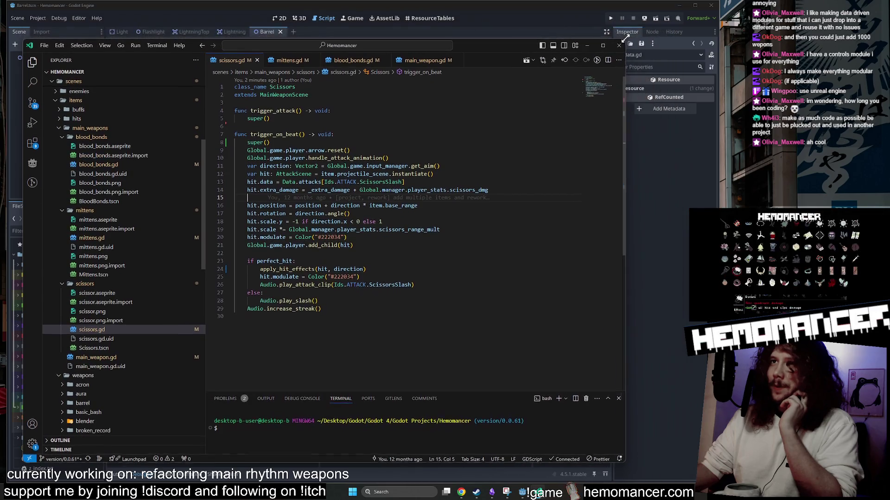
Step: Open blank lines below trigger_attack and start a func declaration on line 7
{"action": "left_click", "coordinate": [278, 118]}
{"action": "key", "text": "Down"}
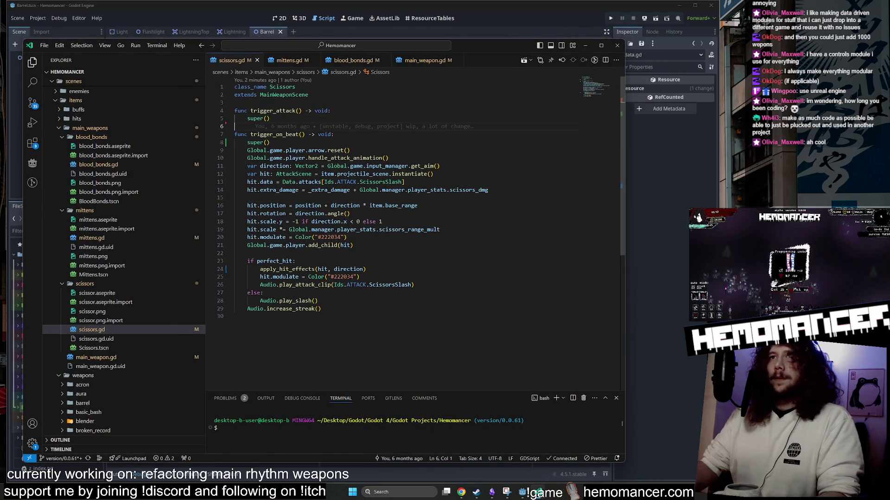
{"action": "key", "text": "Return"}
{"action": "key", "text": "Return"}
{"action": "key", "text": "Up"}
{"action": "type", "text": "func"}
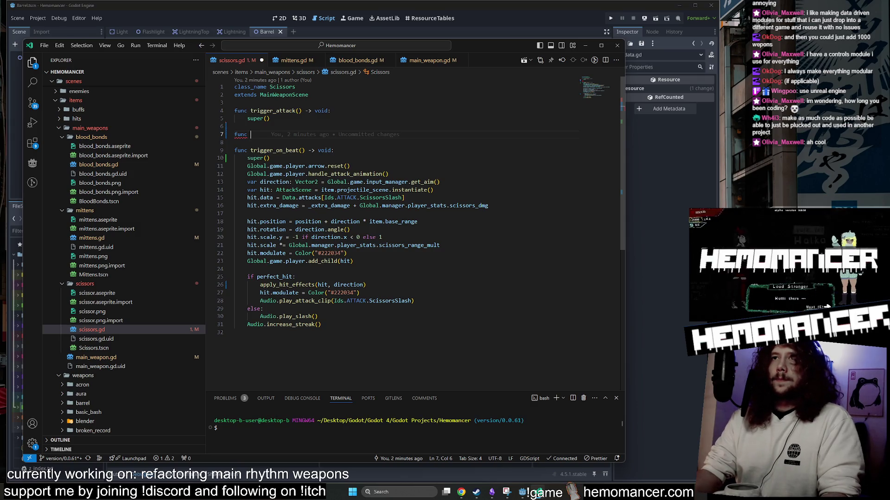
{"action": "key", "text": "ctrl+space"}
{"action": "key", "text": "Escape"}
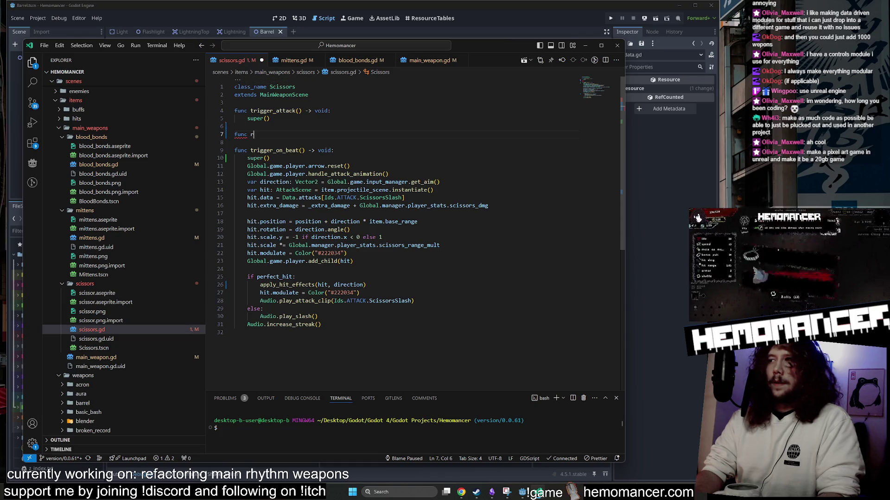
Step: Declare create_hit() -> void: and begin renaming it toward define_hit
{"action": "type", "text": "t"}
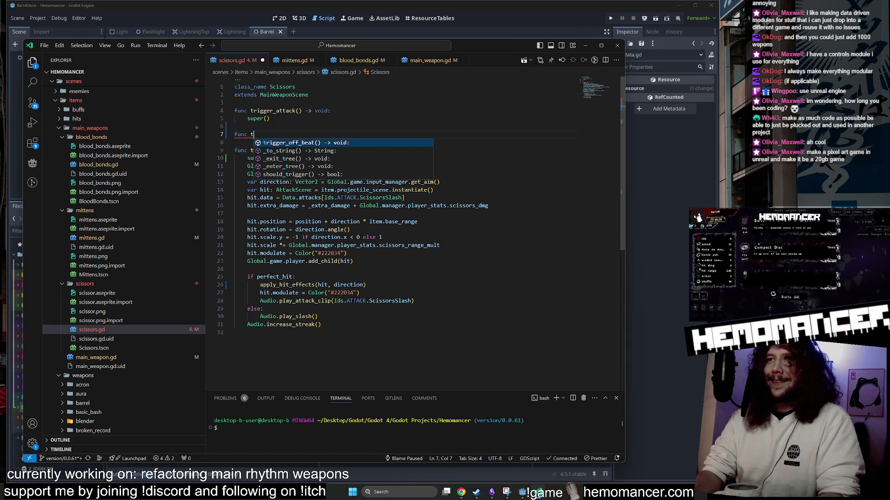
{"action": "type", "text": "ri"}
{"action": "key", "text": "BackSpace"}
{"action": "key", "text": "BackSpace"}
{"action": "key", "text": "BackSpace"}
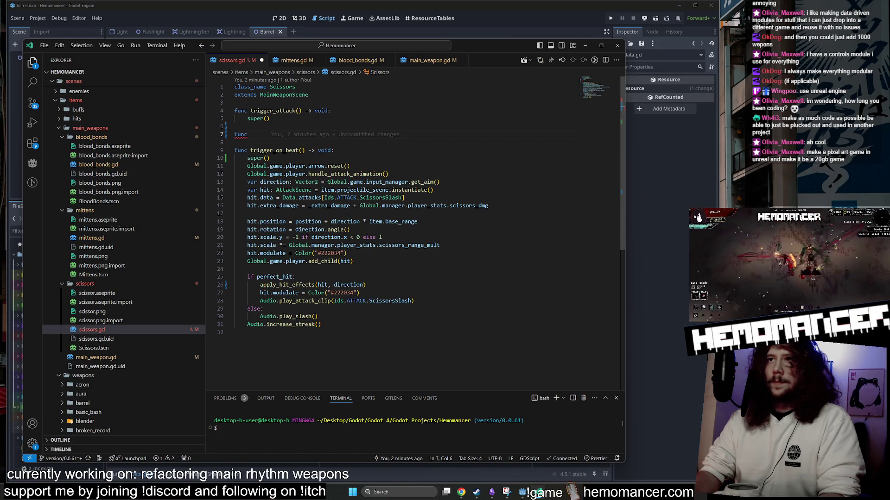
{"action": "type", "text": "cre"}
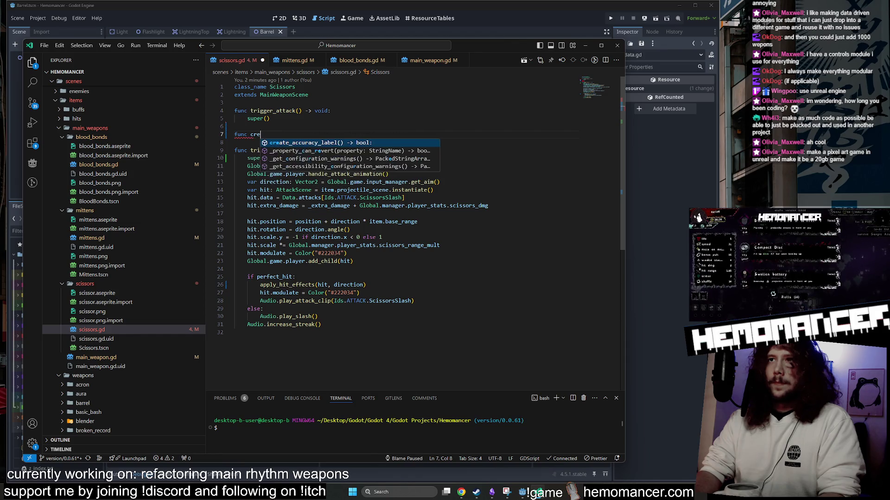
{"action": "type", "text": "ate_hit() ->"}
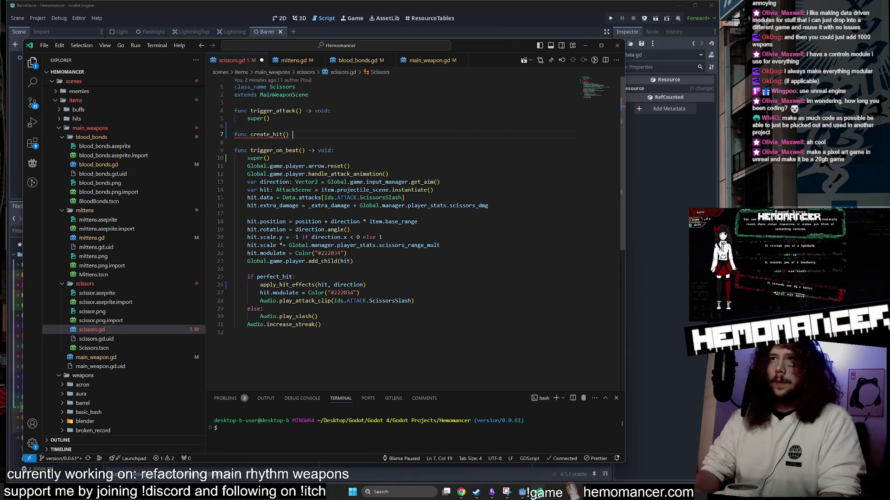
{"action": "type", "text": " void:"}
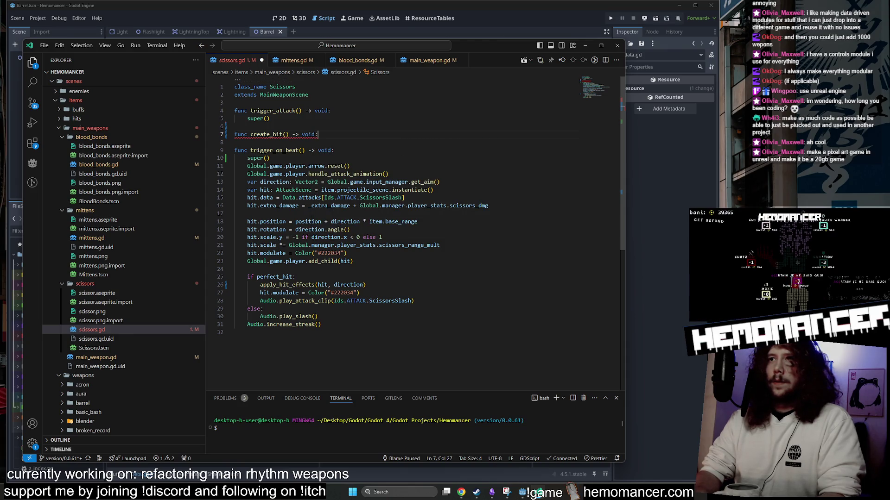
{"action": "key", "text": "Return"}
{"action": "left_click", "coordinate": [250, 135]}
{"action": "key", "text": "Delete"}
{"action": "key", "text": "Delete"}
{"action": "key", "text": "Delete"}
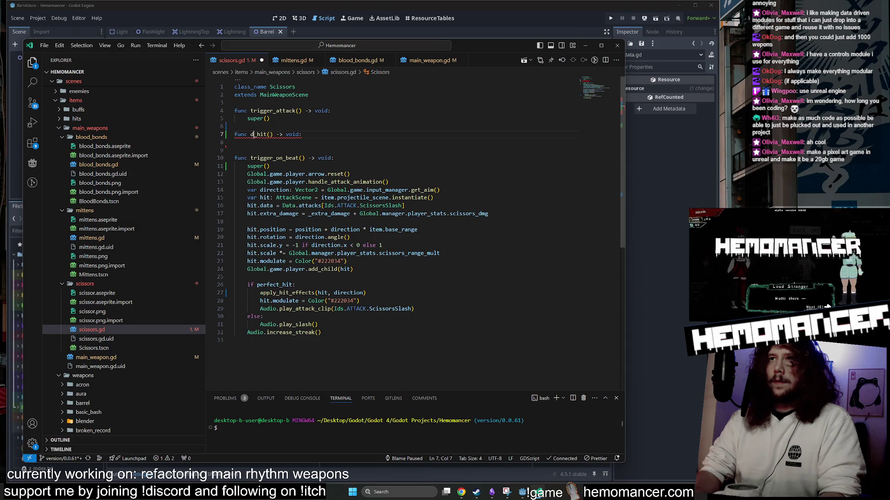
Step: Finish naming the function define_hit and give it the parameter id: Ids.ATTACK
{"action": "type", "text": "efine_"}
{"action": "left_click", "coordinate": [235, 150]}
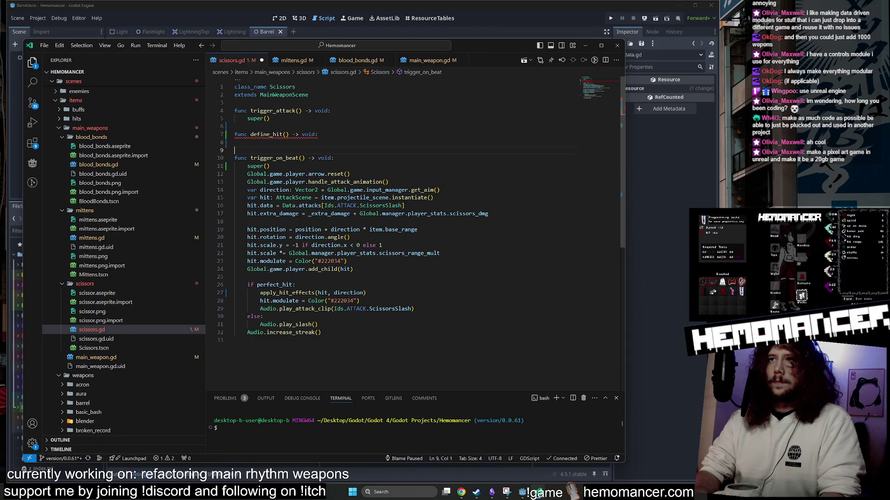
{"action": "left_click", "coordinate": [235, 126]}
{"action": "left_click", "coordinate": [318, 134]}
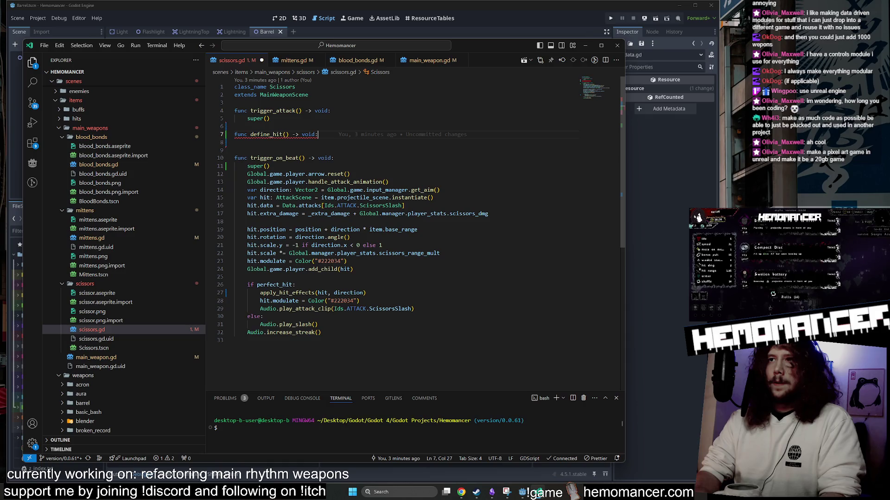
{"action": "left_click", "coordinate": [234, 142]}
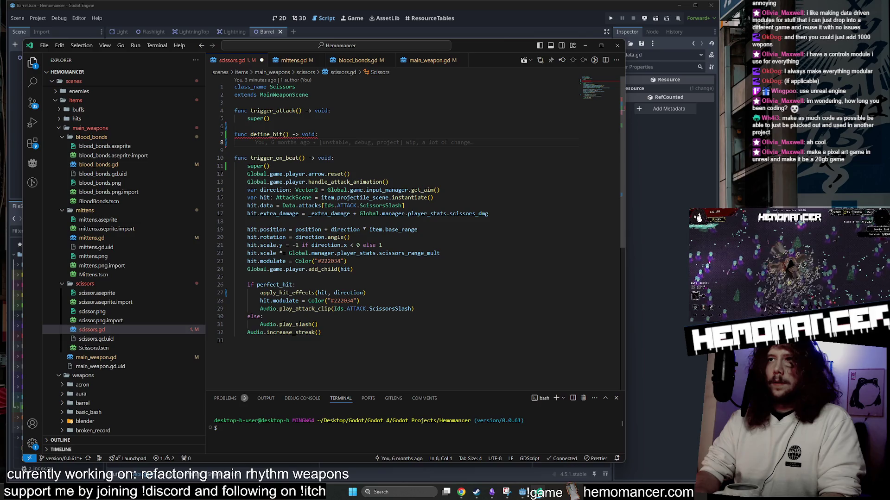
{"action": "left_click", "coordinate": [299, 134]}
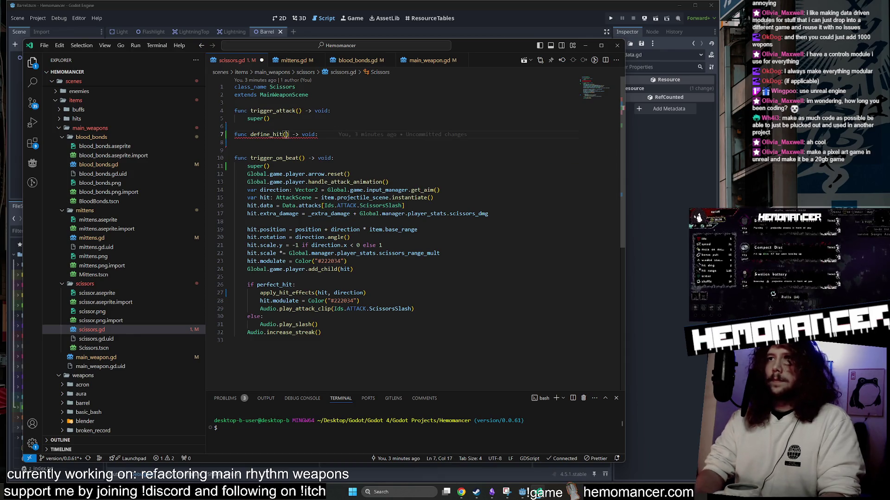
{"action": "type", "text": "id: "}
{"action": "type", "text": "Ids.At"}
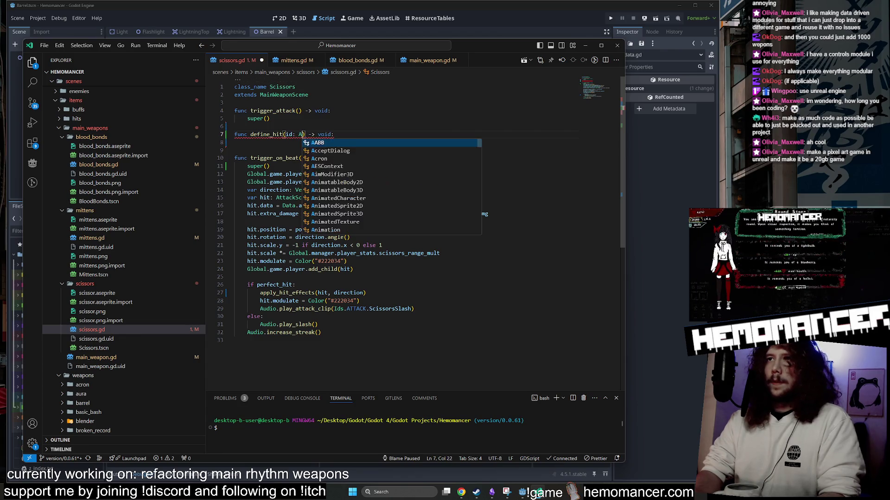
{"action": "key", "text": "Tab"}
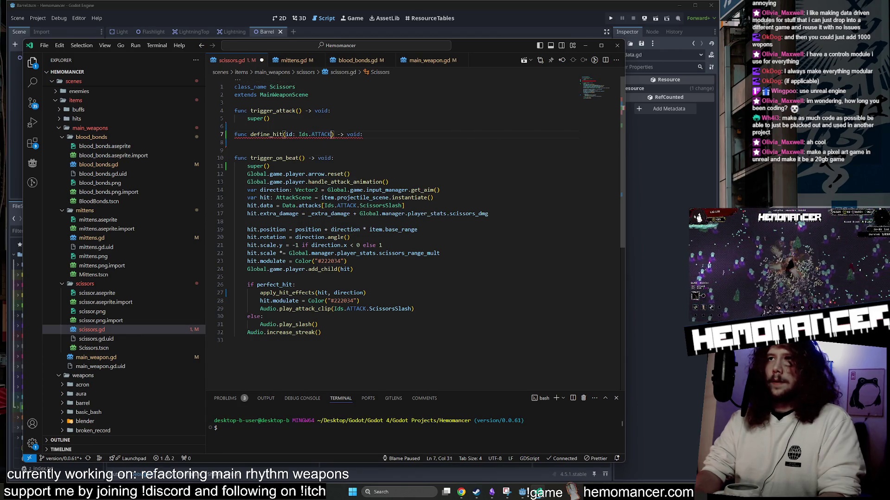
Step: Copy trigger_on_beat's hit-setup body into define_hit
{"action": "left_click", "coordinate": [235, 151]}
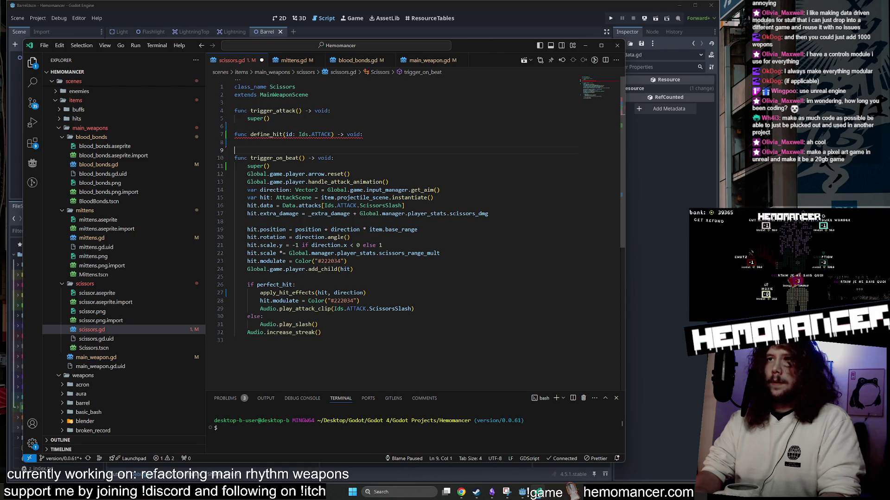
{"action": "mouse_move", "coordinate": [246, 173]}
{"action": "left_mouse_down"}
{"action": "mouse_move", "coordinate": [352, 182]}
{"action": "mouse_move", "coordinate": [328, 214]}
{"action": "mouse_move", "coordinate": [417, 270]}
{"action": "mouse_move", "coordinate": [296, 285]}
{"action": "mouse_move", "coordinate": [322, 333]}
{"action": "left_mouse_up"}
{"action": "key", "text": "ctrl+c"}
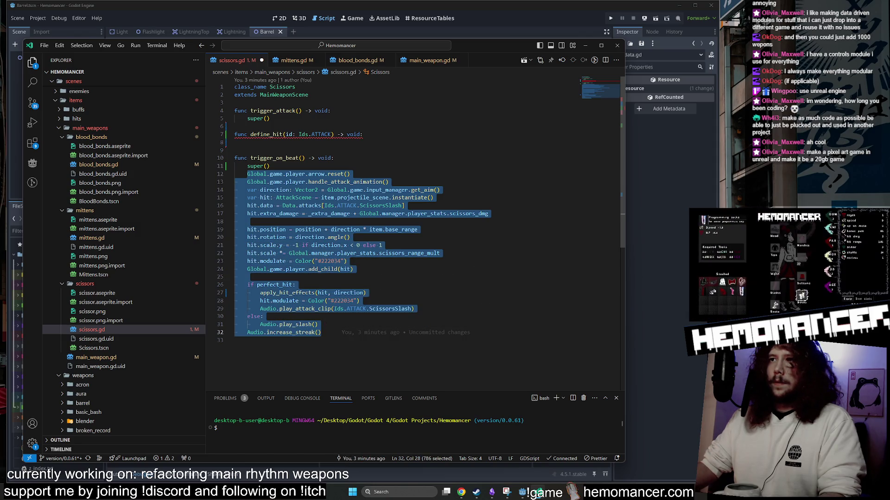
{"action": "left_click", "coordinate": [363, 135]}
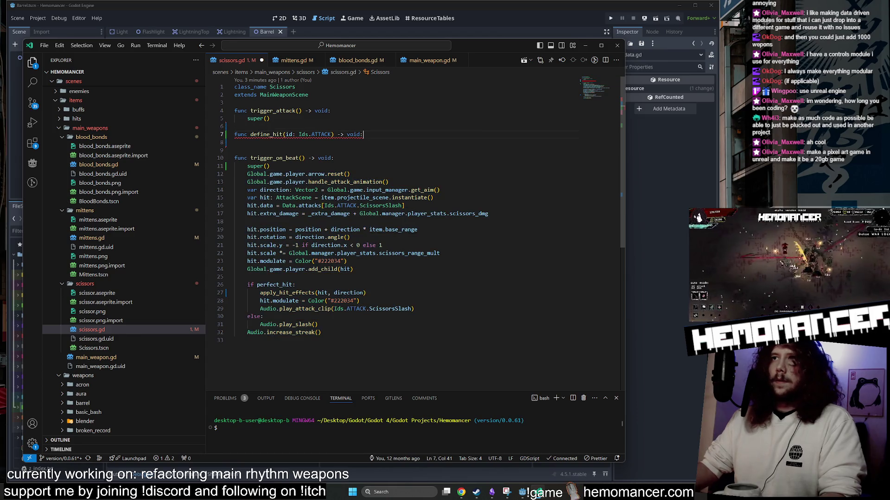
{"action": "key", "text": "Return"}
{"action": "key", "text": "ctrl+v"}
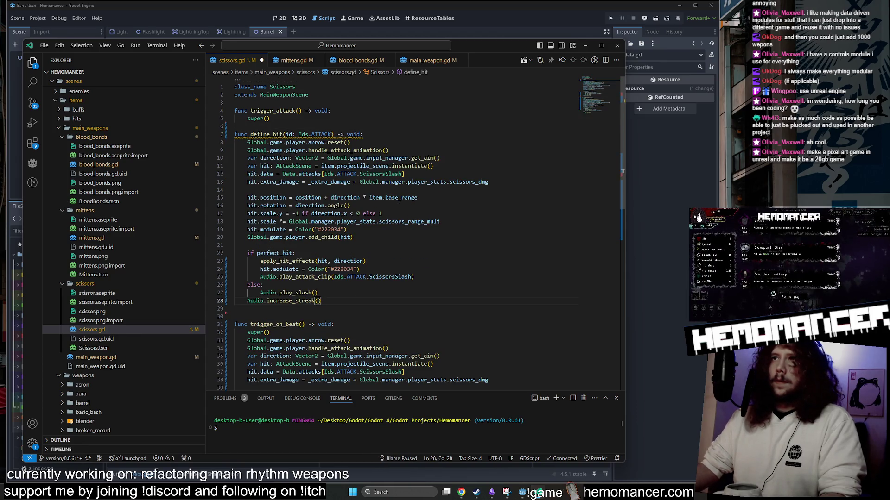
Step: Replace the hard-coded Ids.ATTACK.ScissorsSlash in the lookup and play_attack_clip with id
{"action": "double_click", "coordinate": [288, 135]}
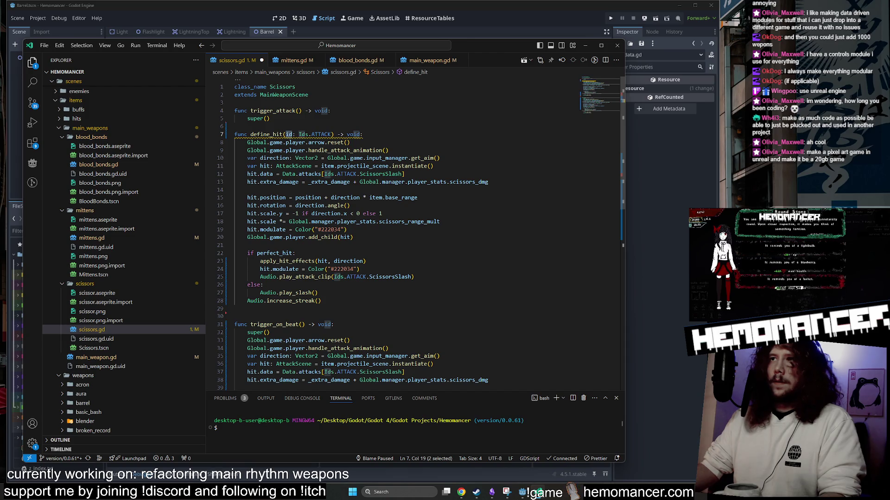
{"action": "left_click_drag", "start_coordinate": [401, 174], "coordinate": [324, 173]}
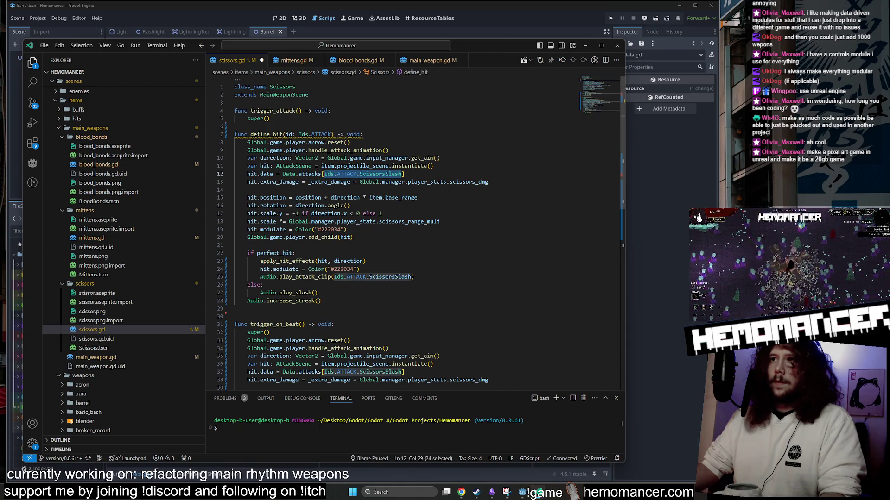
{"action": "type", "text": "id"}
{"action": "left_click_drag", "start_coordinate": [411, 276], "coordinate": [334, 277]}
{"action": "type", "text": "id"}
Step: Select the old hit-setup code in trigger_on_beat and place the caret after super()
{"action": "scroll", "coordinate": [326, 234], "scroll_direction": "down", "scroll_amount": 1}
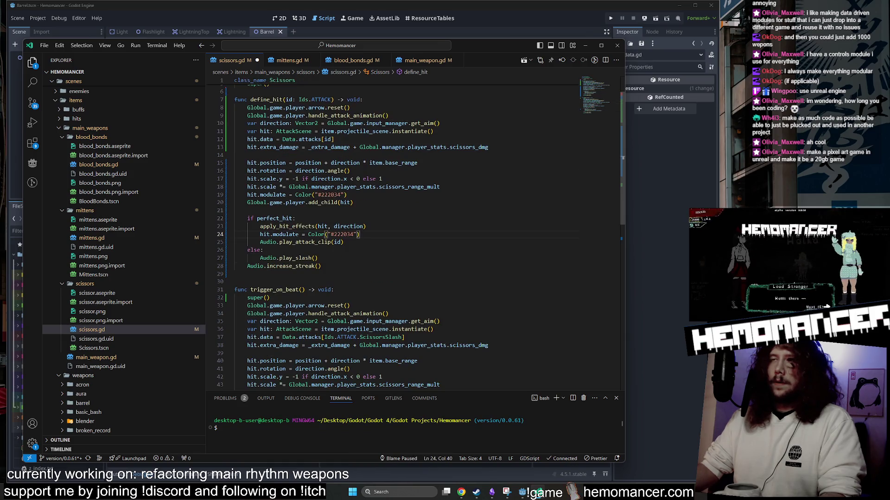
{"action": "double_click", "coordinate": [266, 100]}
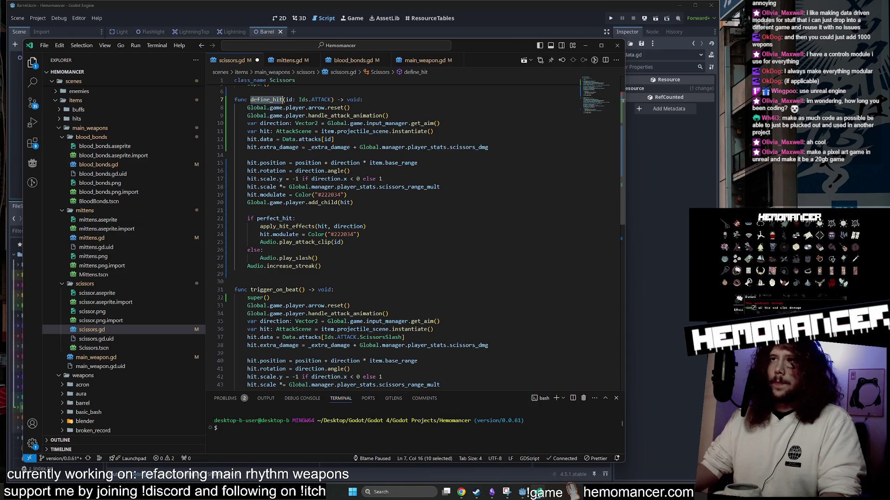
{"action": "scroll", "coordinate": [414, 232], "scroll_direction": "down", "scroll_amount": 3}
{"action": "scroll", "coordinate": [415, 232], "scroll_direction": "down", "scroll_amount": 2}
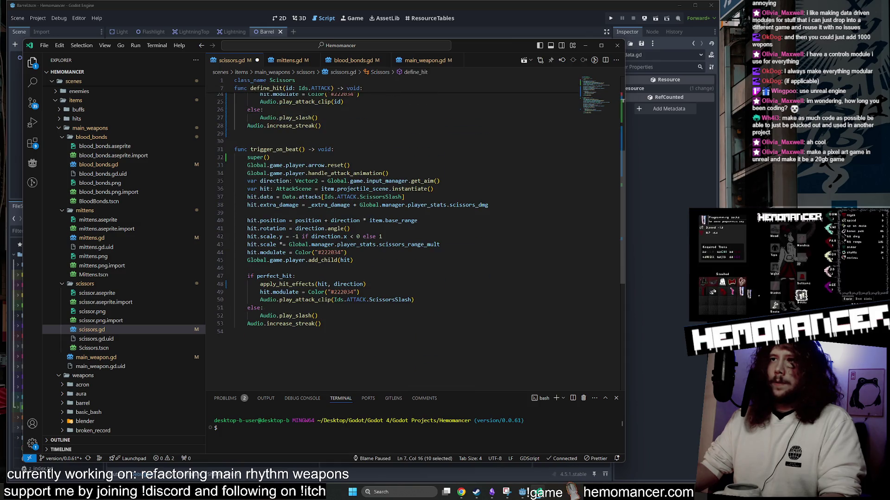
{"action": "mouse_move", "coordinate": [247, 165]}
{"action": "left_mouse_down"}
{"action": "mouse_move", "coordinate": [352, 261]}
{"action": "mouse_move", "coordinate": [320, 324]}
{"action": "left_mouse_up"}
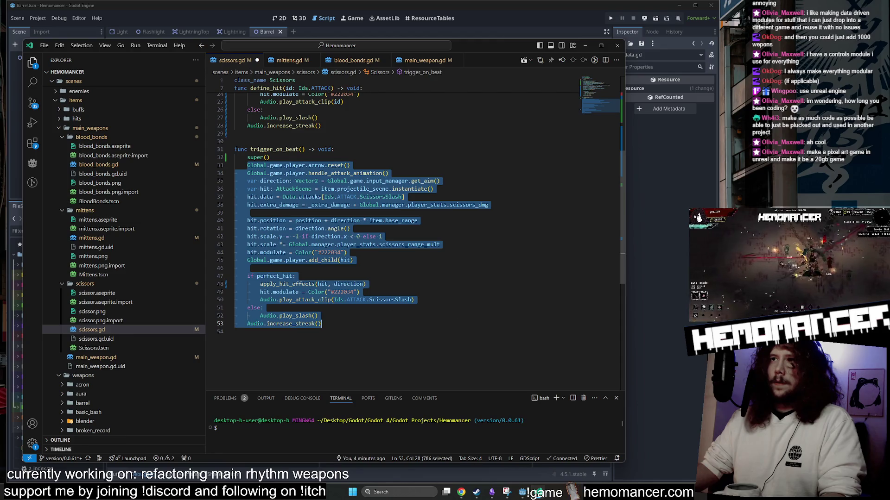
{"action": "scroll", "coordinate": [371, 260], "scroll_direction": "up", "scroll_amount": 3}
{"action": "left_click", "coordinate": [270, 227]}
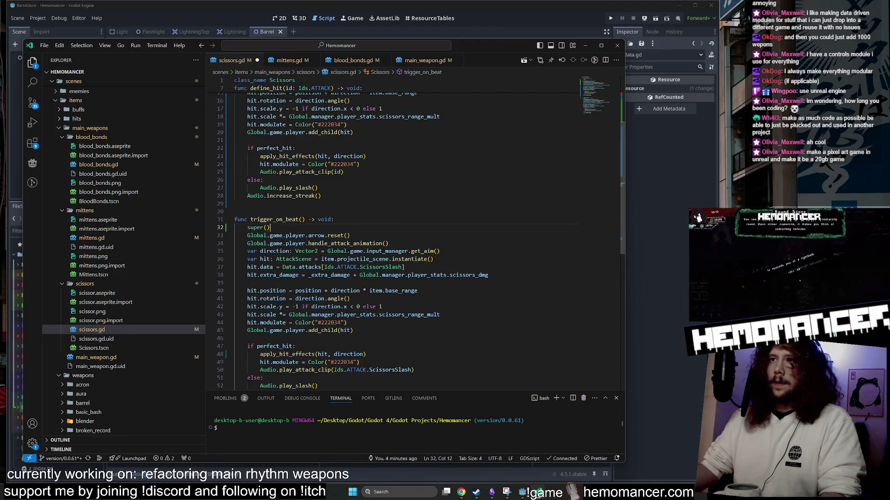
Step: Add a define_hit(Ids.ATTACK.ScissorsSlash) call after super(), delete the old hit code, and save
{"action": "key", "text": "Return"}
{"action": "type", "text": "define_hit("}
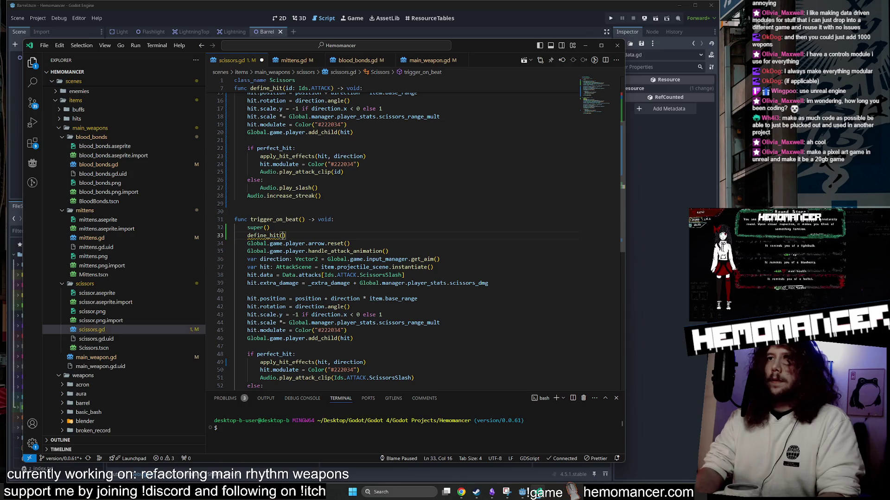
{"action": "left_click_drag", "start_coordinate": [404, 274], "coordinate": [324, 275]}
{"action": "key", "text": "ctrl+c"}
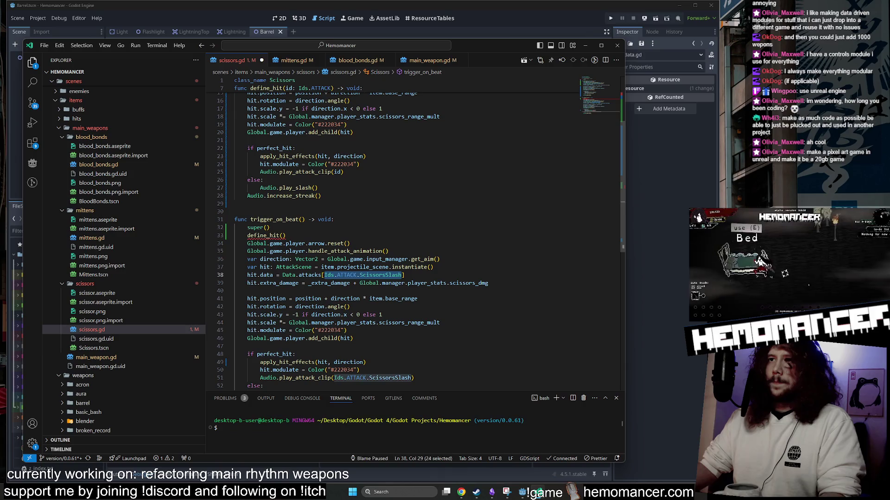
{"action": "left_click", "coordinate": [266, 227]}
{"action": "key", "text": "ctrl+v"}
{"action": "scroll", "coordinate": [371, 232], "scroll_direction": "down", "scroll_amount": 3}
{"action": "mouse_move", "coordinate": [247, 174]}
{"action": "left_mouse_down"}
{"action": "mouse_move", "coordinate": [352, 238]}
{"action": "mouse_move", "coordinate": [321, 332]}
{"action": "left_mouse_up"}
{"action": "key", "text": "BackSpace"}
{"action": "scroll", "coordinate": [371, 209], "scroll_direction": "up", "scroll_amount": 6}
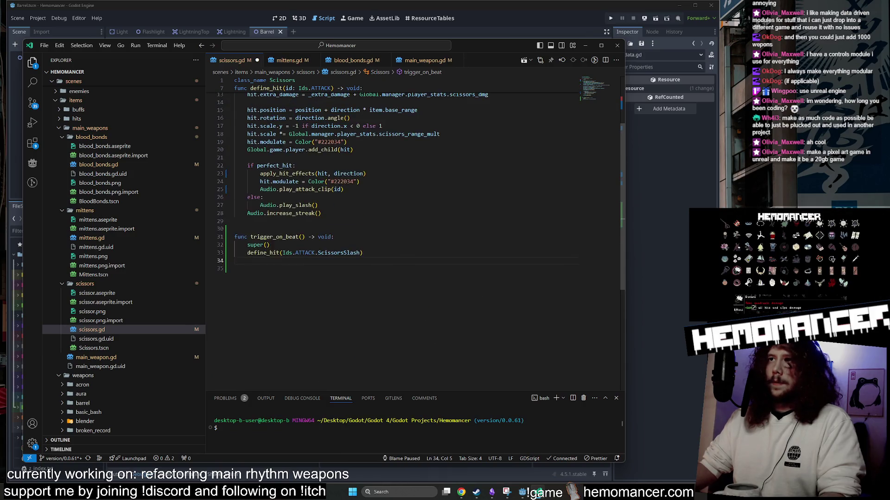
{"action": "key", "text": "ctrl+s"}
Step: Move trigger_on_beat above define_hit, trim trailing blank lines, and save scissors.gd
{"action": "left_click_drag", "start_coordinate": [364, 323], "coordinate": [204, 305]}
{"action": "key", "text": "BackSpace"}
{"action": "left_click", "coordinate": [278, 126]}
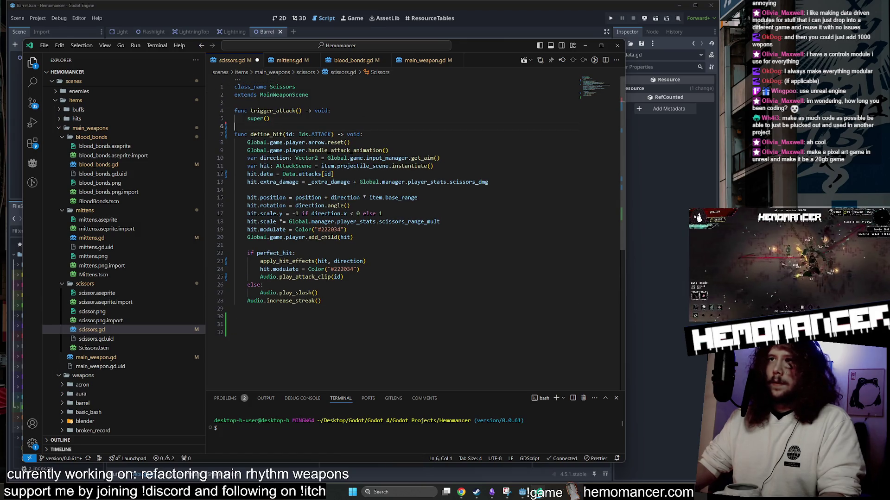
{"action": "key", "text": "ctrl+v"}
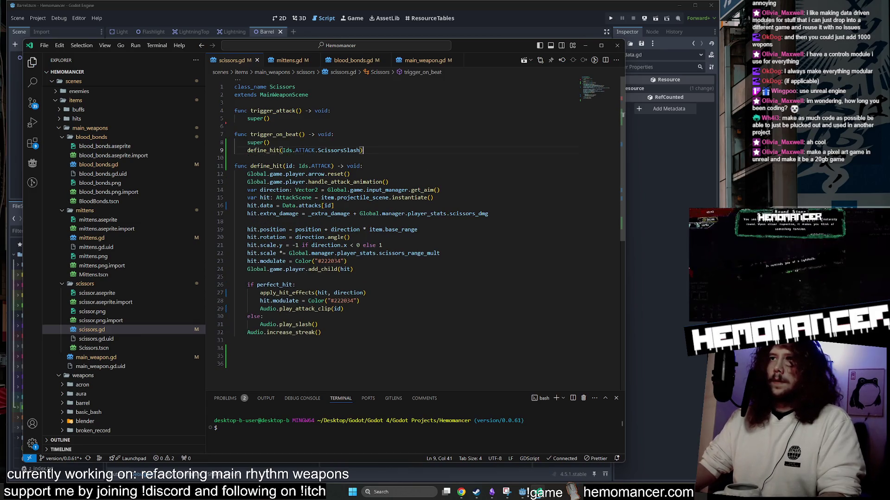
{"action": "key", "text": "ctrl+End"}
{"action": "key", "text": "BackSpace"}
{"action": "key", "text": "BackSpace"}
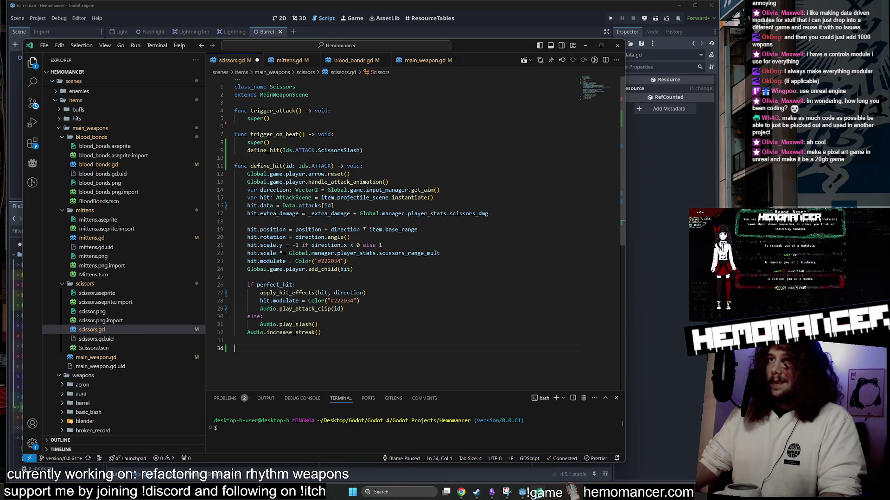
{"action": "key", "text": "ctrl+s"}
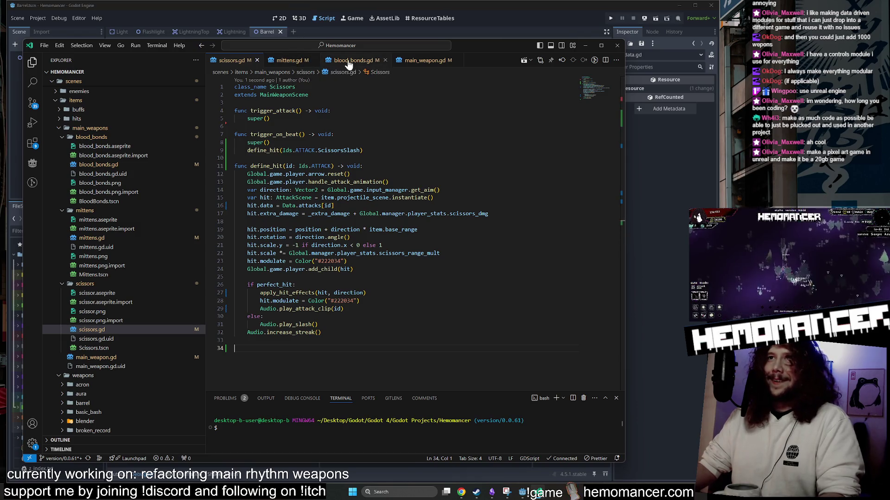
Step: Replace blood_bonds.gd's code below the class header with scissors.gd's refactored code
{"action": "left_click_drag", "start_coordinate": [348, 64], "coordinate": [282, 60]}
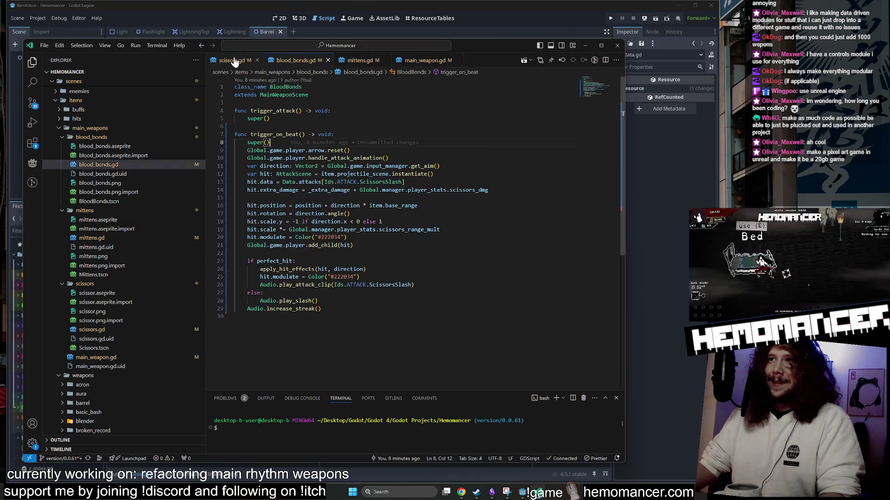
{"action": "left_click", "coordinate": [235, 62]}
{"action": "left_click_drag", "start_coordinate": [236, 348], "coordinate": [239, 104]}
{"action": "key", "text": "ctrl+c"}
{"action": "left_click", "coordinate": [295, 61]}
{"action": "left_click_drag", "start_coordinate": [236, 324], "coordinate": [234, 102]}
{"action": "key", "text": "ctrl+v"}
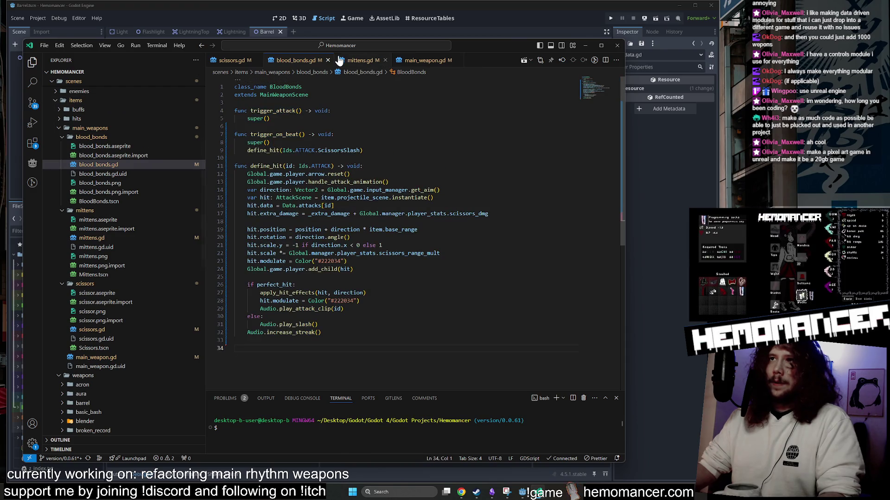
Step: Copy the define_hit call from blood_bonds.gd and paste it after super() in mittens.gd
{"action": "left_click", "coordinate": [353, 60]}
{"action": "left_click", "coordinate": [310, 63]}
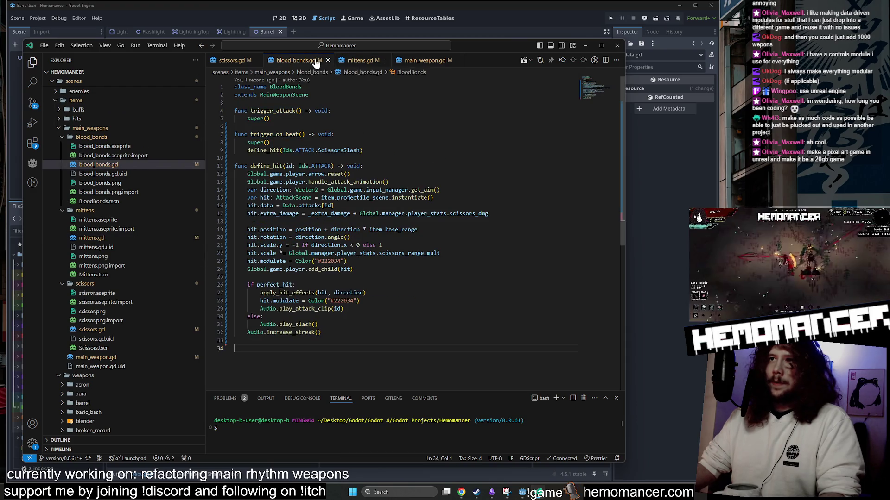
{"action": "left_click", "coordinate": [355, 61]}
{"action": "left_click", "coordinate": [296, 61]}
{"action": "left_click_drag", "start_coordinate": [363, 150], "coordinate": [271, 142]}
{"action": "key", "text": "ctrl+c"}
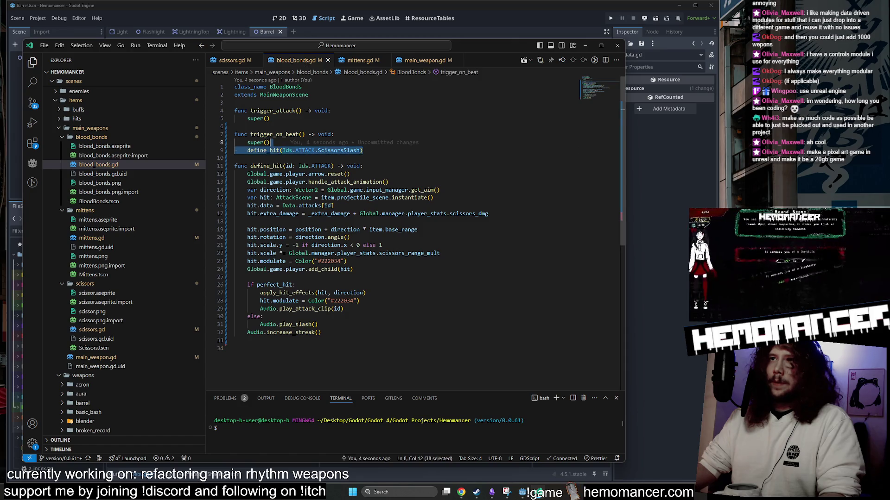
{"action": "left_click", "coordinate": [360, 60]}
{"action": "key", "text": "ctrl+v"}
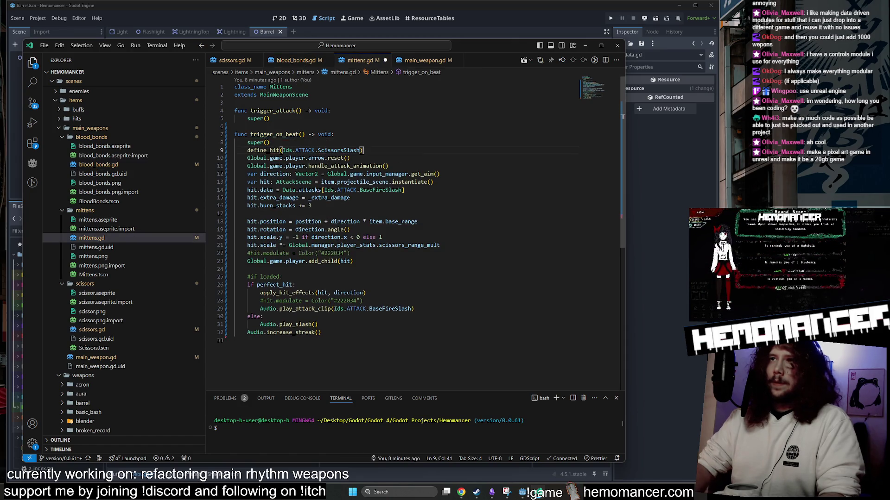
Step: Change mittens.gd's call to define_hit(Ids.ATTACK.BaseFireSlash)
{"action": "key", "text": "Return"}
{"action": "double_click", "coordinate": [339, 150]}
{"action": "type", "text": "BaseFireSlash"}
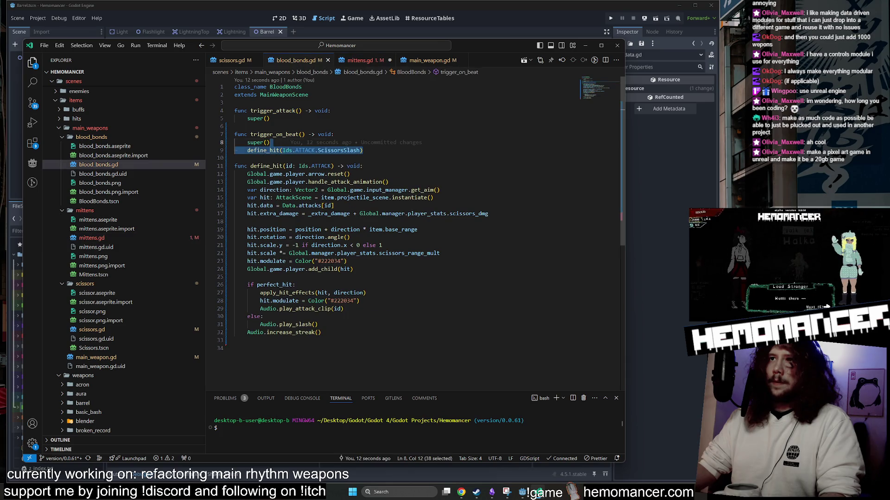
Step: Add a func define_hit(id: Ids.ATTACK) -> void: header above the hit code
{"action": "left_click", "coordinate": [371, 158]}
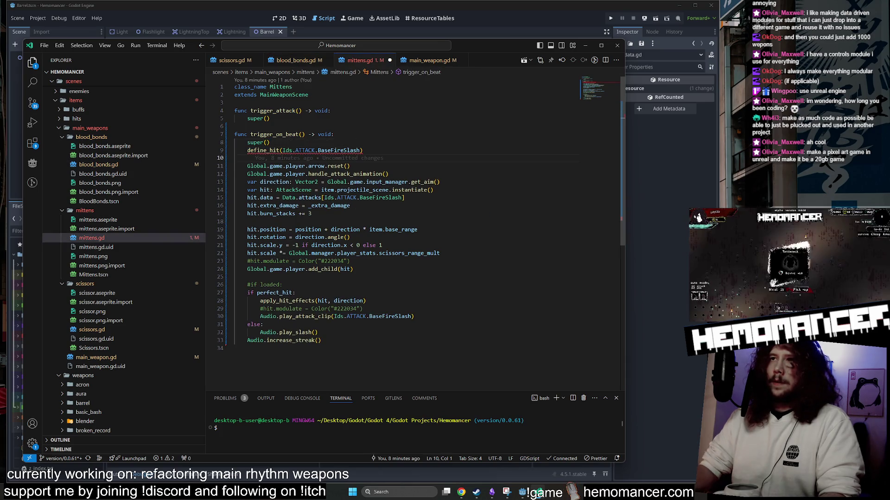
{"action": "key", "text": "Return"}
{"action": "key", "text": "Return"}
{"action": "type", "text": "func define_hit(id: Ids.ATTACK) -> void:"}
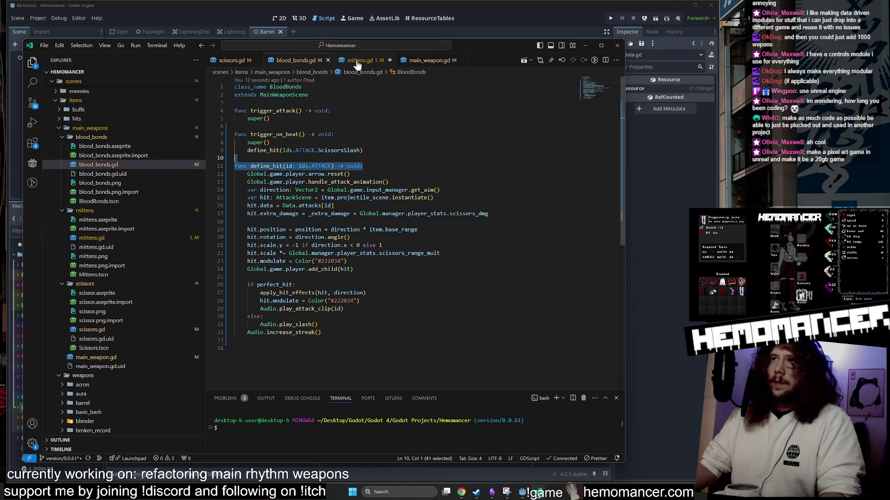
{"action": "left_click", "coordinate": [235, 166]}
{"action": "key", "text": "Delete"}
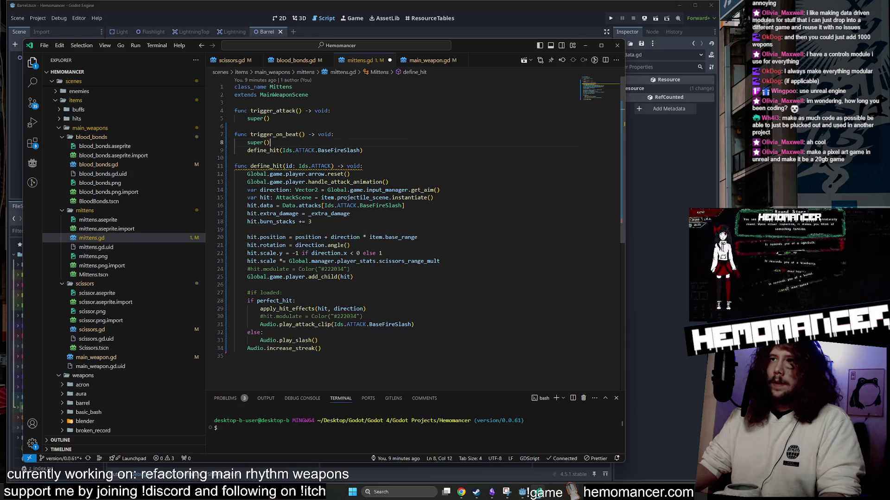
Step: Replace the hard-coded attack ids in the hit data line and play_attack_clip with id
{"action": "double_click", "coordinate": [288, 166]}
{"action": "left_click_drag", "start_coordinate": [403, 205], "coordinate": [331, 205]}
{"action": "type", "text": "id"}
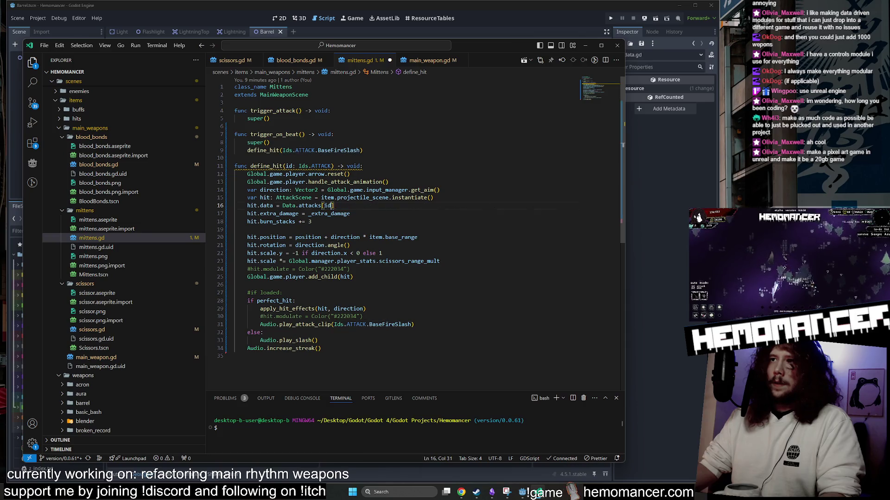
{"action": "left_click_drag", "start_coordinate": [412, 324], "coordinate": [332, 324]}
{"action": "type", "text": "id"}
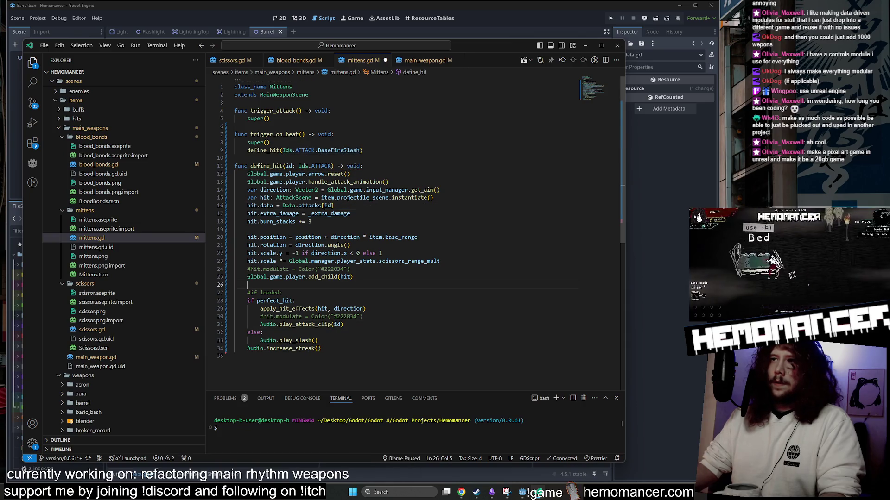
Step: Compare mittens.gd against blood_bonds.gd to confirm the hit data line uses id
{"action": "left_click", "coordinate": [305, 60]}
{"action": "left_click", "coordinate": [352, 62]}
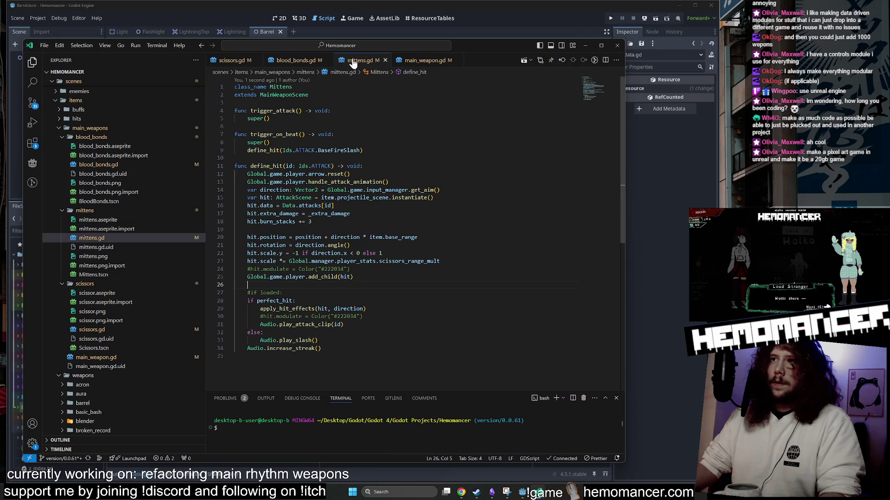
{"action": "left_click", "coordinate": [291, 61]}
{"action": "left_click", "coordinate": [350, 65]}
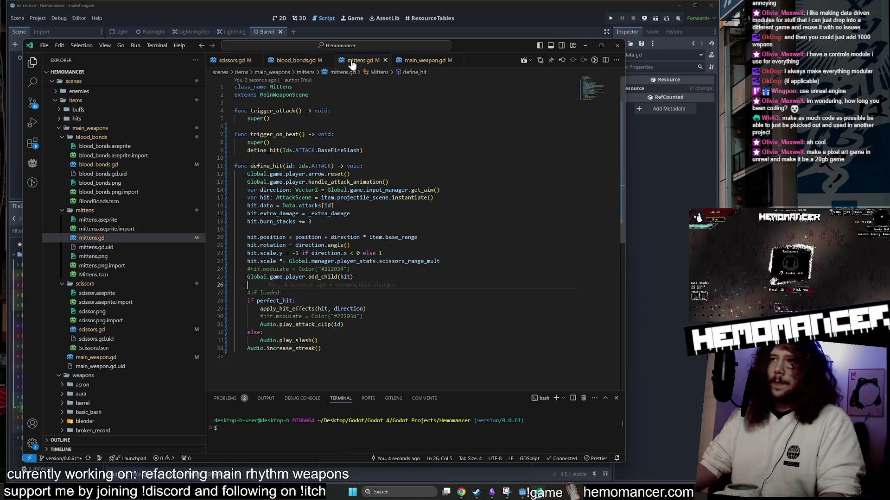
{"action": "left_click", "coordinate": [292, 61]}
{"action": "left_click", "coordinate": [353, 62]}
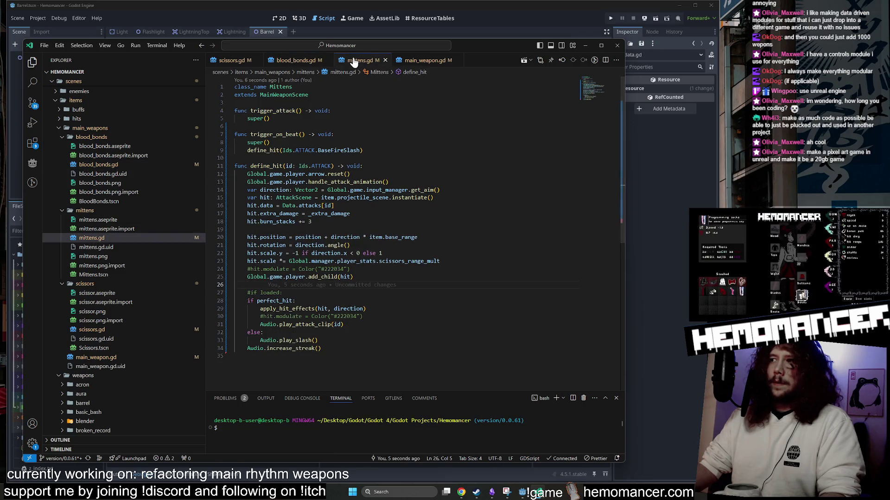
{"action": "left_click", "coordinate": [334, 206]}
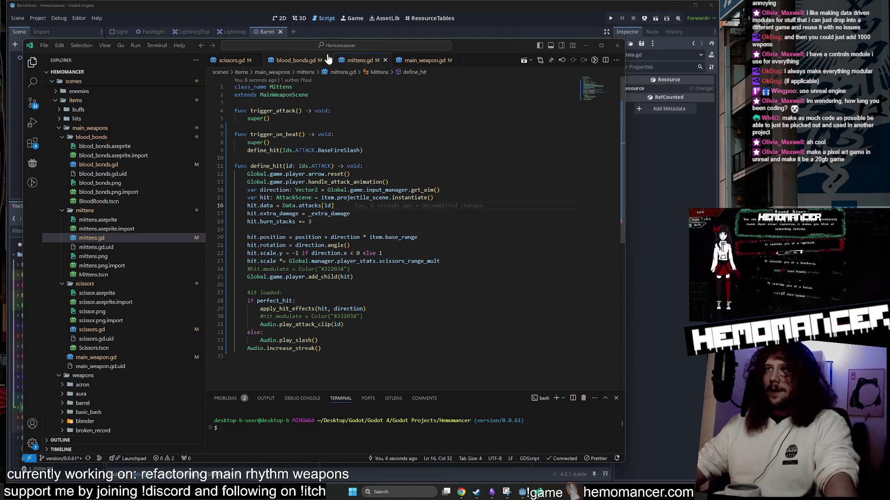
{"action": "left_click", "coordinate": [307, 61]}
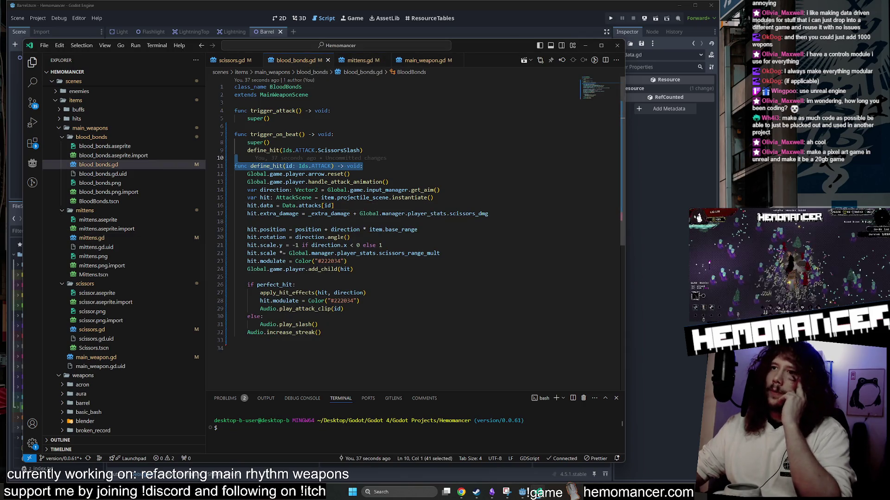
{"action": "left_click", "coordinate": [359, 60]}
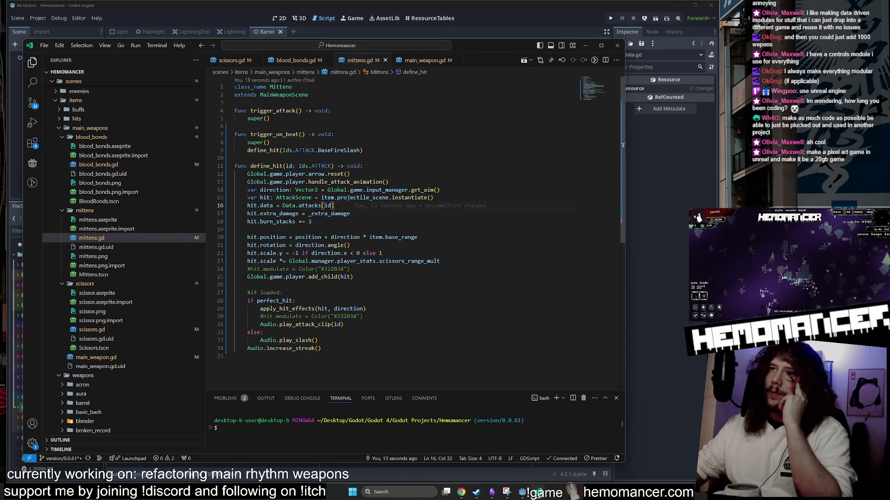
{"action": "mouse_move", "coordinate": [278, 221]}
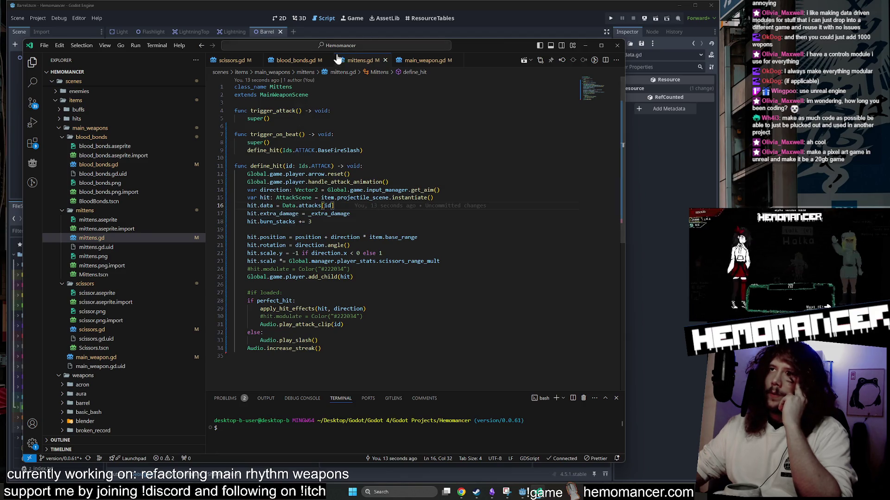
{"action": "left_click", "coordinate": [300, 61]}
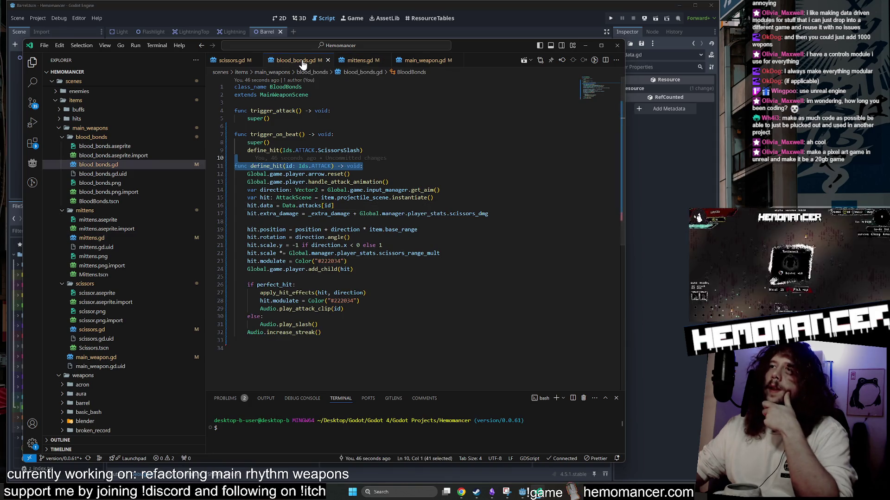
{"action": "mouse_move", "coordinate": [277, 214]}
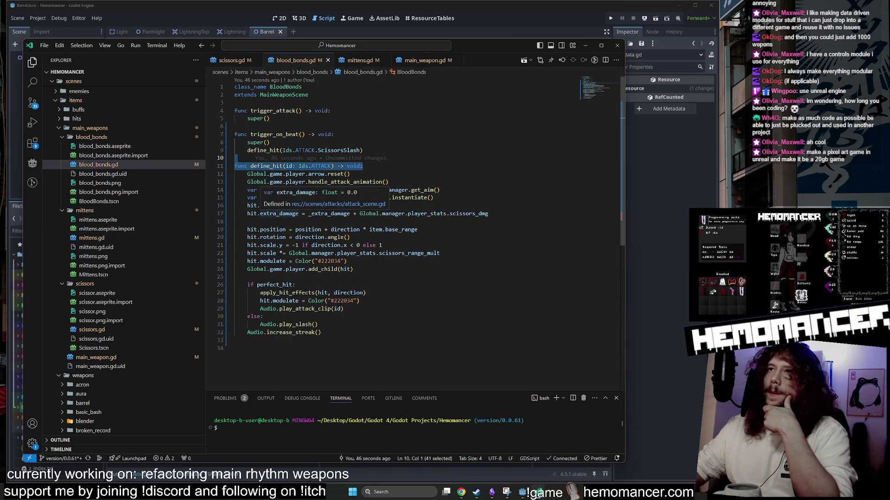